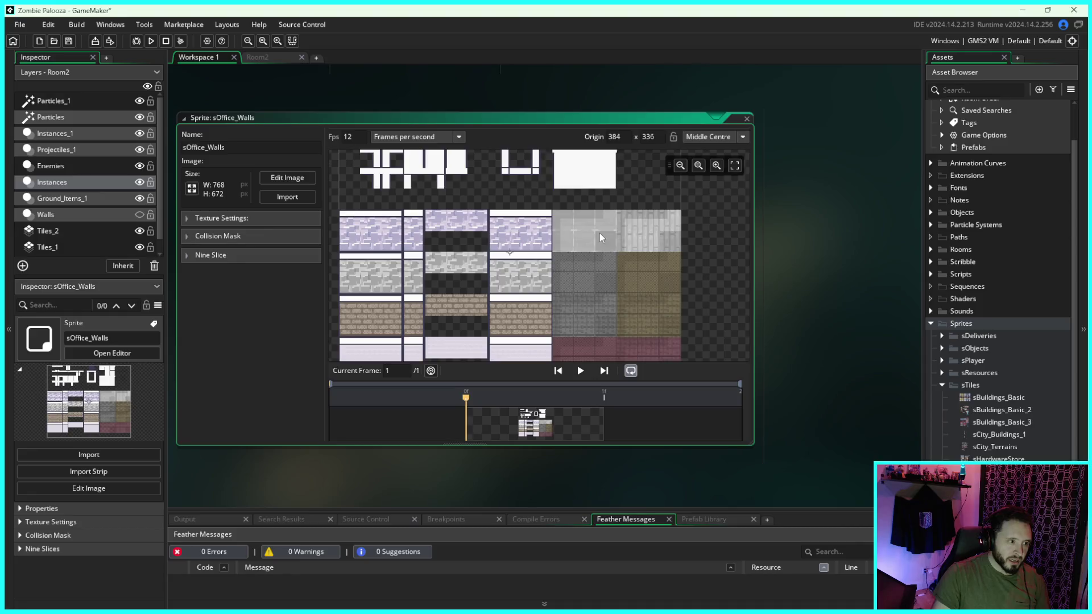
Pan over the sOffice_Walls wall tiles, then close its editor and return to Room2
mouse_move(600, 233)
left_mouse_down()
mouse_move(657, 229)
mouse_move(602, 269)
mouse_move(602, 291)
left_mouse_up()
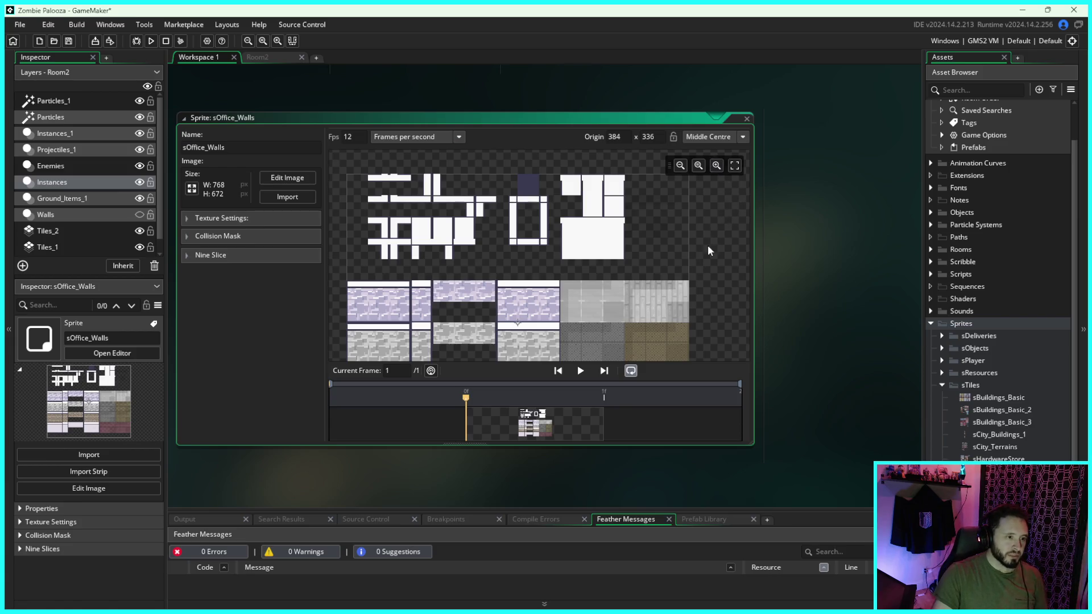
scroll(688, 256, "down", 2)
mouse_move(596, 293)
left_mouse_down()
mouse_move(616, 237)
mouse_move(616, 263)
left_mouse_up()
scroll(616, 263, "up", 1)
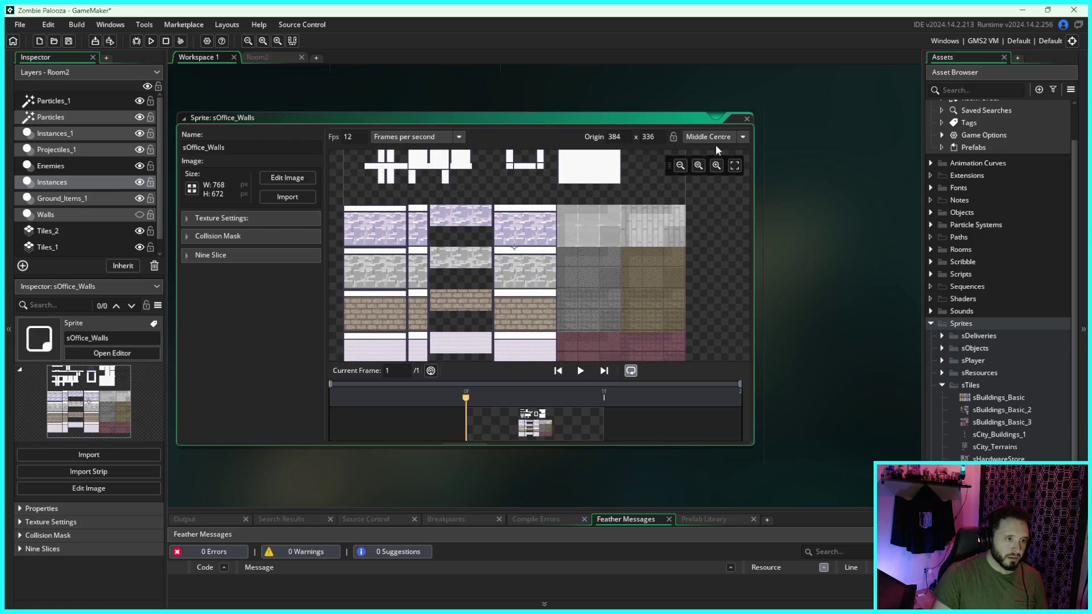
left_click(747, 119)
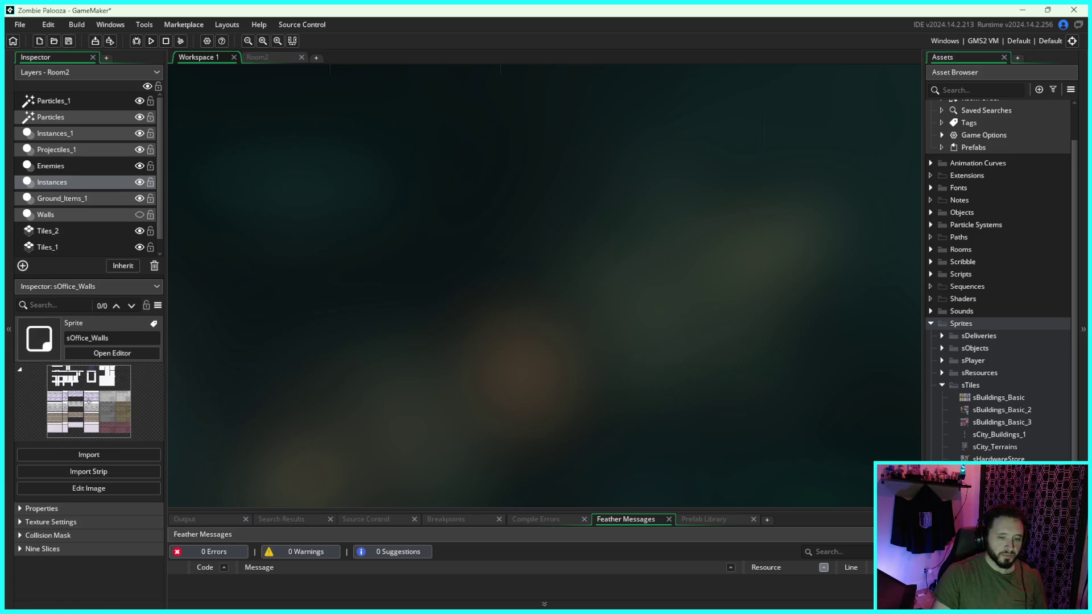
left_click(273, 57)
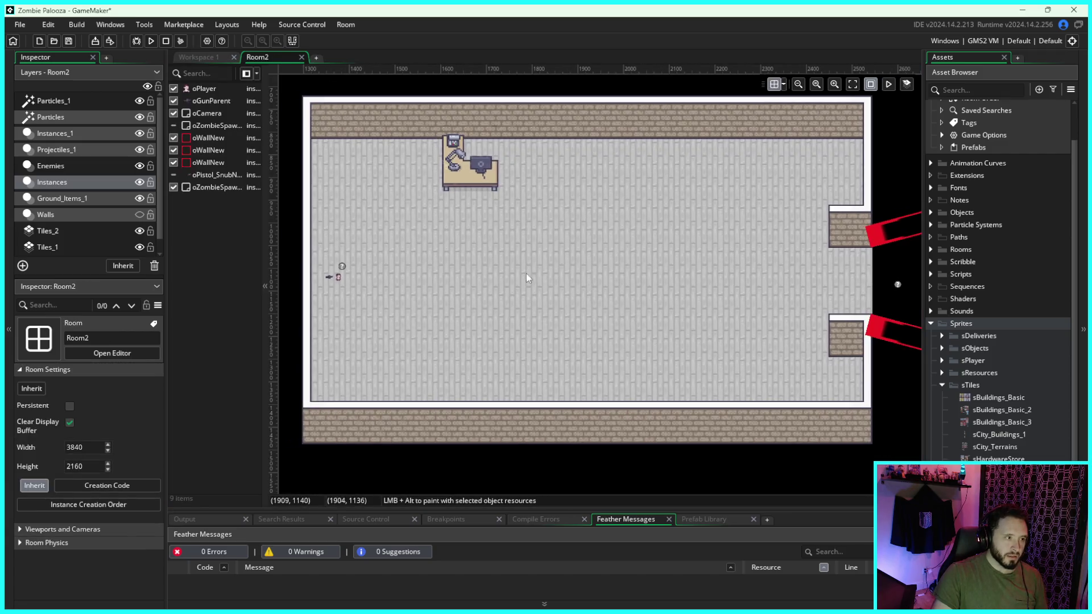
Toggle the Tiles_2 and Tiles_1 layers off and on to check them, ending on Tiles_1
left_click(77, 232)
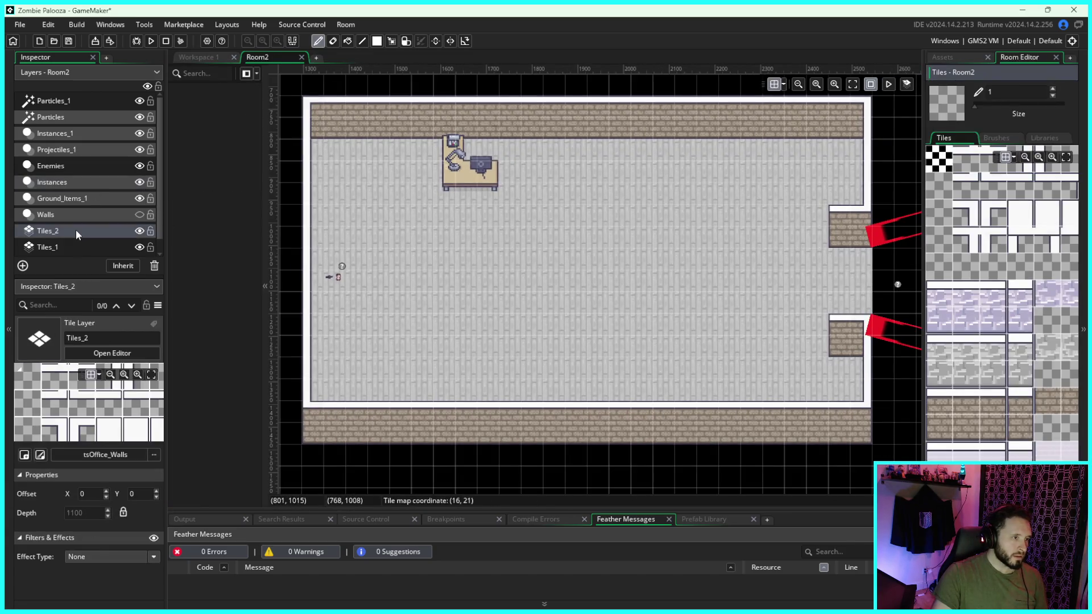
left_click(136, 229)
left_click(135, 229)
left_click(72, 249)
left_click(140, 246)
left_click(140, 246)
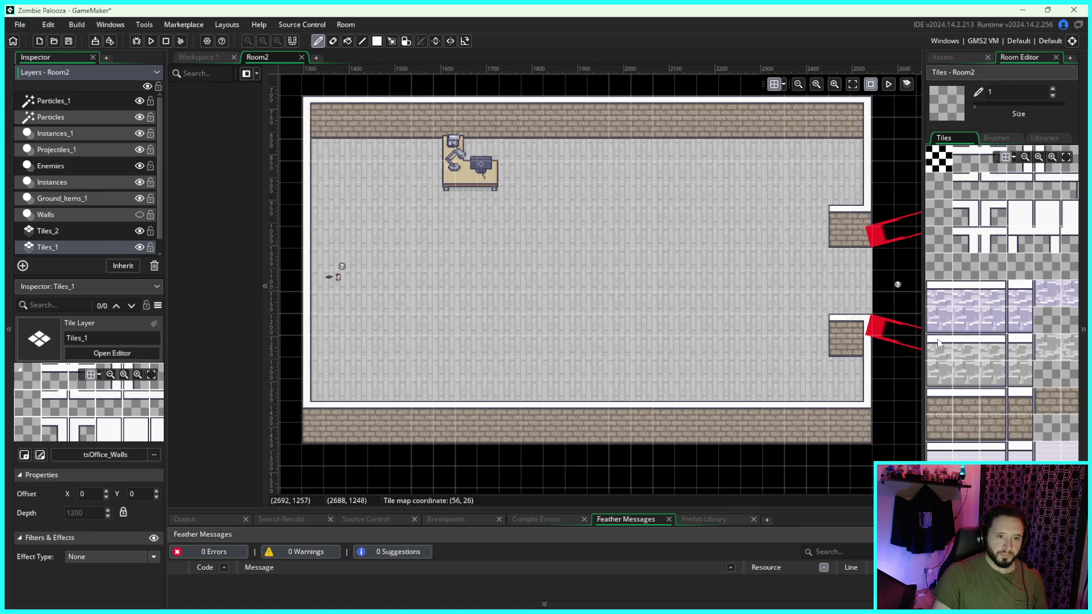
Resize the tile palette panel and pick a light-grey wall tile as the brush
left_click_drag(928, 340, 799, 340)
scroll(1012, 340, "right", 5)
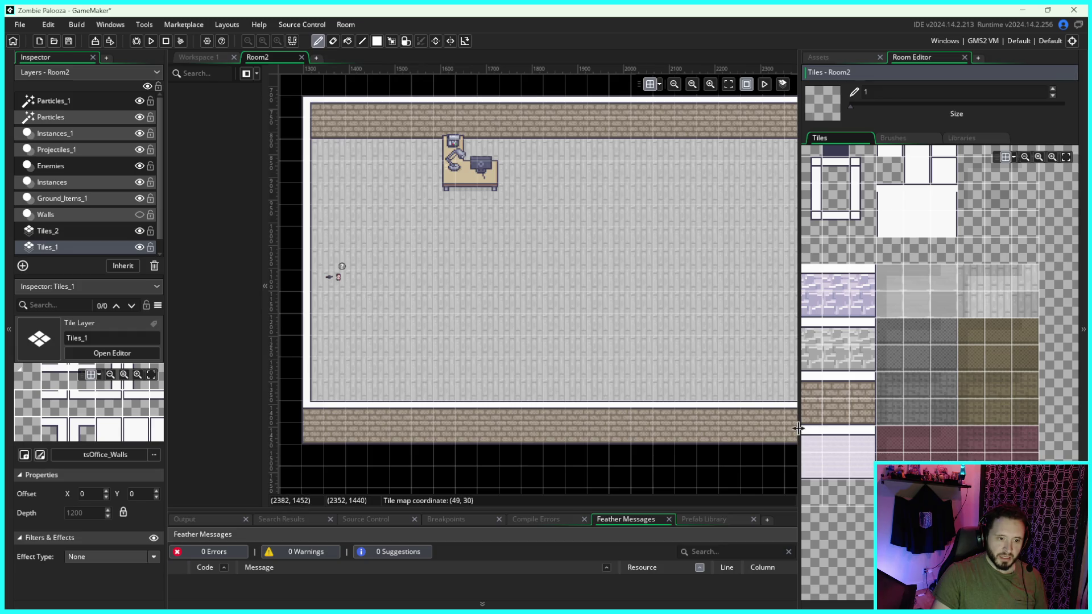
left_click_drag(799, 428, 817, 428)
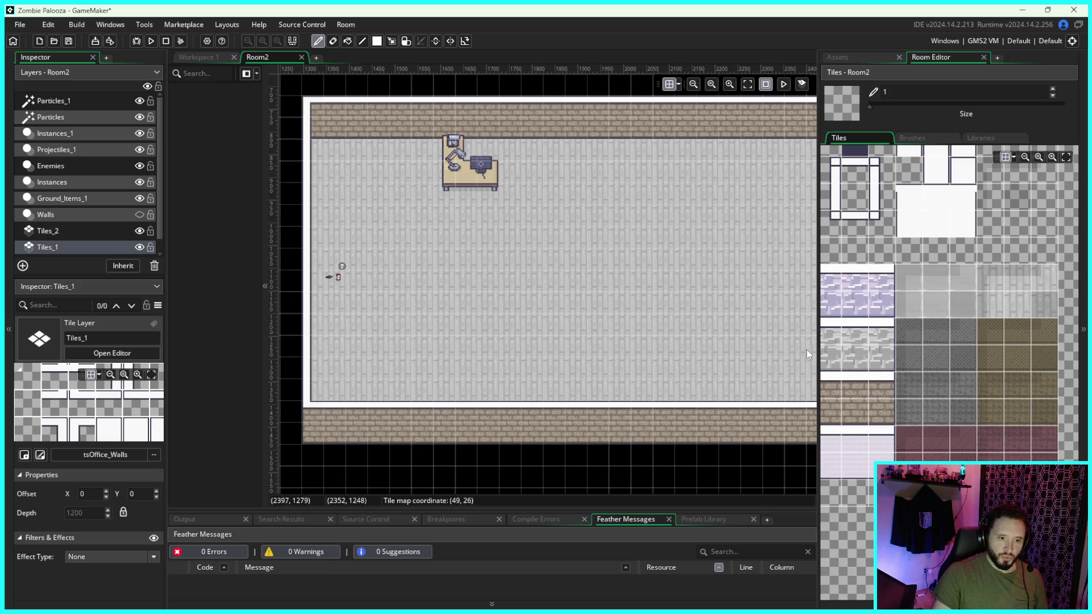
left_click_drag(816, 345, 886, 346)
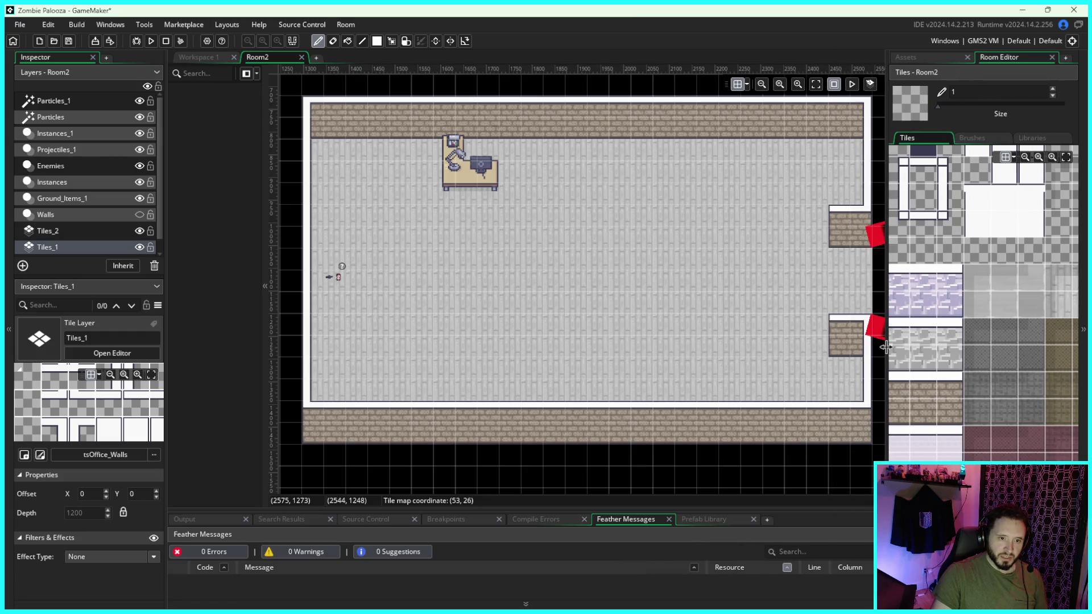
left_click(1024, 276)
Compare light-grey tiles, checking beneath the Tiles_1 layer, and settle on the lower tile
left_click(1006, 284)
left_click(998, 306)
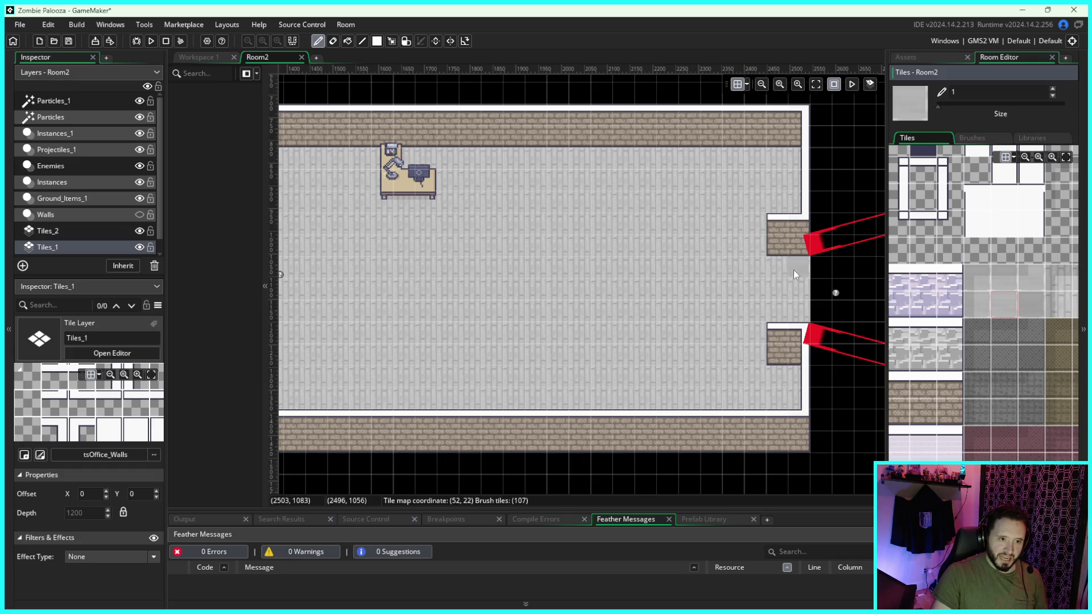
left_click(1003, 278)
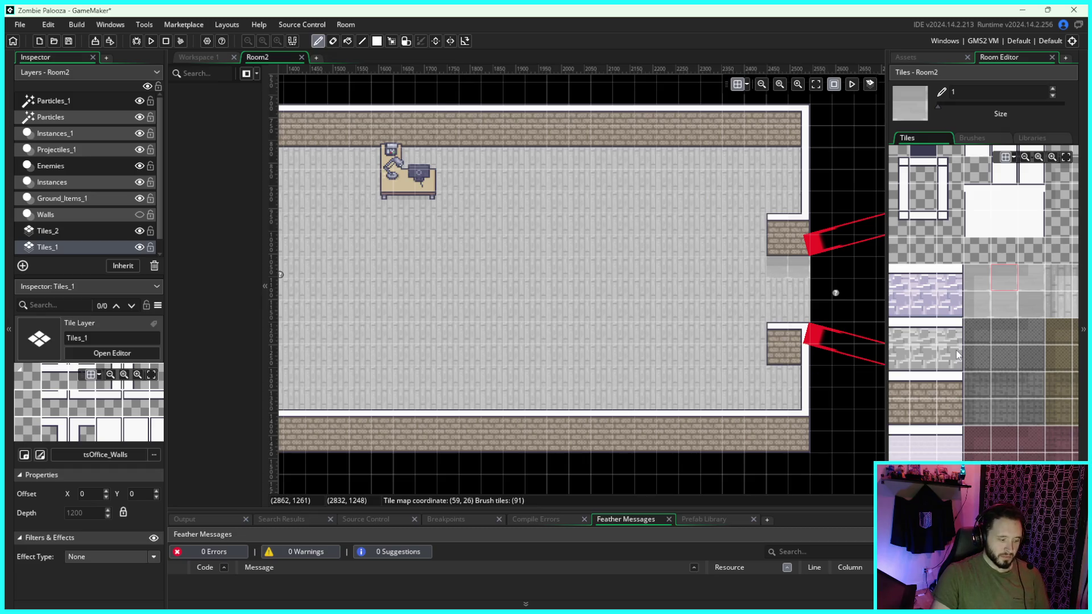
left_click(138, 246)
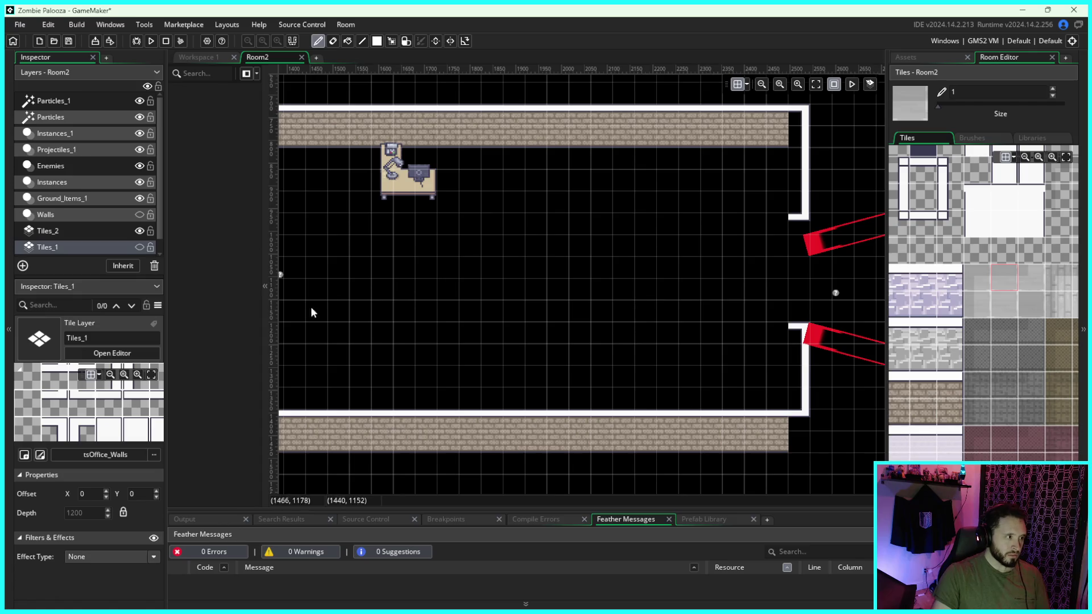
left_click(139, 247)
left_click(1001, 306)
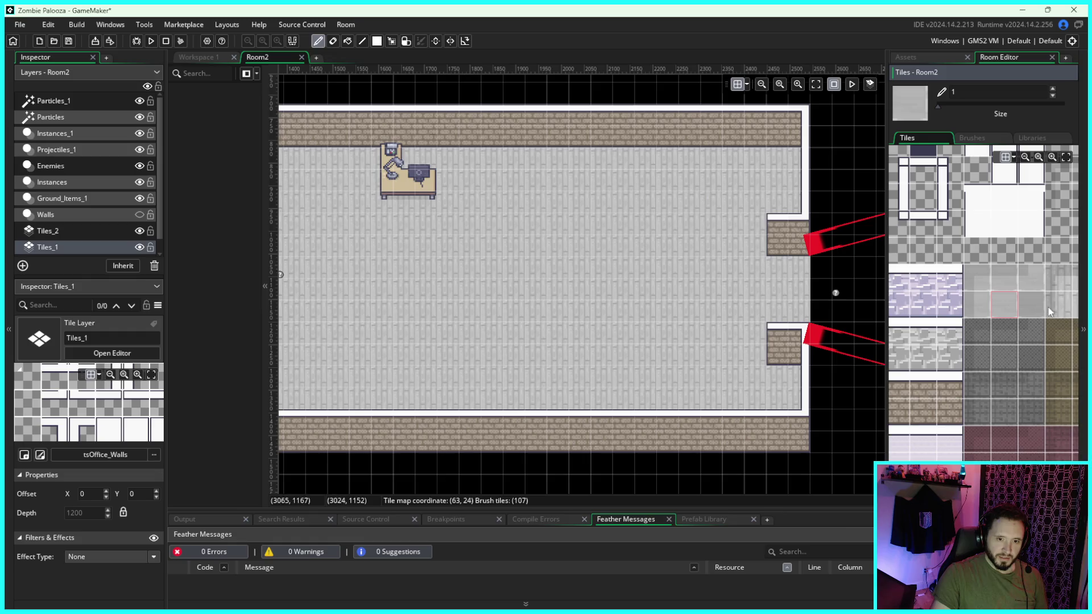
Paint light-grey tiles across the right doorway gap and run the game
left_click_drag(795, 274, 781, 275)
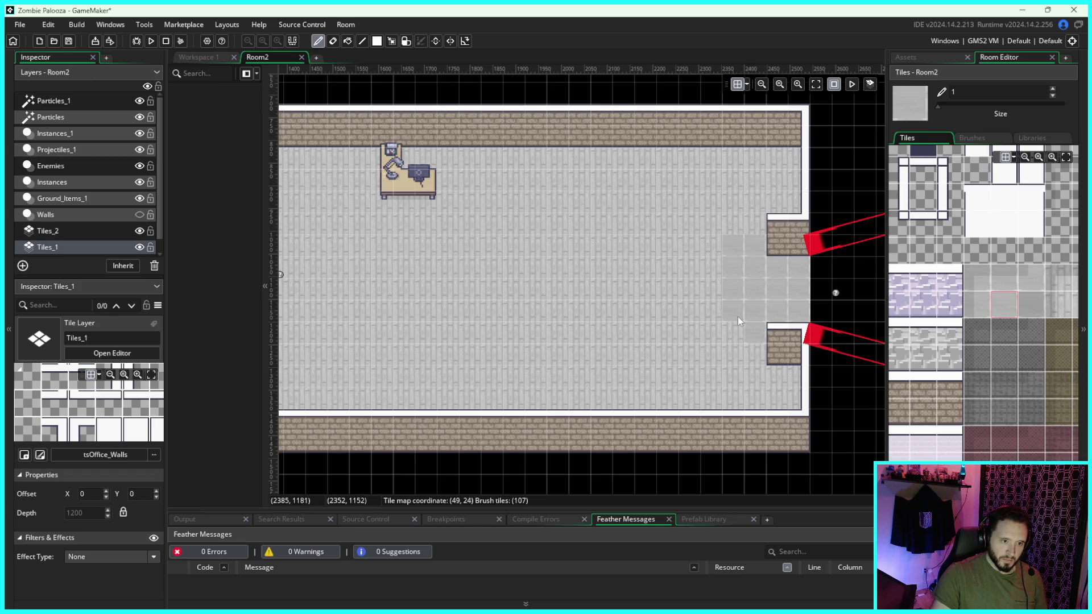
left_click_drag(561, 227, 630, 219)
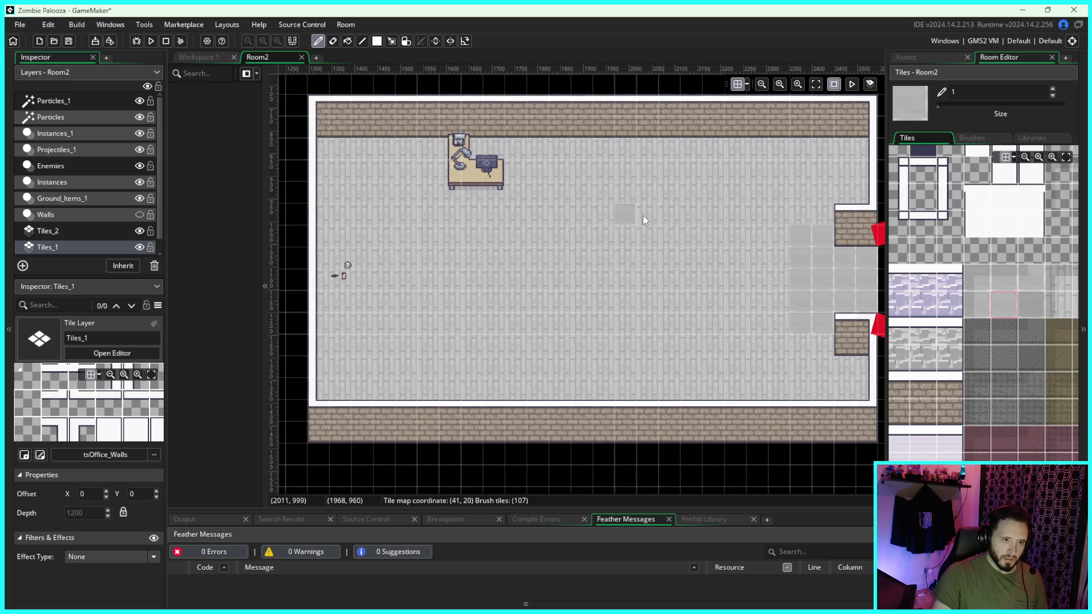
left_click(152, 41)
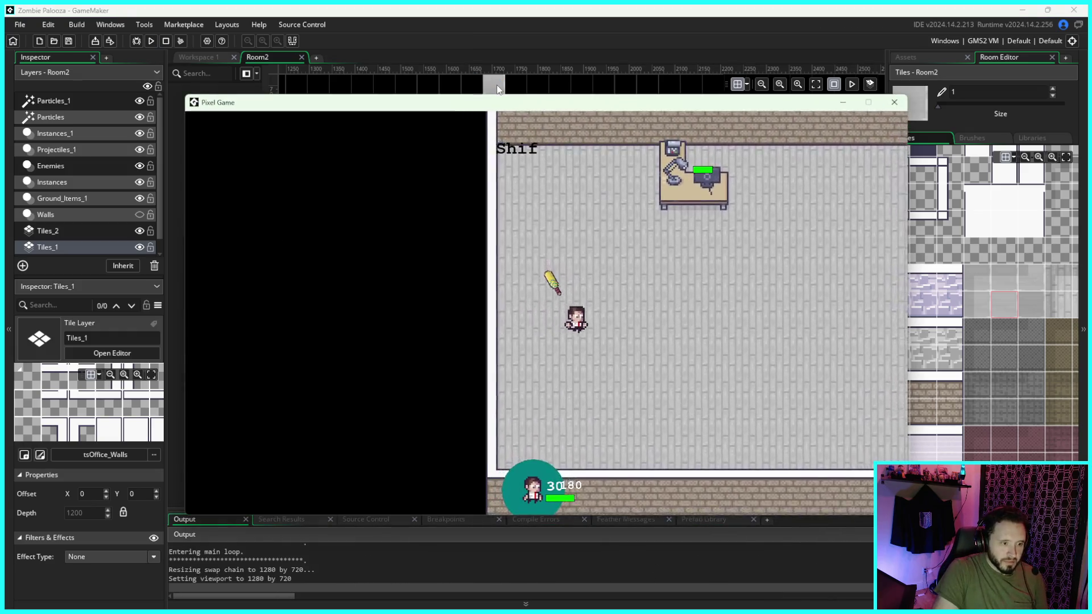
Walk the player around with WASD near the tiled right doorway, then return to the IDE
key("d")
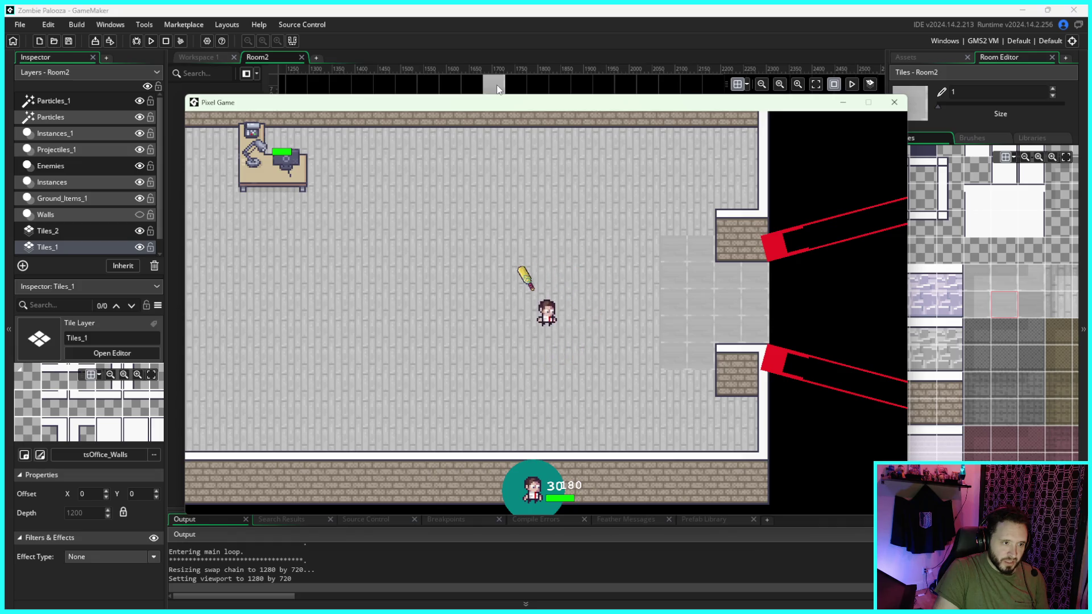
key("a")
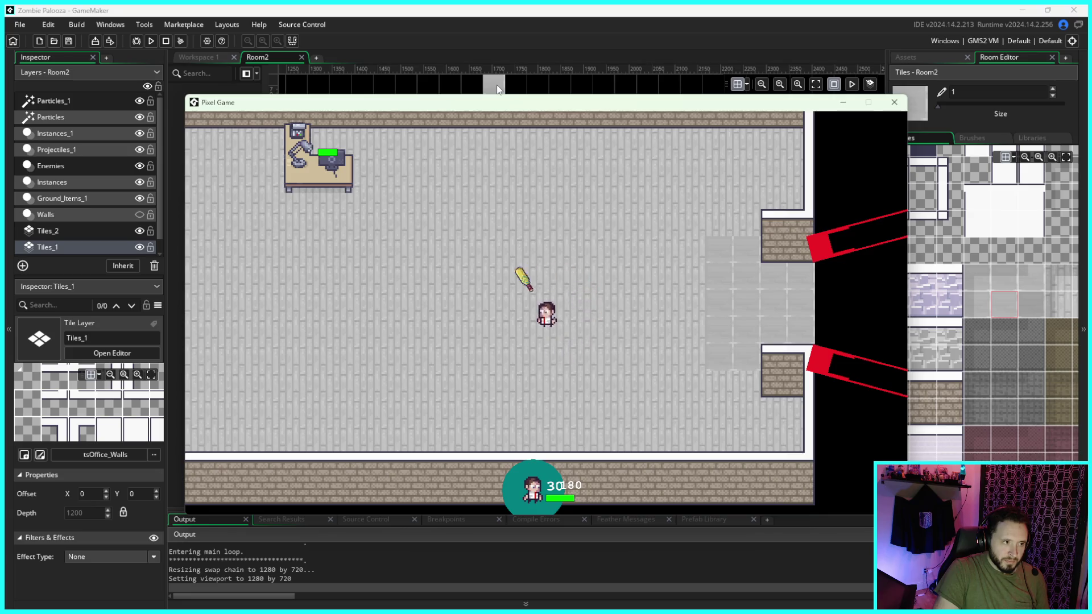
key("a")
key("w")
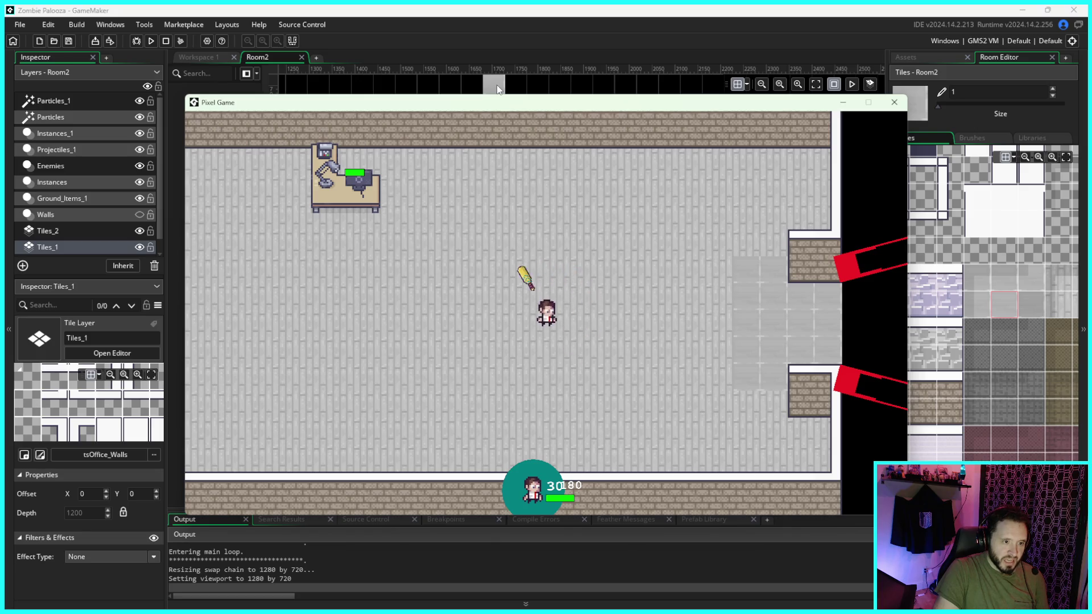
key("d")
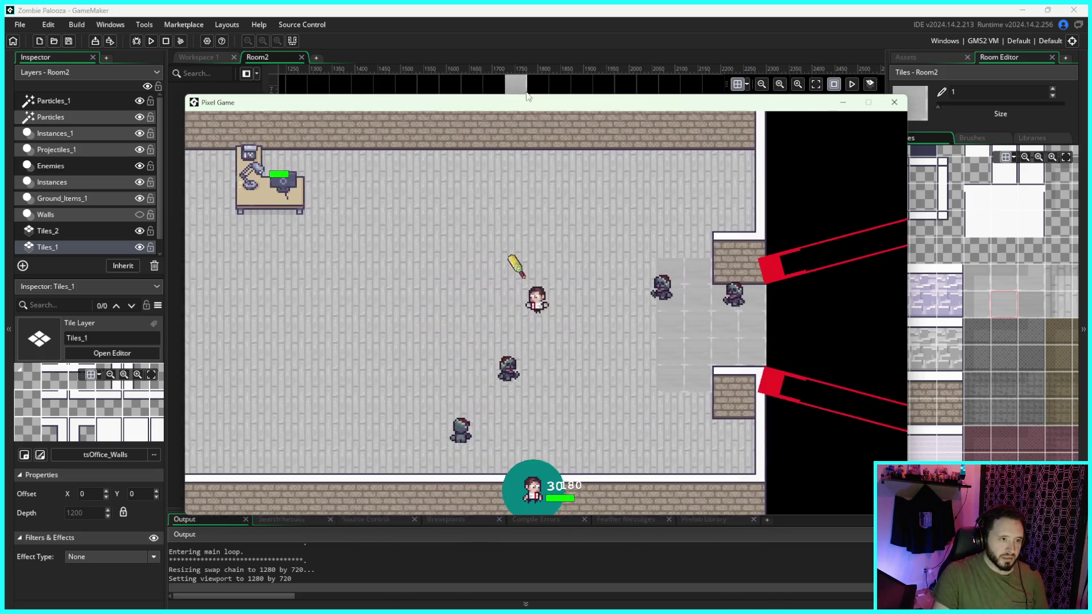
key("a")
key("s")
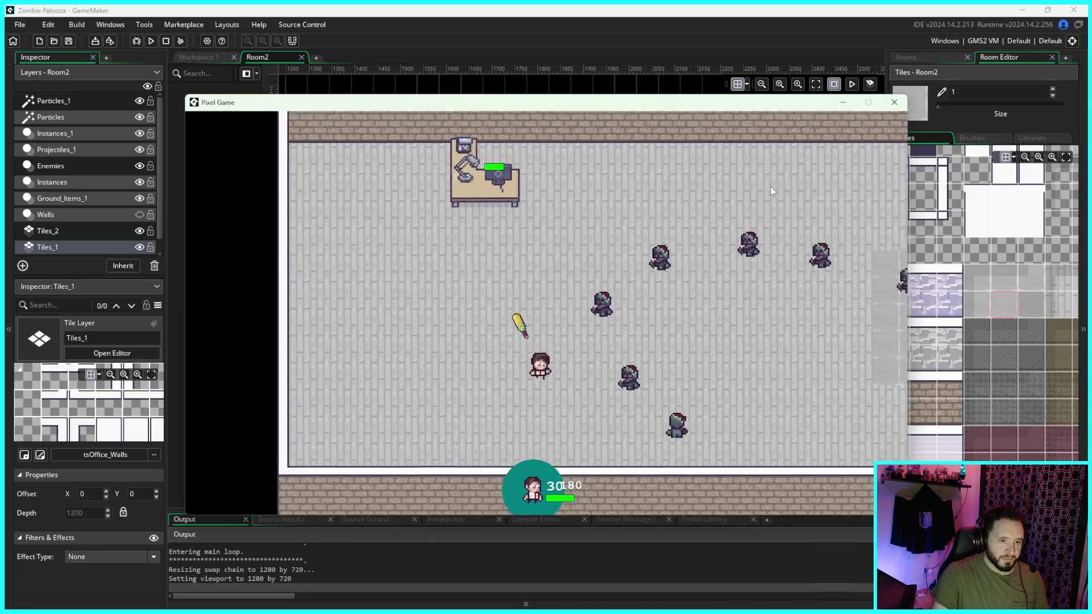
key("d")
key("s")
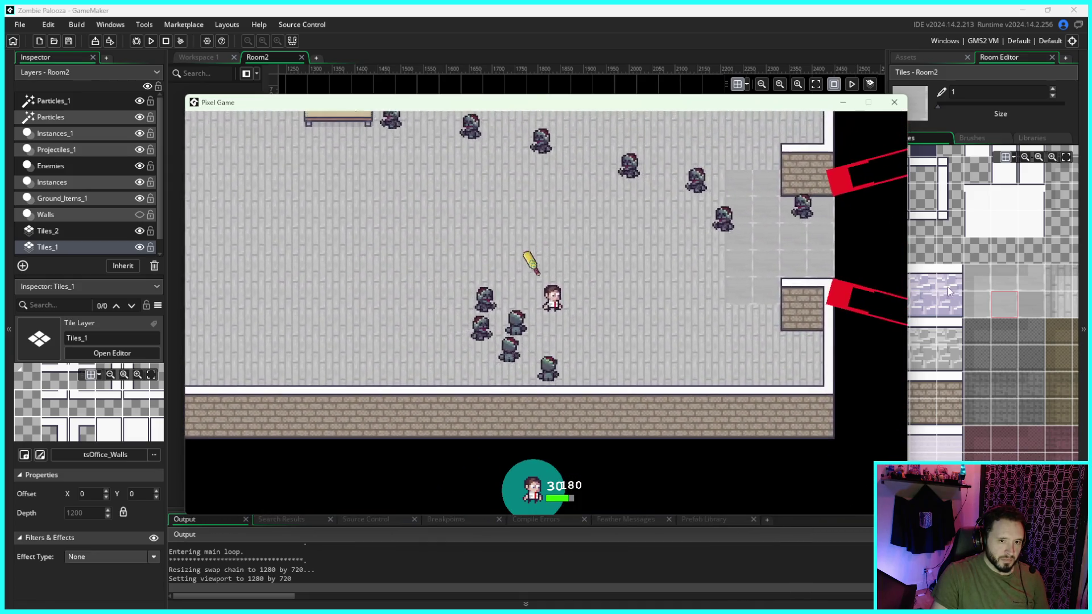
left_click(940, 287)
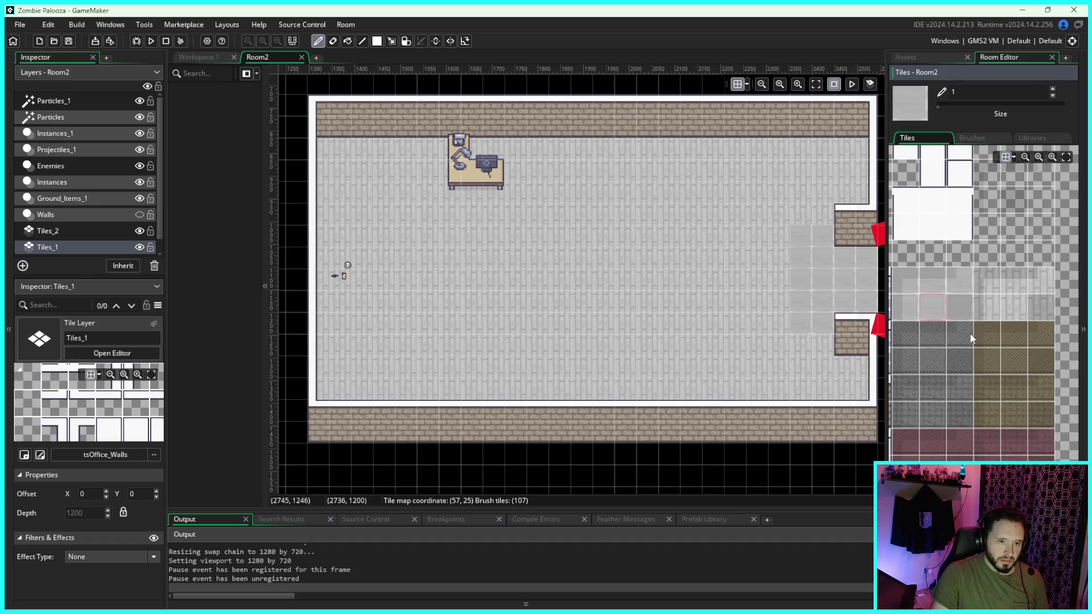
Bring the Pixel Game window forward from the taskbar and close it
mouse_move(802, 605)
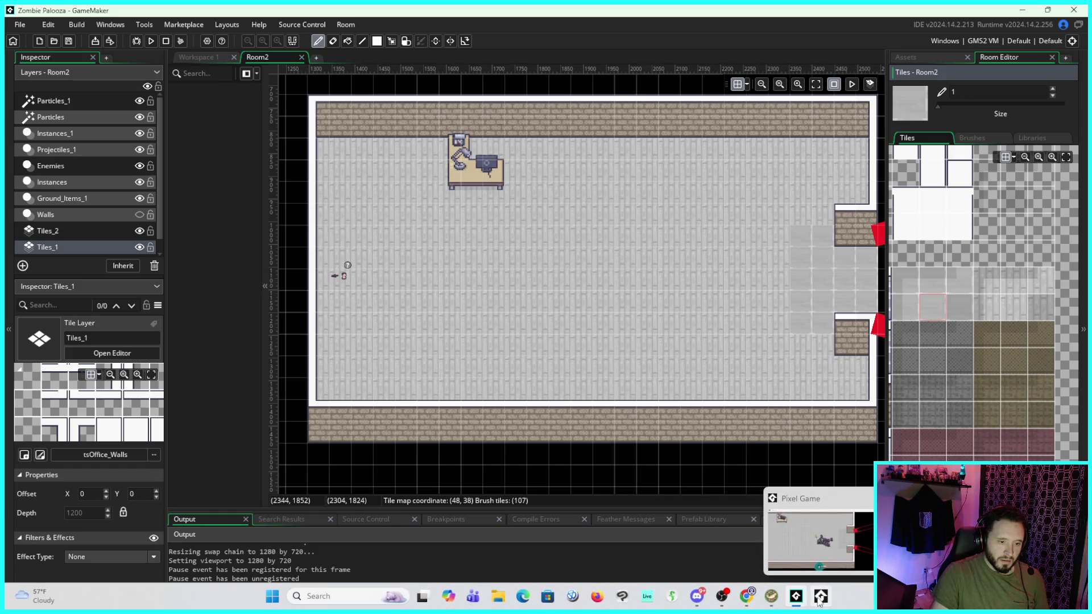
left_click(822, 540)
left_click(894, 102)
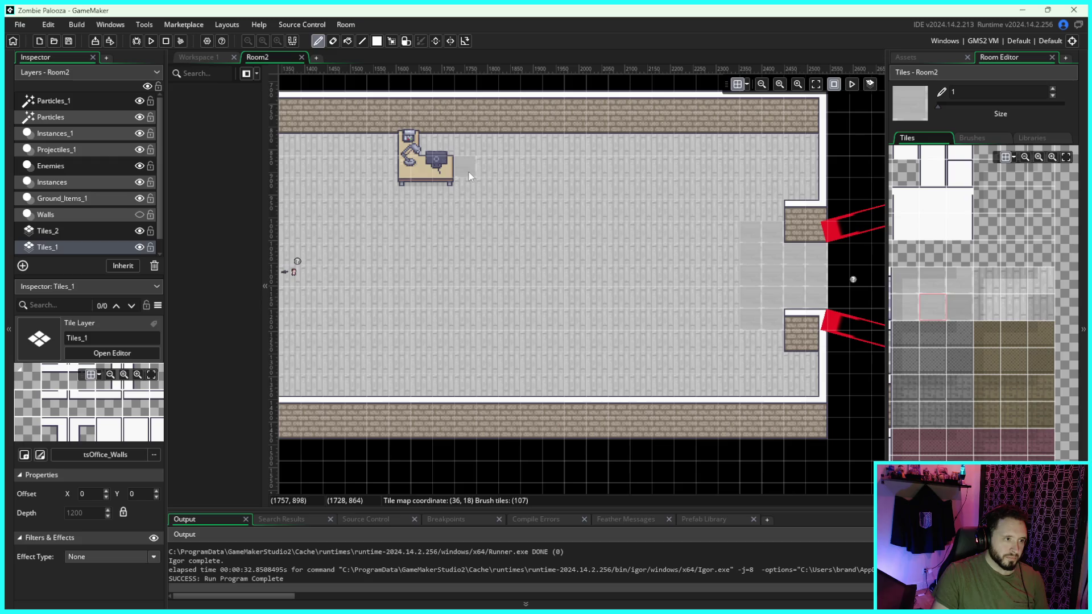
Restore down the GameMaker window and move it right to reveal the desktop
scroll(903, 367, "left", 2)
left_click(1048, 10)
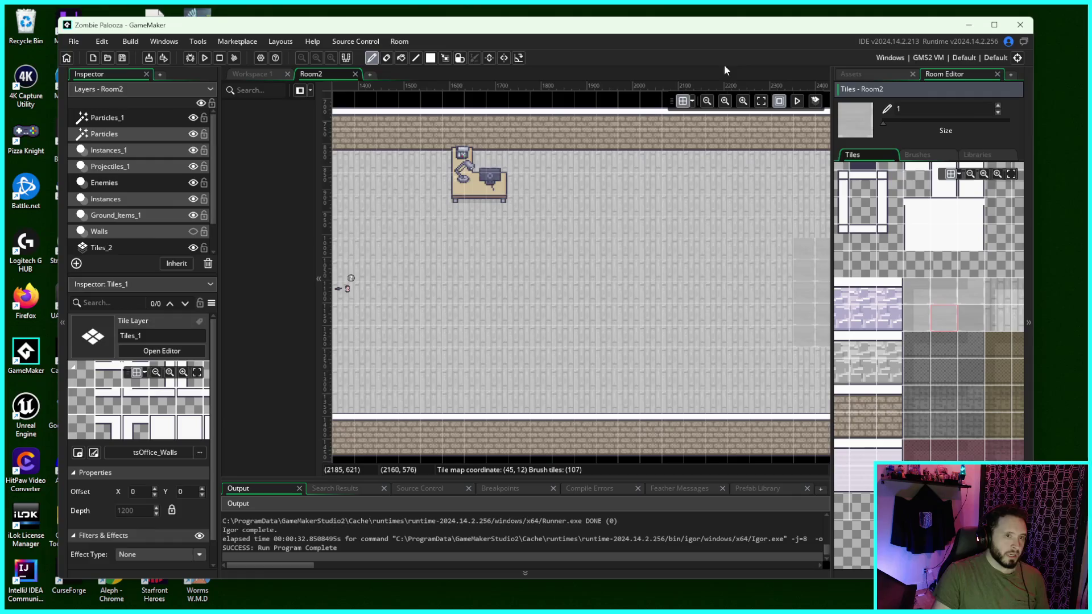
left_click_drag(649, 35, 912, 23)
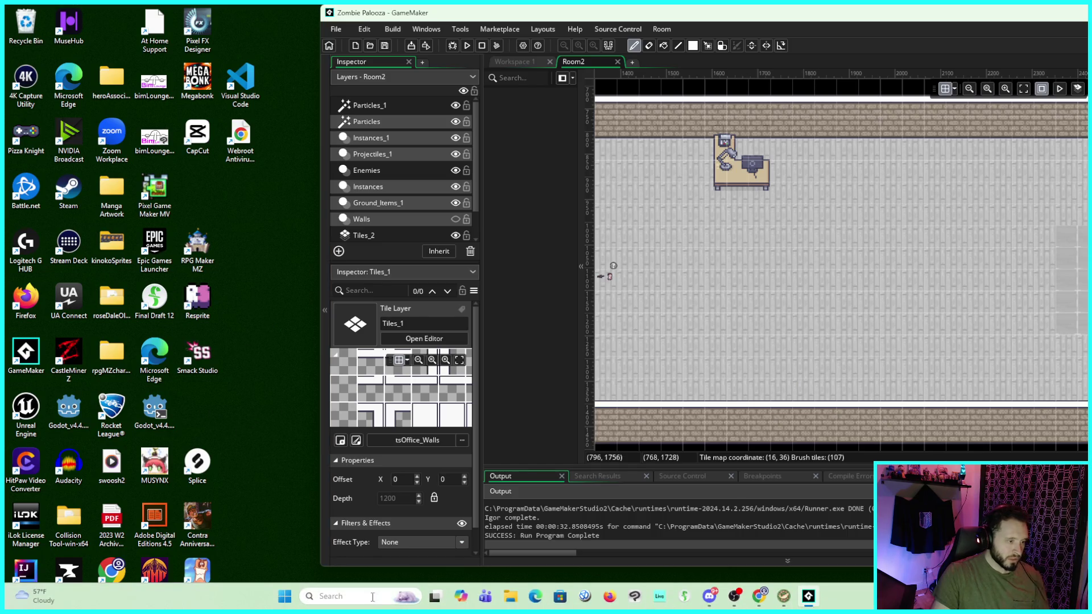
Launch Aseprite by searching 'ase', maximize it, and open File Explorer
left_click(372, 596)
type("ase")
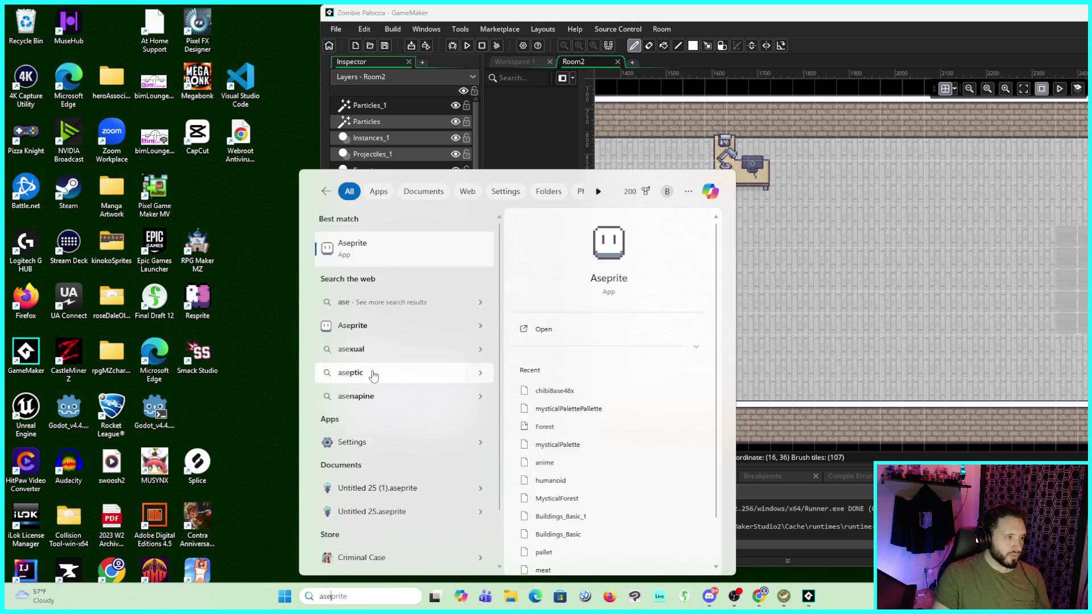
left_click(366, 256)
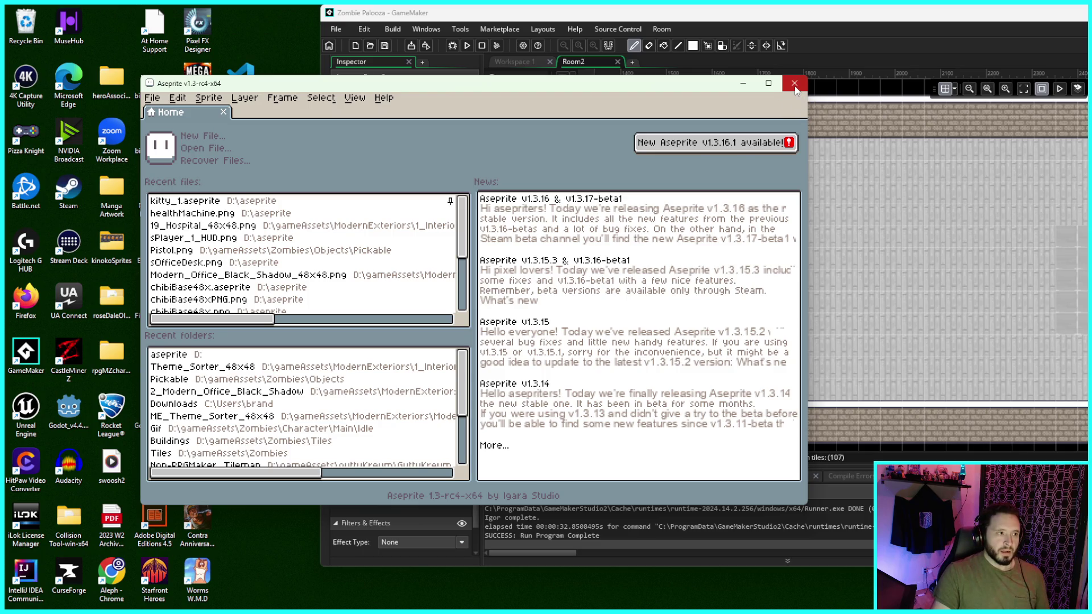
left_click(769, 83)
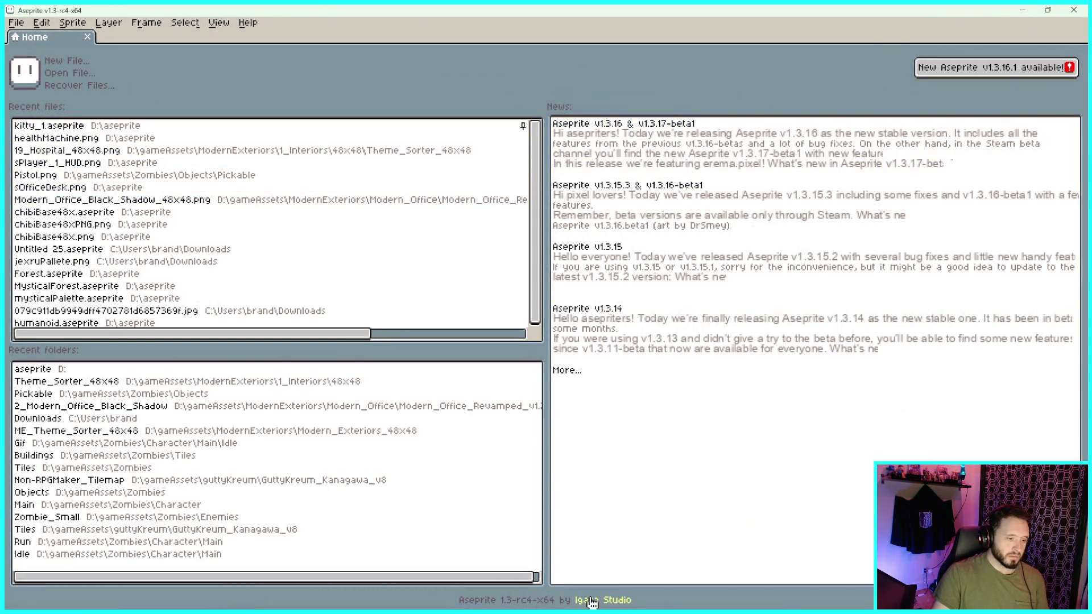
mouse_move(572, 609)
left_click(498, 596)
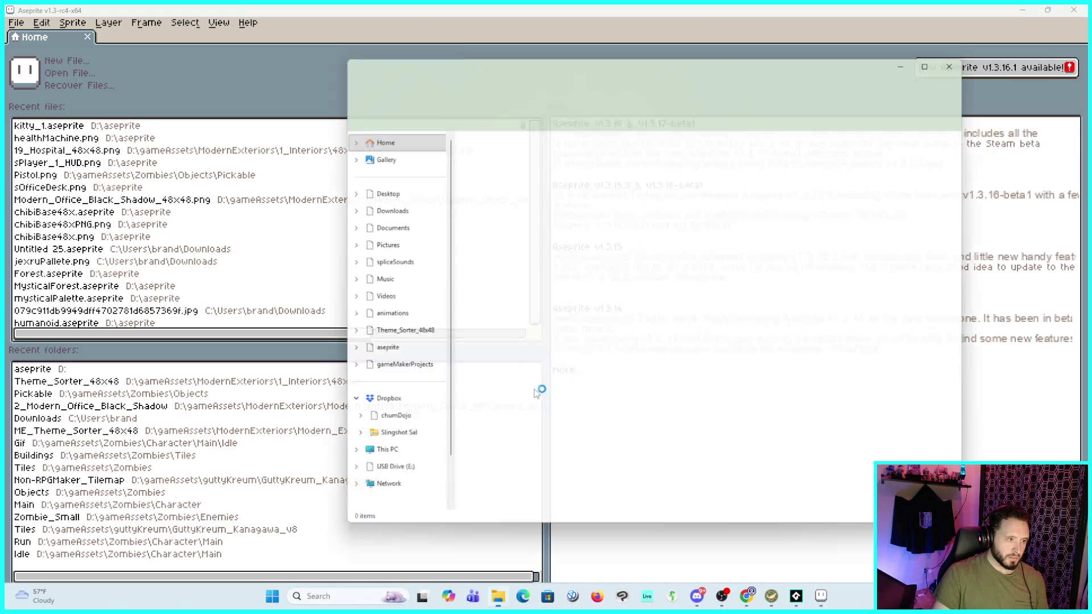
Open the Theme_Sorter_48x48 folder and preview 1_Generic_48x48.png
scroll(393, 256, "down", 2)
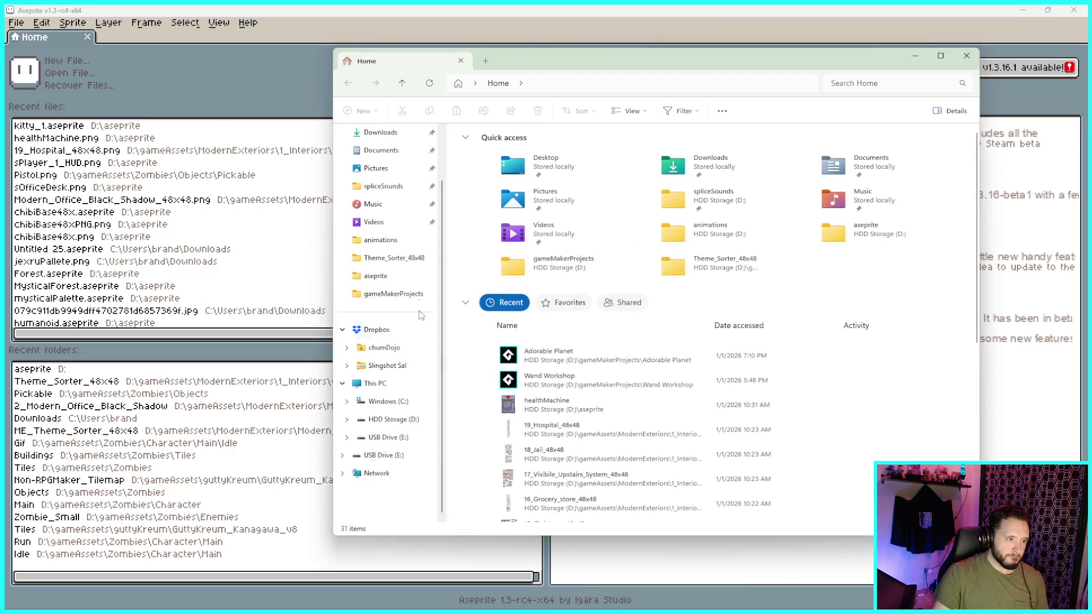
left_click(414, 262)
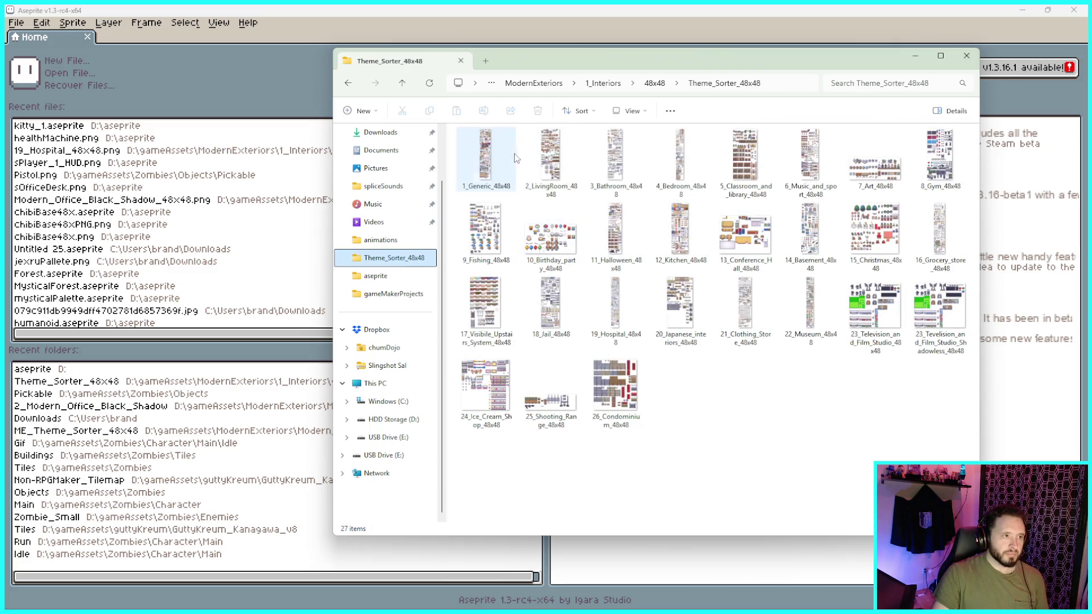
mouse_move(501, 159)
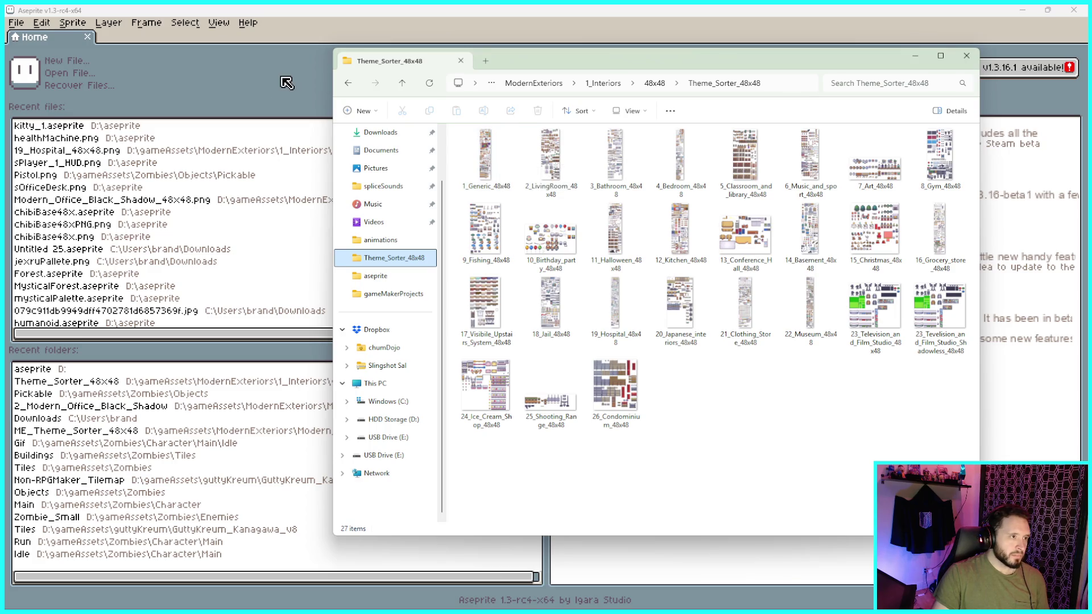
left_click(487, 169)
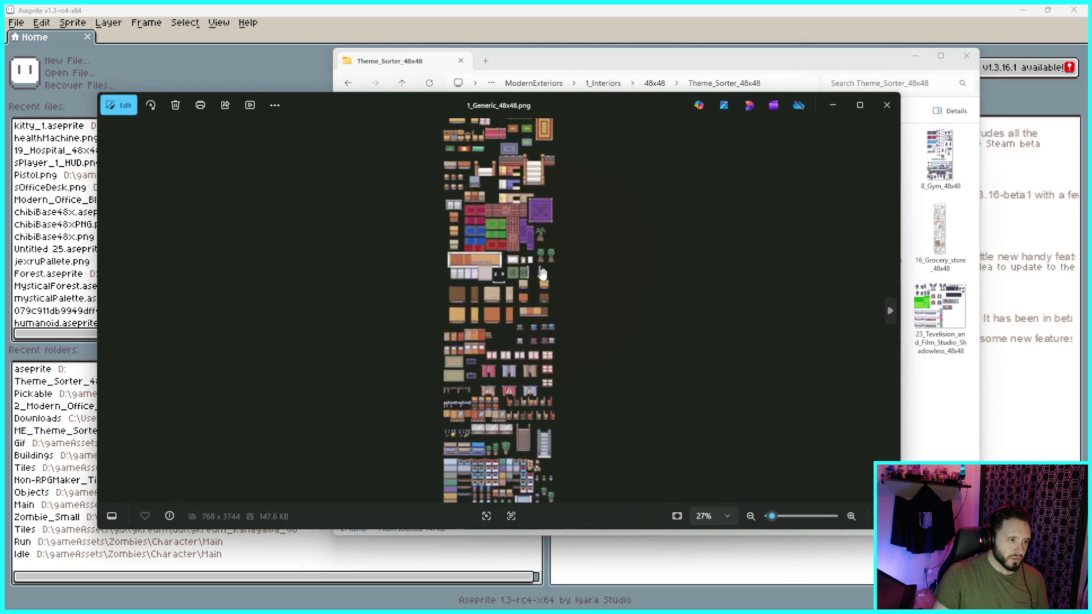
scroll(593, 191, "up", 5)
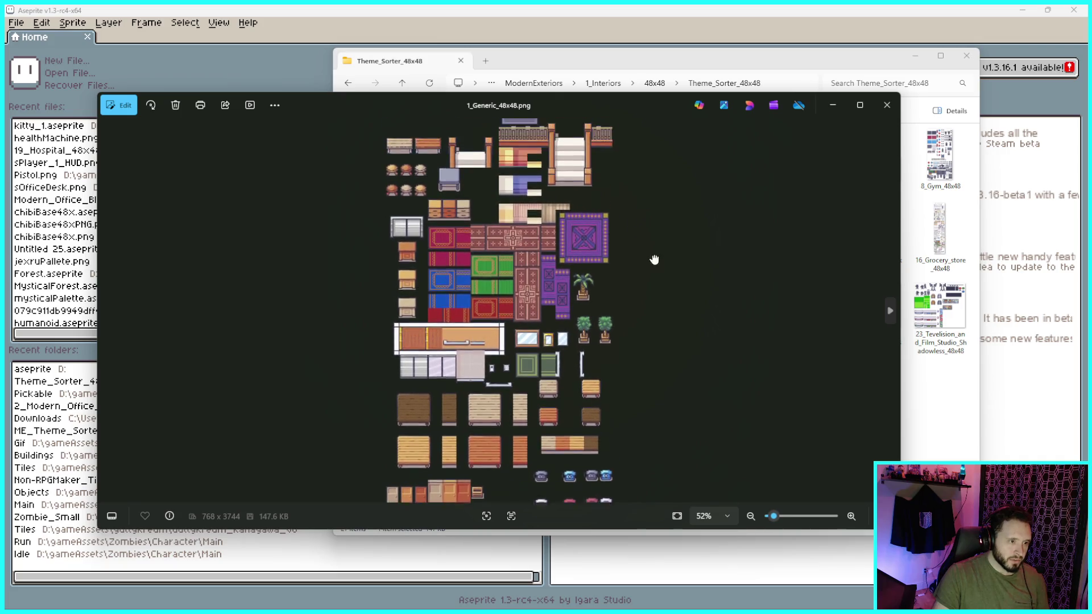
scroll(683, 288, "down", 5)
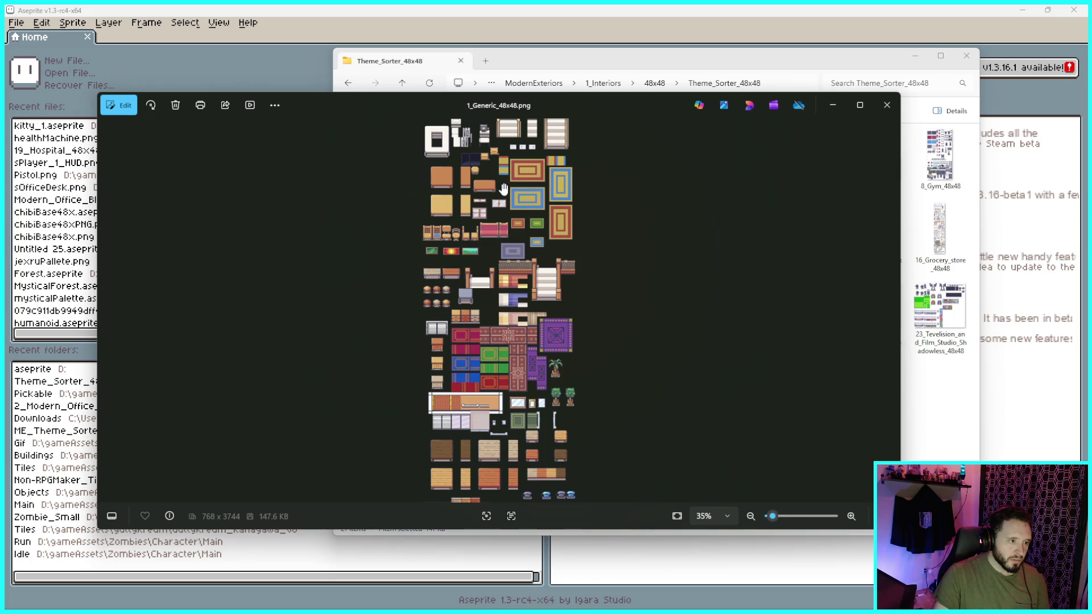
scroll(504, 188, "up", 3)
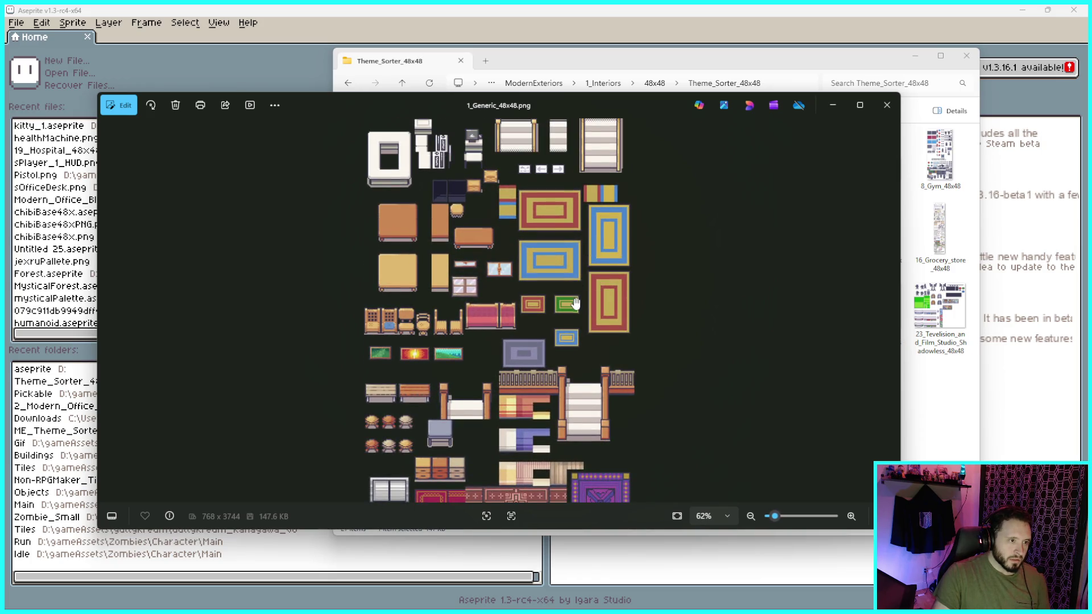
scroll(592, 414, "down", 10)
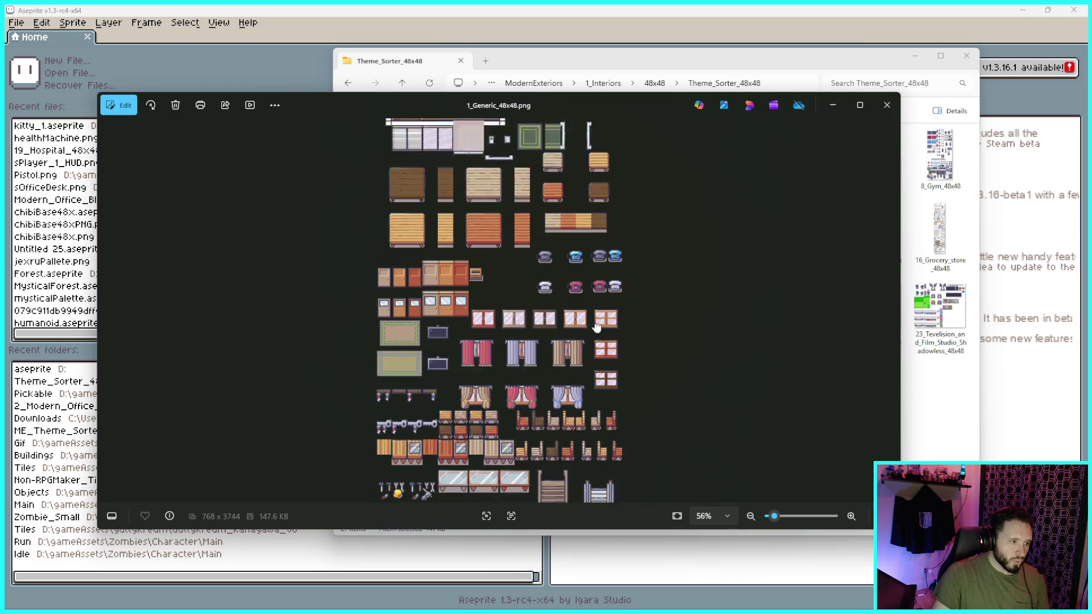
scroll(466, 235, "up", 4)
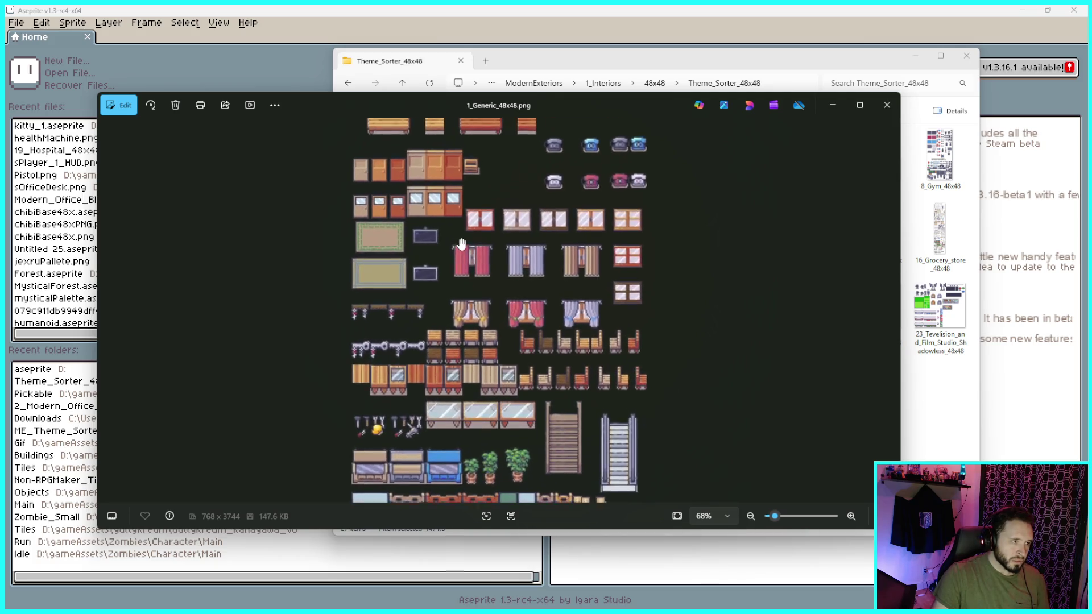
left_click_drag(465, 235, 479, 272)
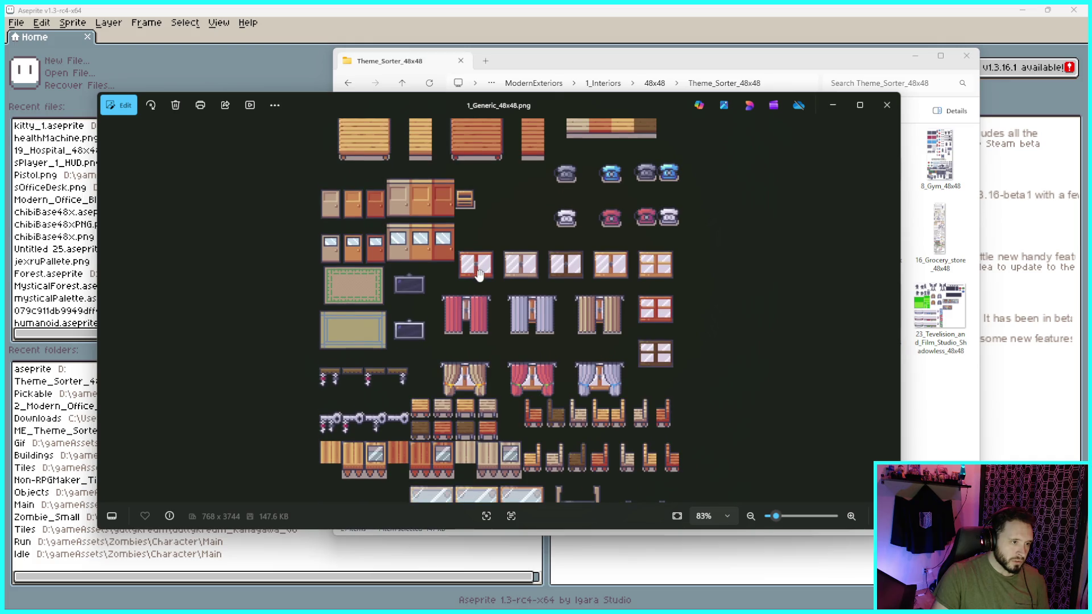
scroll(623, 351, "down", 3)
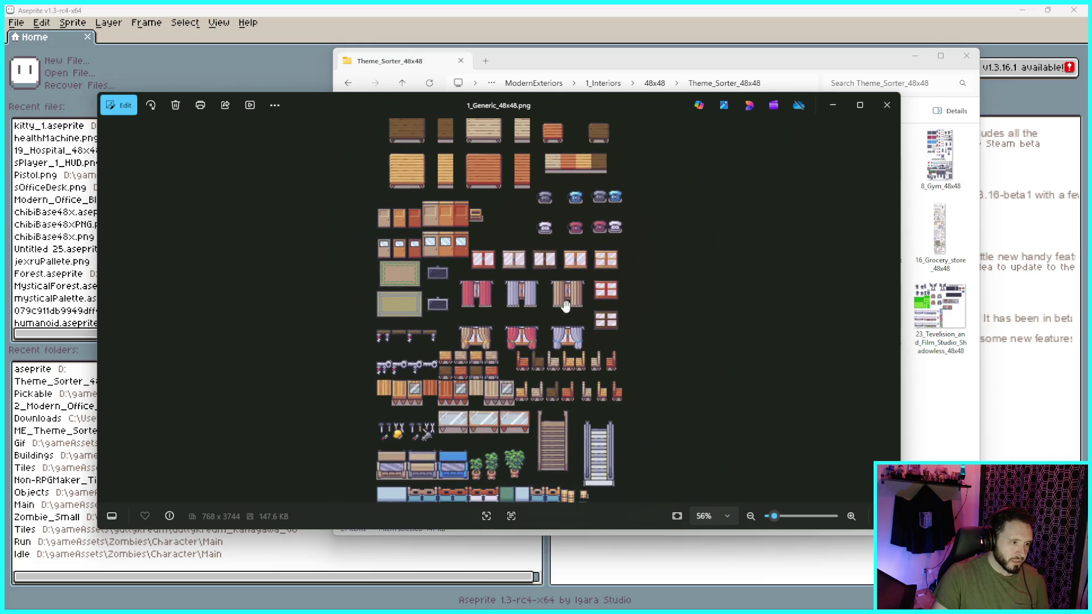
scroll(622, 351, "down", 3)
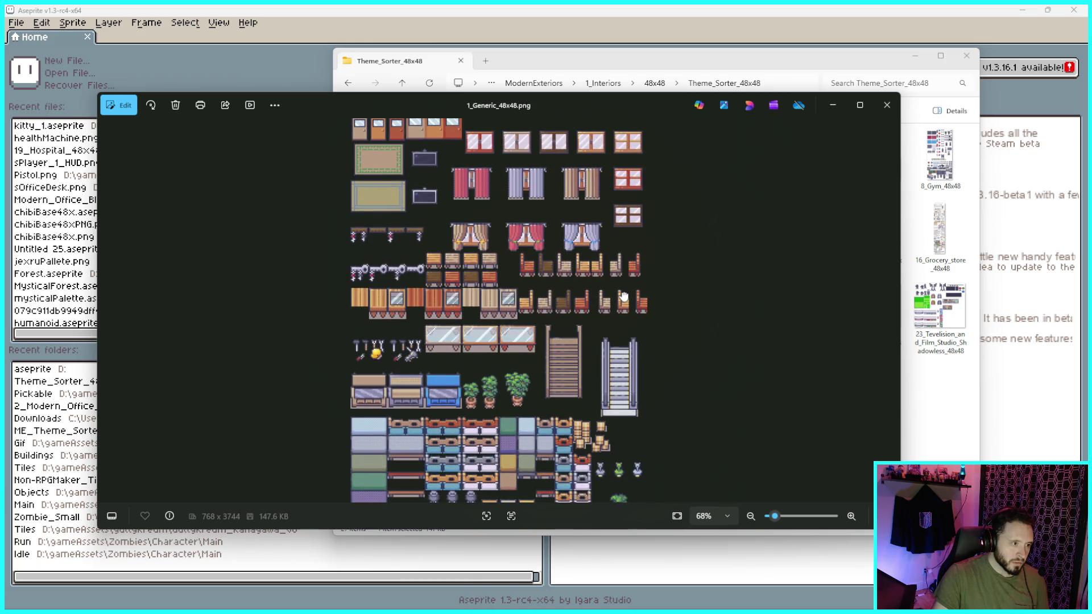
scroll(606, 178, "up", 2)
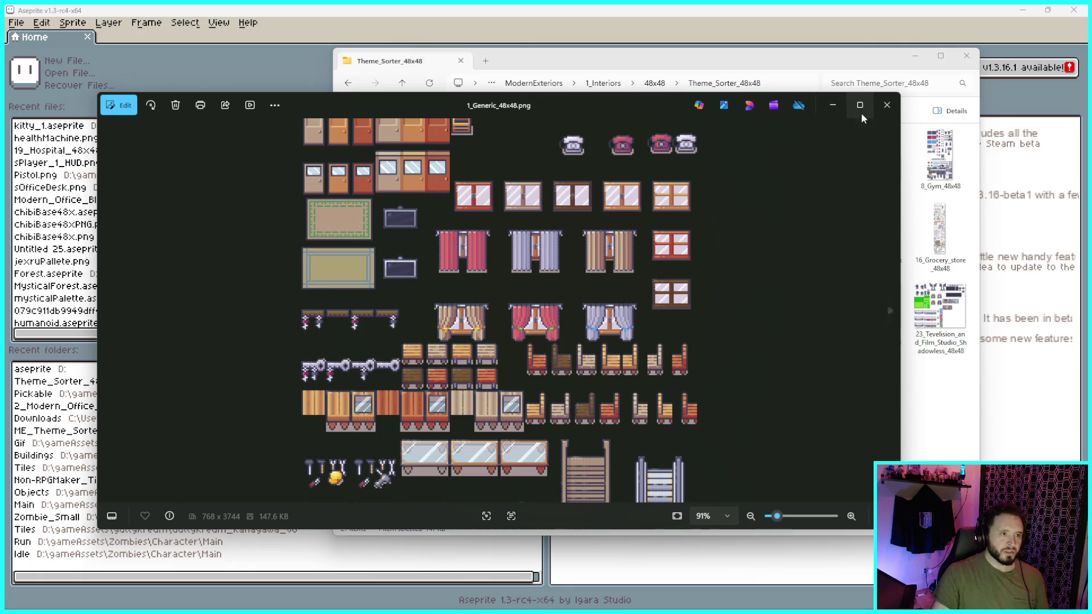
left_click(885, 105)
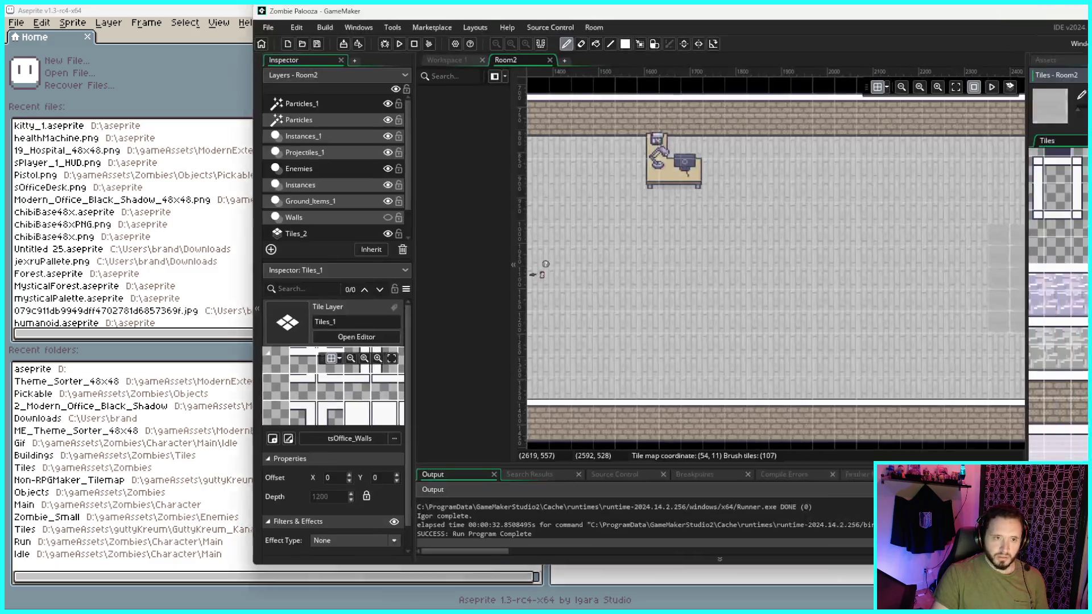
key("alt+Tab")
left_click(922, 17)
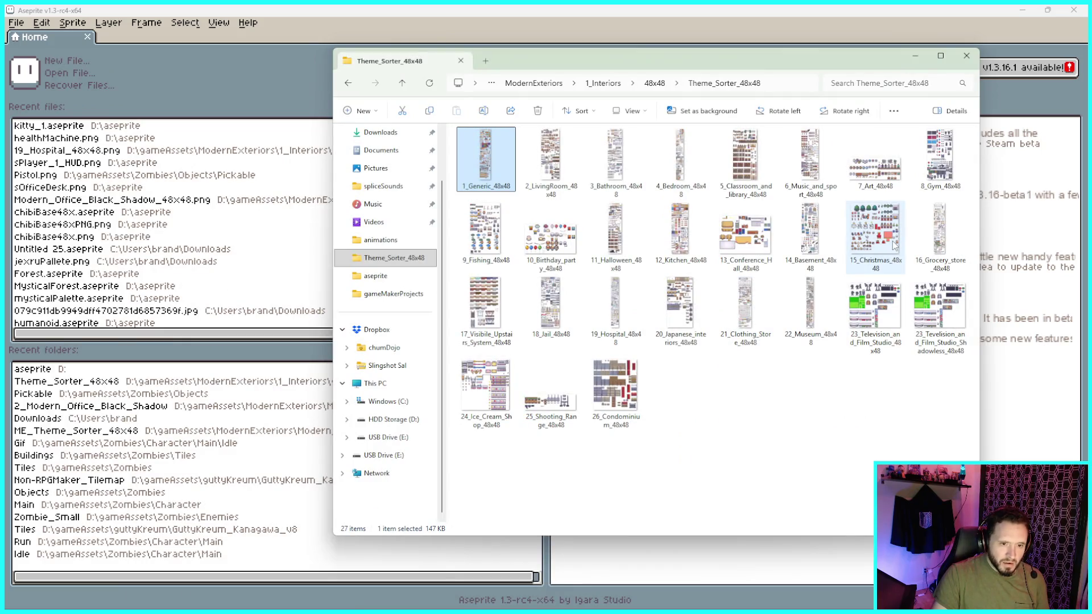
double_click(615, 386)
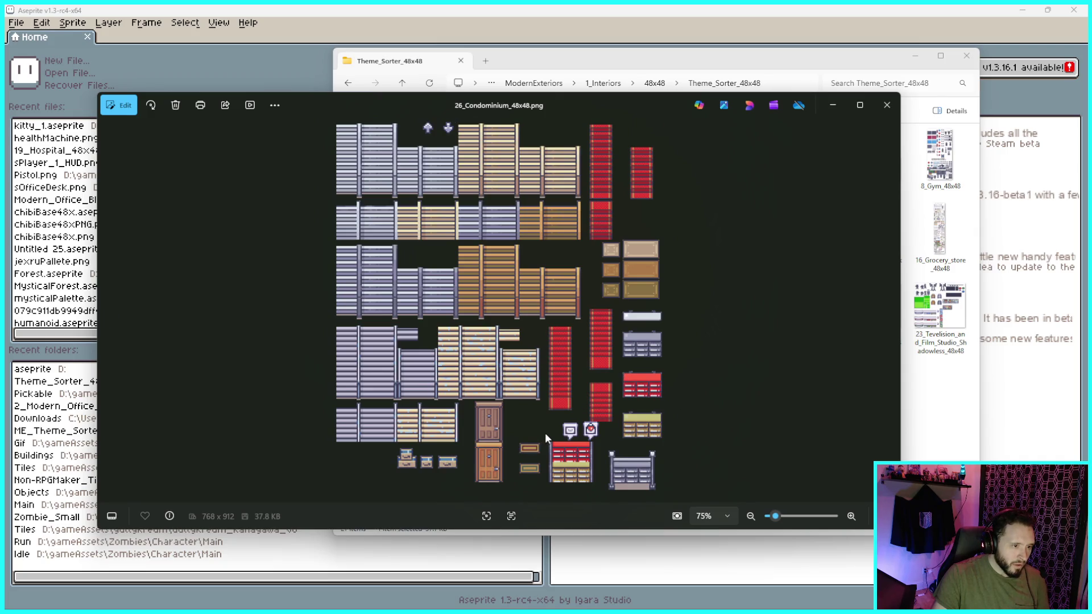
left_click(885, 105)
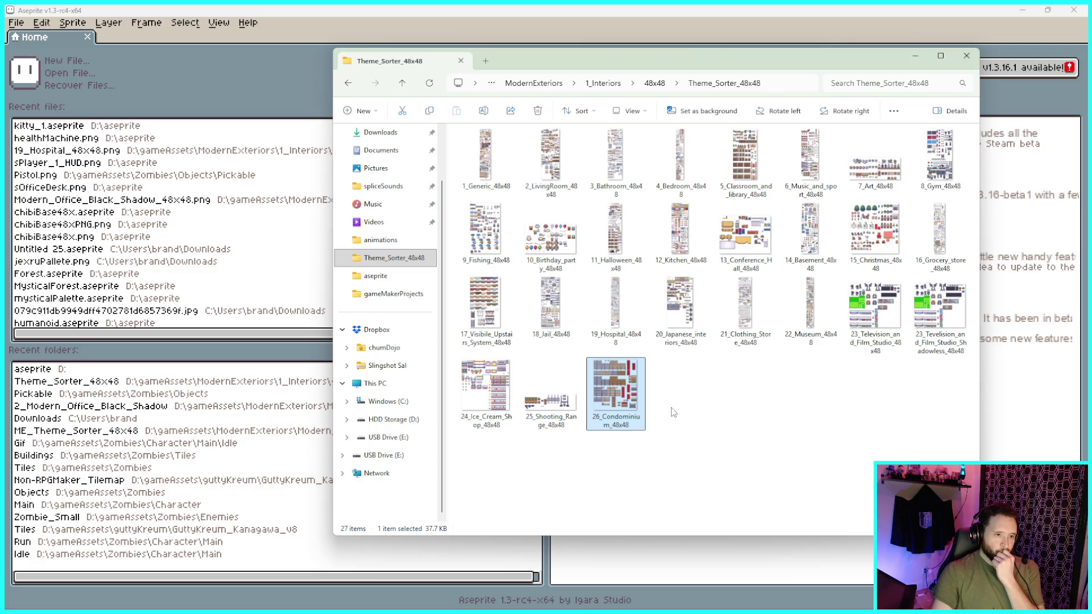
double_click(681, 304)
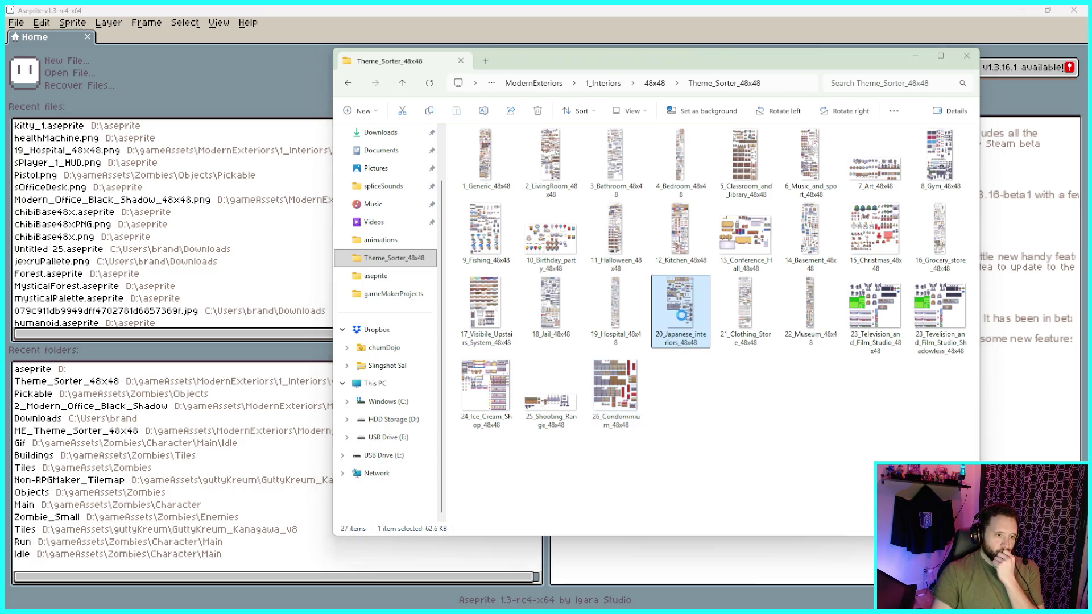
scroll(529, 239, "up", 2)
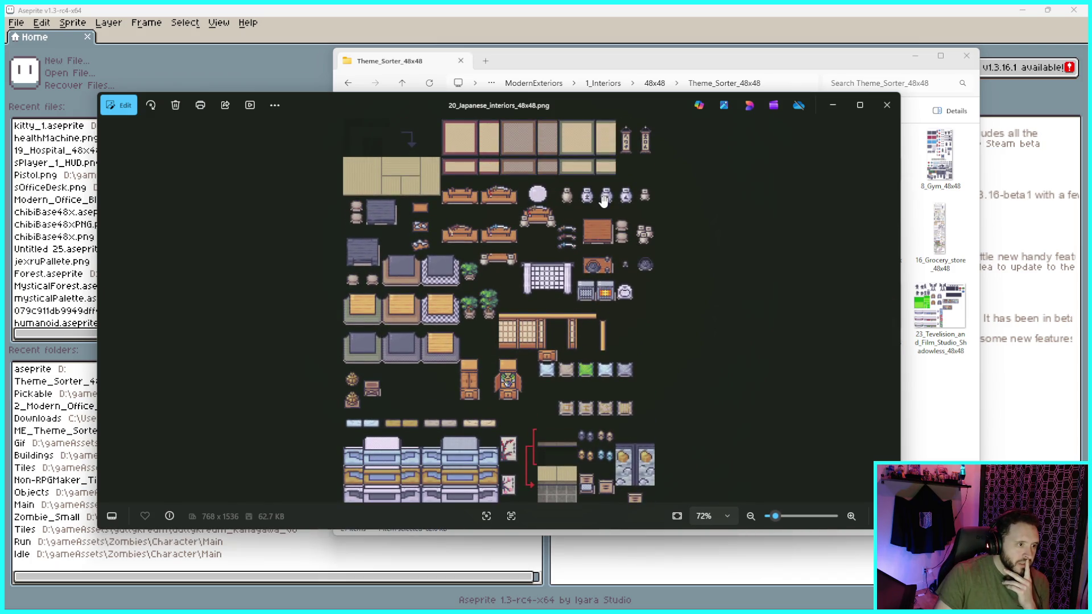
scroll(623, 224, "down", 5)
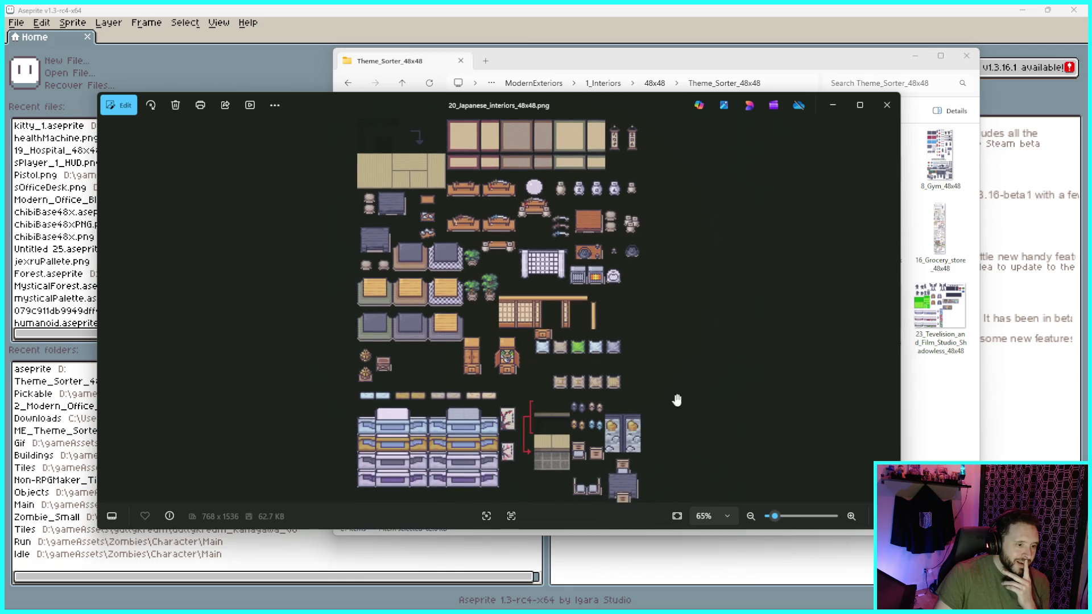
scroll(648, 205, "up", 3)
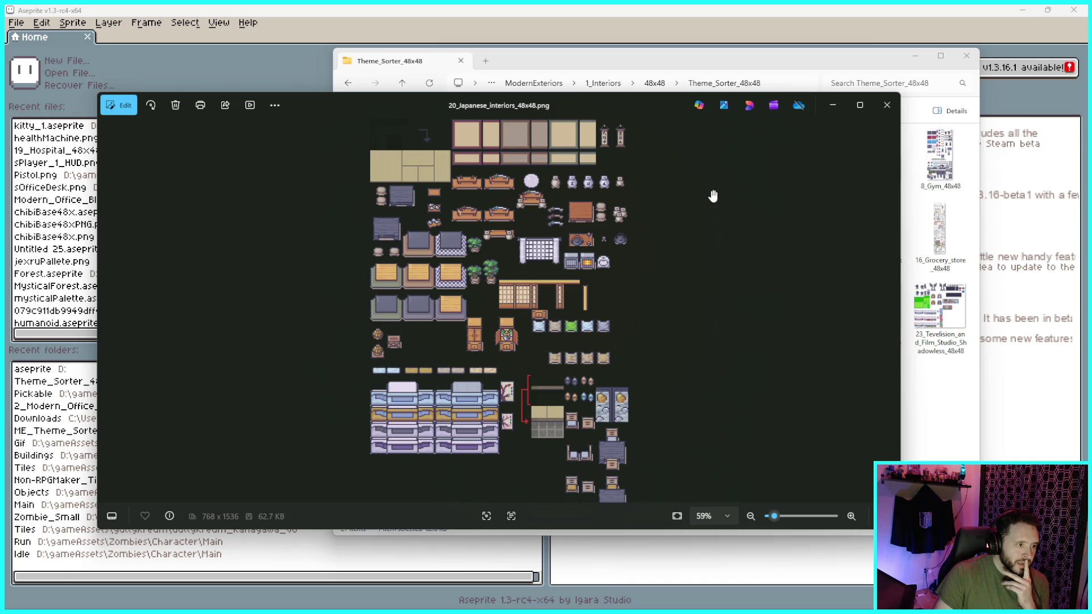
left_click(894, 107)
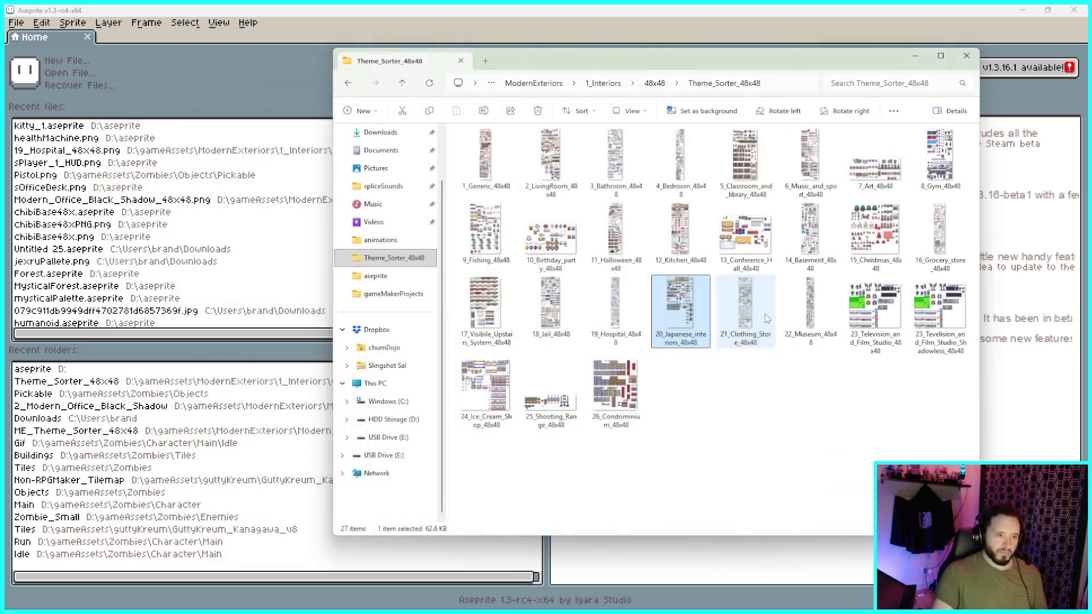
Preview 22_Museum_48x48.png in Photos and zoom it from 26% to 75%
double_click(810, 307)
scroll(529, 223, "up", 5)
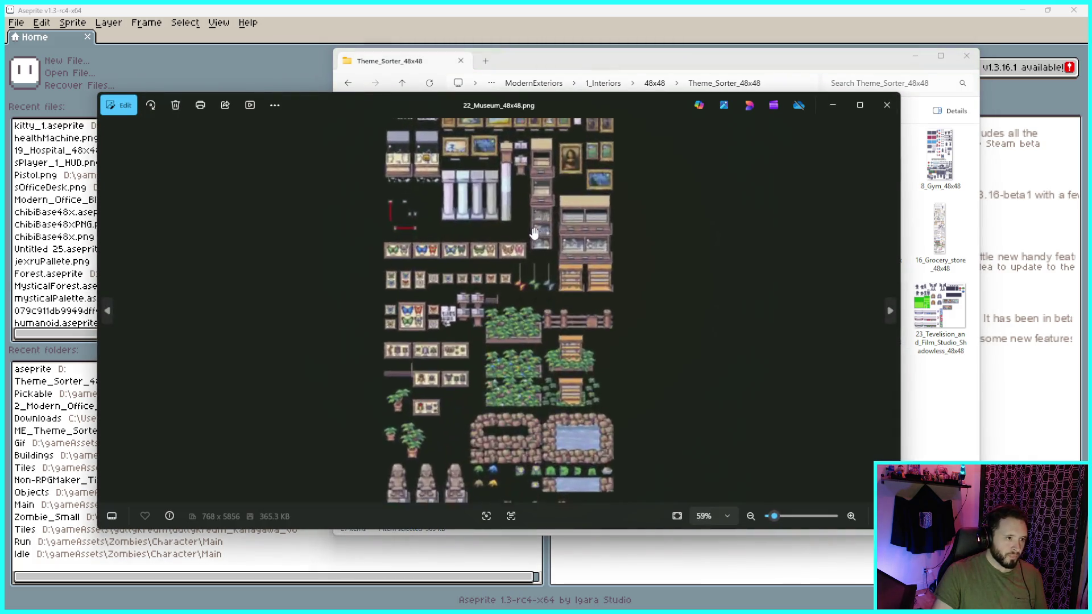
scroll(608, 372, "down", 2)
scroll(607, 373, "up", 3)
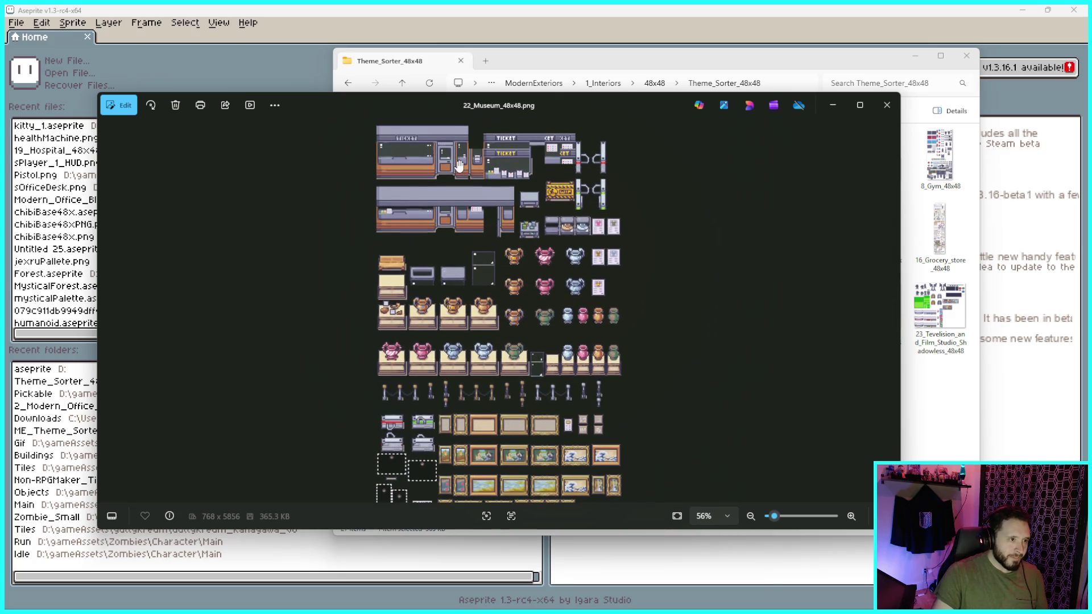
scroll(488, 170, "up", 4)
scroll(488, 169, "down", 1)
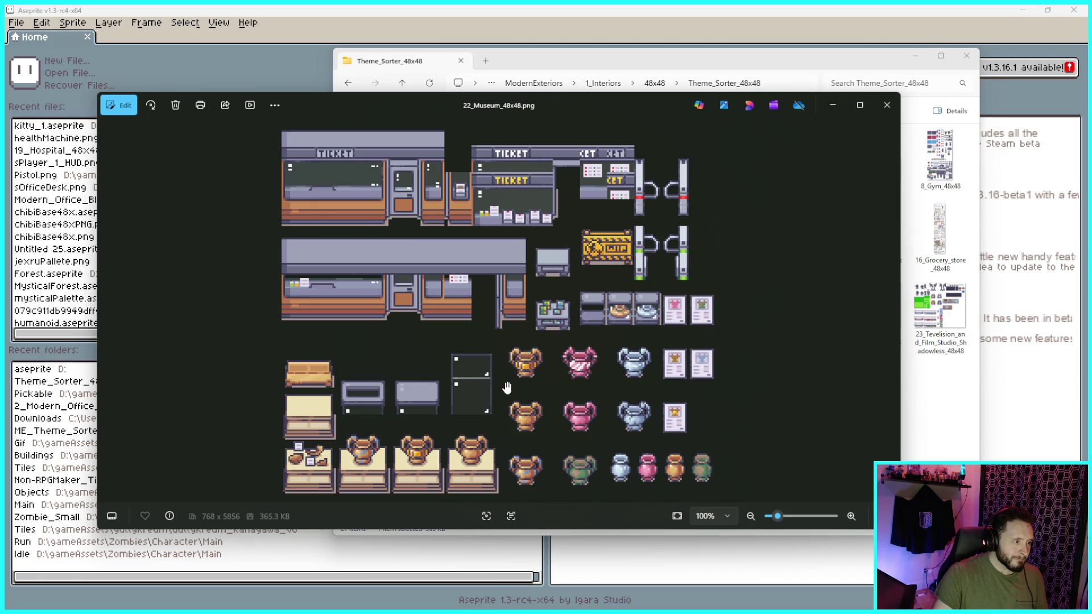
scroll(506, 387, "down", 2)
scroll(498, 358, "down", 1)
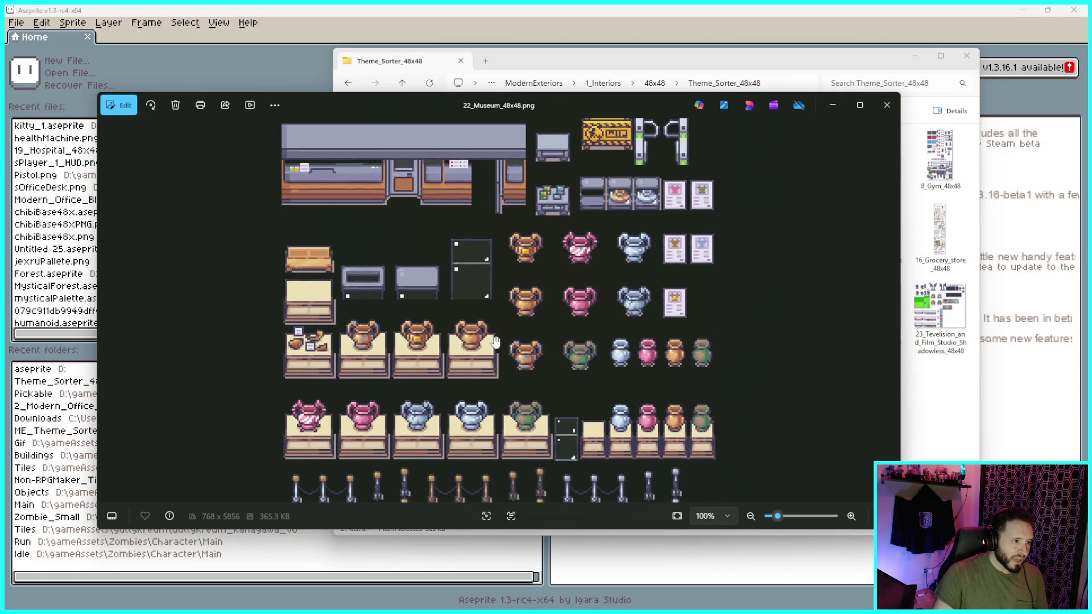
scroll(529, 378, "down", 1)
scroll(598, 318, "down", 3)
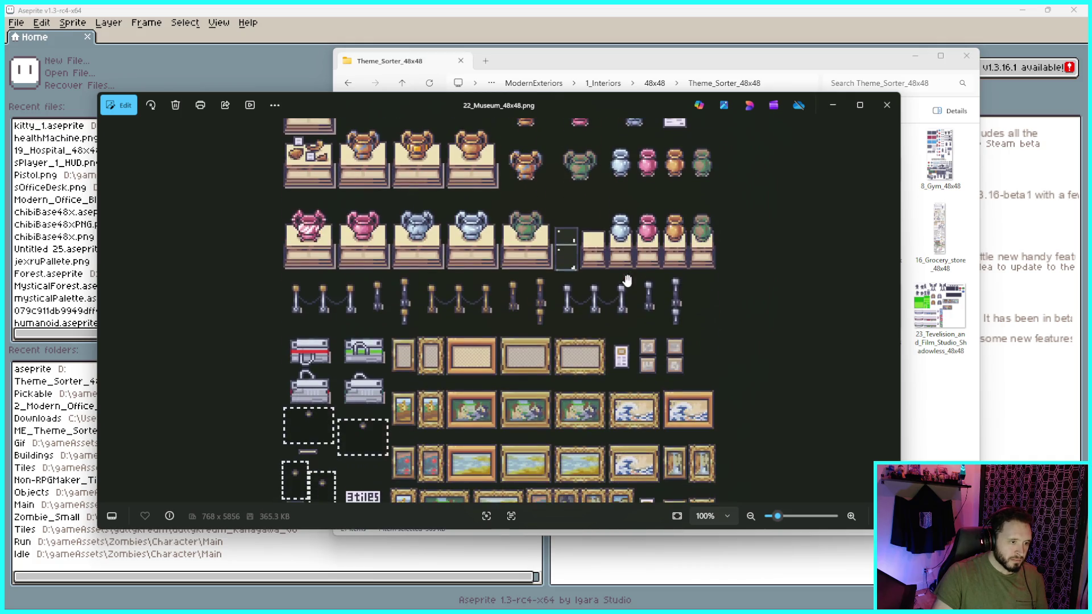
scroll(618, 358, "down", 3)
scroll(616, 348, "down", 3)
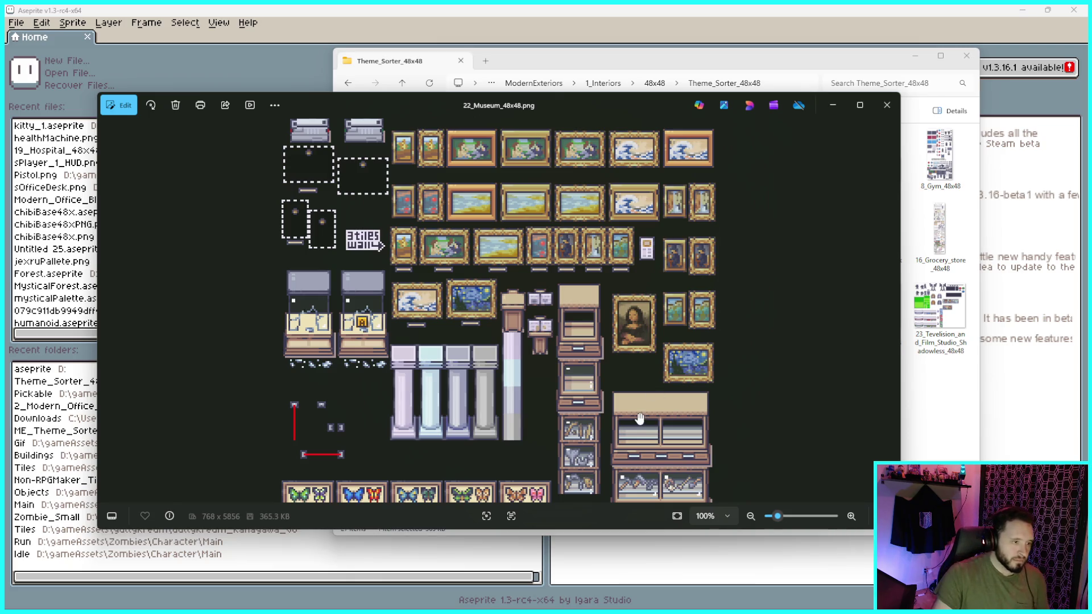
scroll(640, 420, "down", 3)
scroll(417, 232, "down", 1, "ctrl")
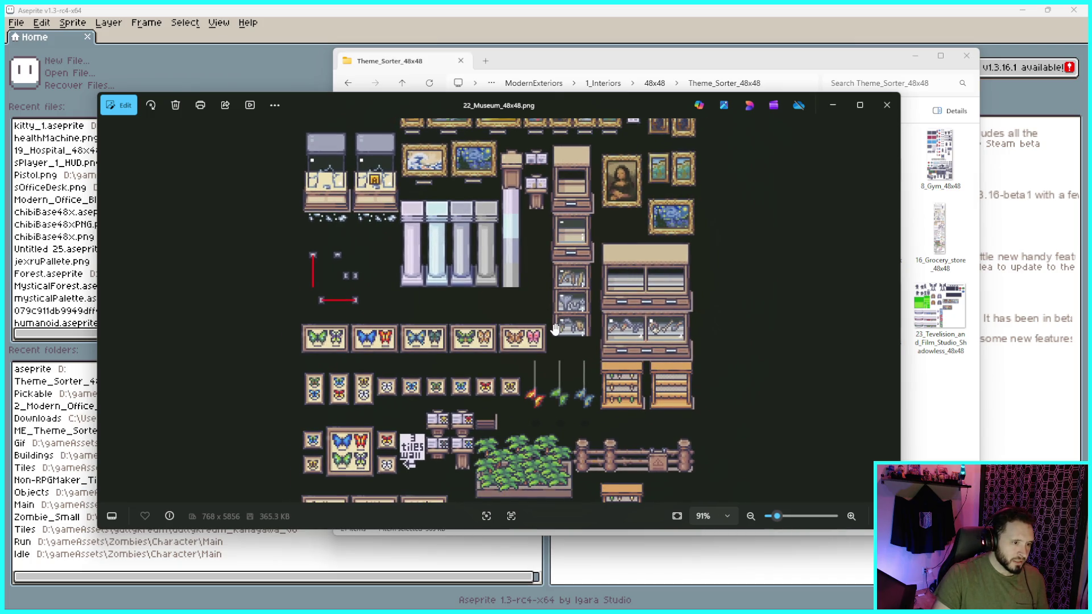
scroll(559, 335, "down", 3)
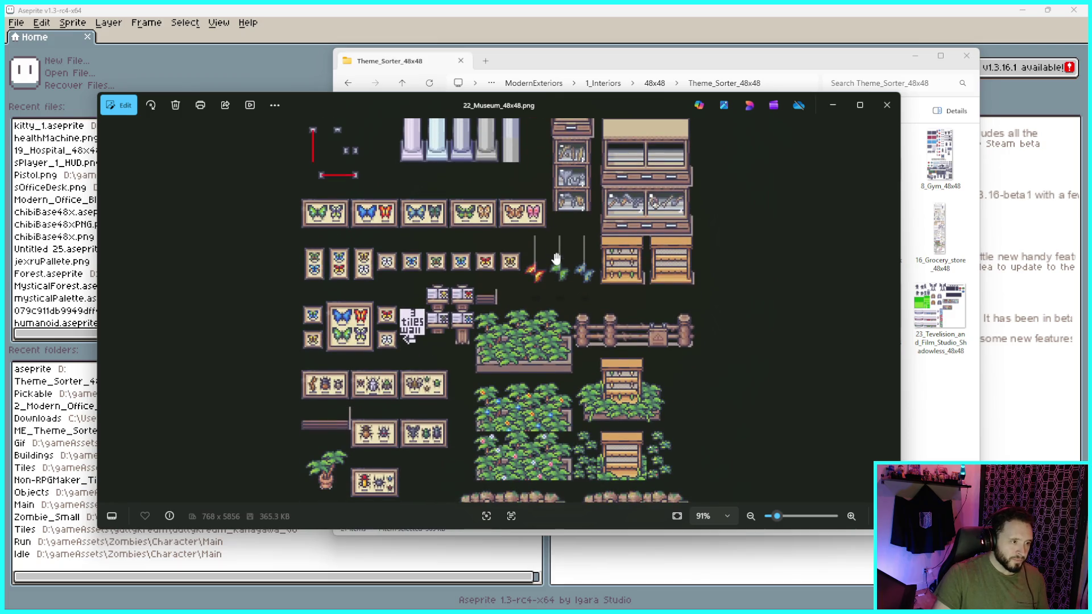
scroll(560, 359, "down", 5)
scroll(560, 359, "down", 4, "ctrl")
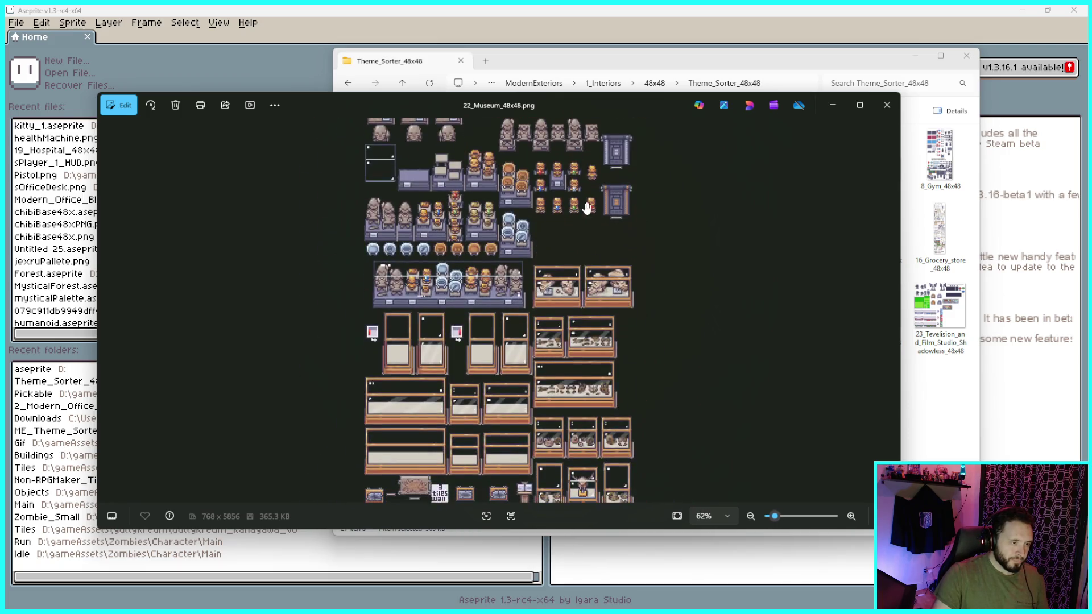
scroll(620, 216, "down", 4, "ctrl")
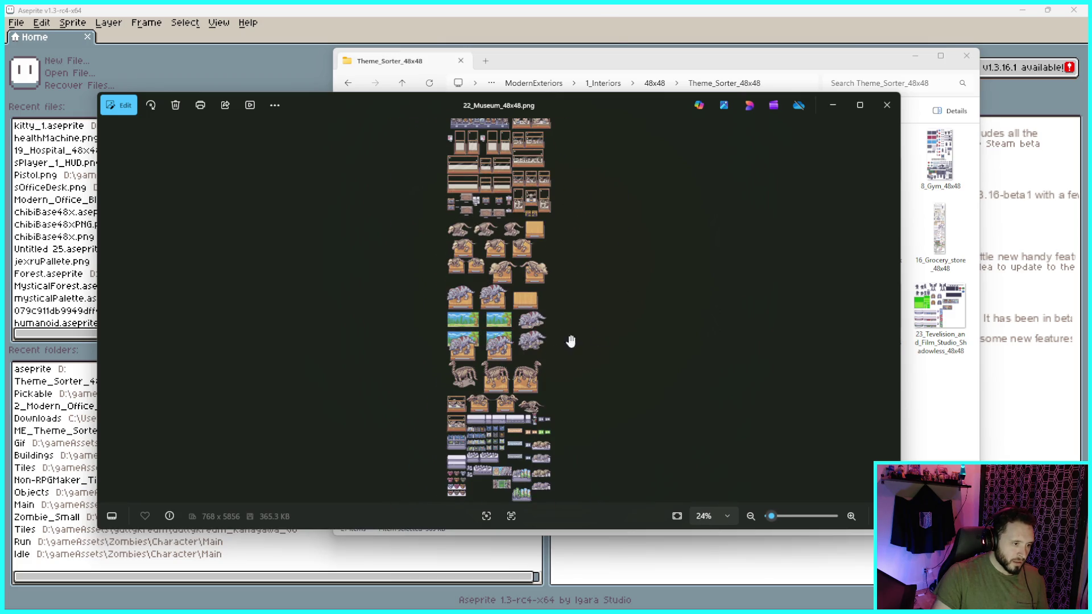
Fine-tune the zoom on the vases, stanchions and paintings, then close the viewer
scroll(557, 418, "up", 3, "ctrl")
scroll(556, 418, "up", 2, "ctrl")
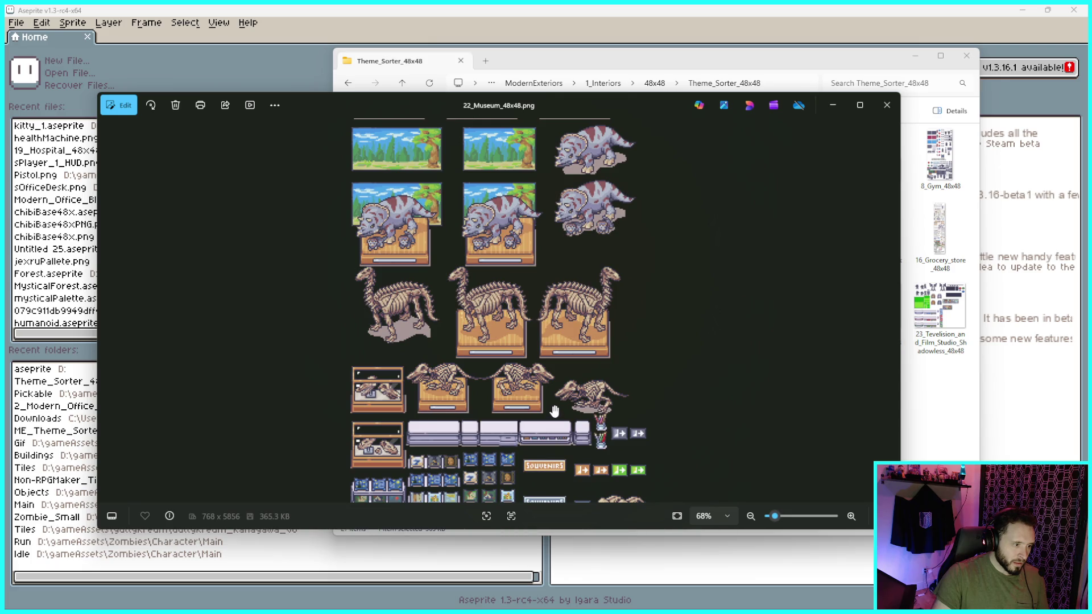
scroll(555, 410, "down", 4, "ctrl")
scroll(492, 330, "up", 5)
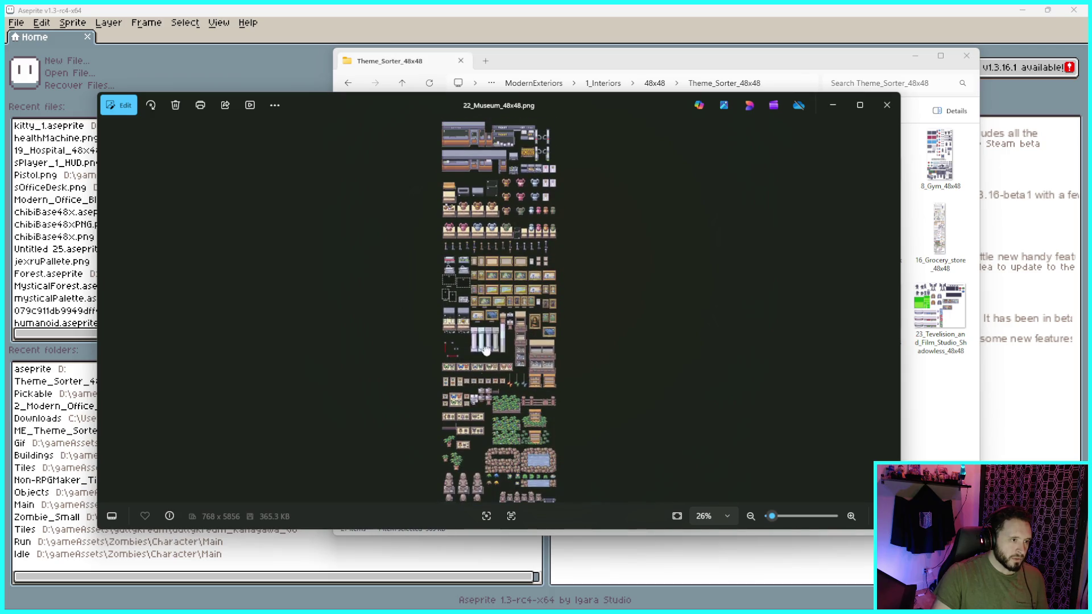
scroll(516, 243, "up", 5, "ctrl")
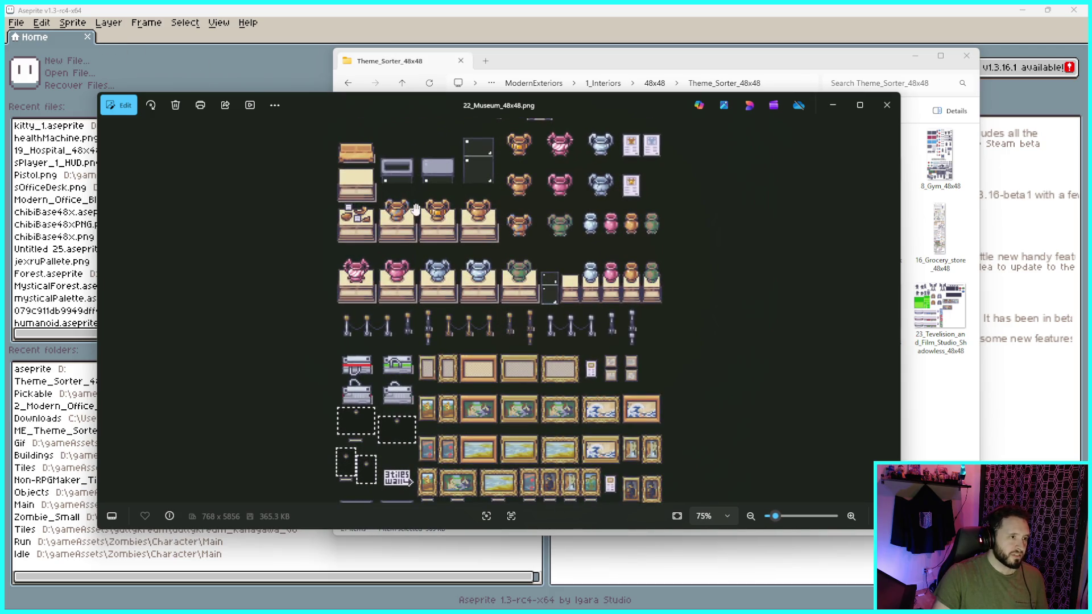
left_click(887, 105)
Drop 22_Museum_48x48.png into Aseprite, zoom out to the whole sheet, and move the colour panel aside
left_click_drag(820, 323, 259, 254)
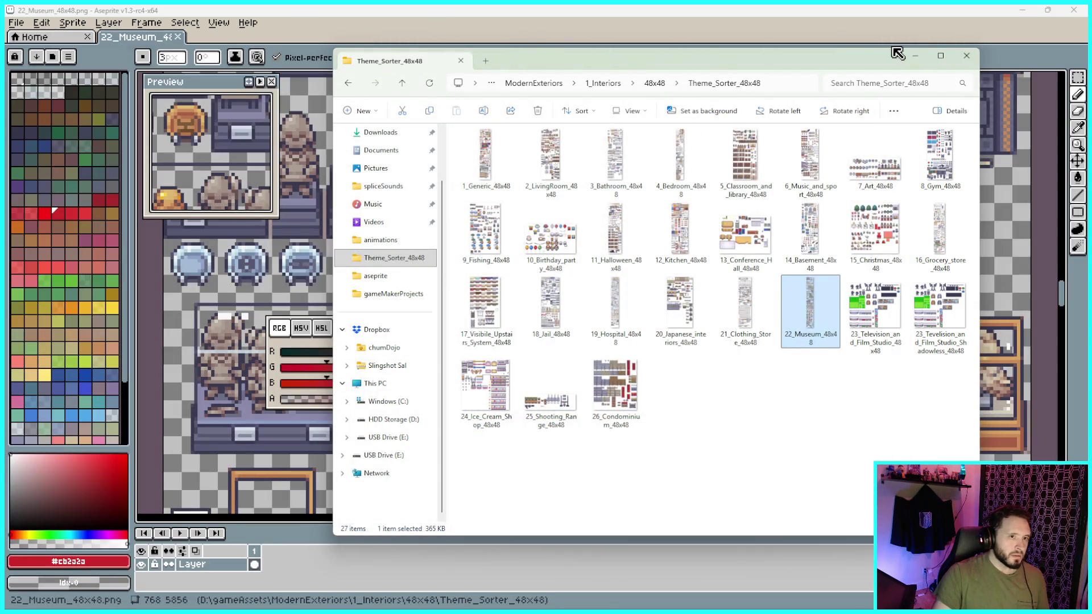
left_click(849, 46)
scroll(591, 256, "down", 3)
left_click_drag(497, 330, 866, 523)
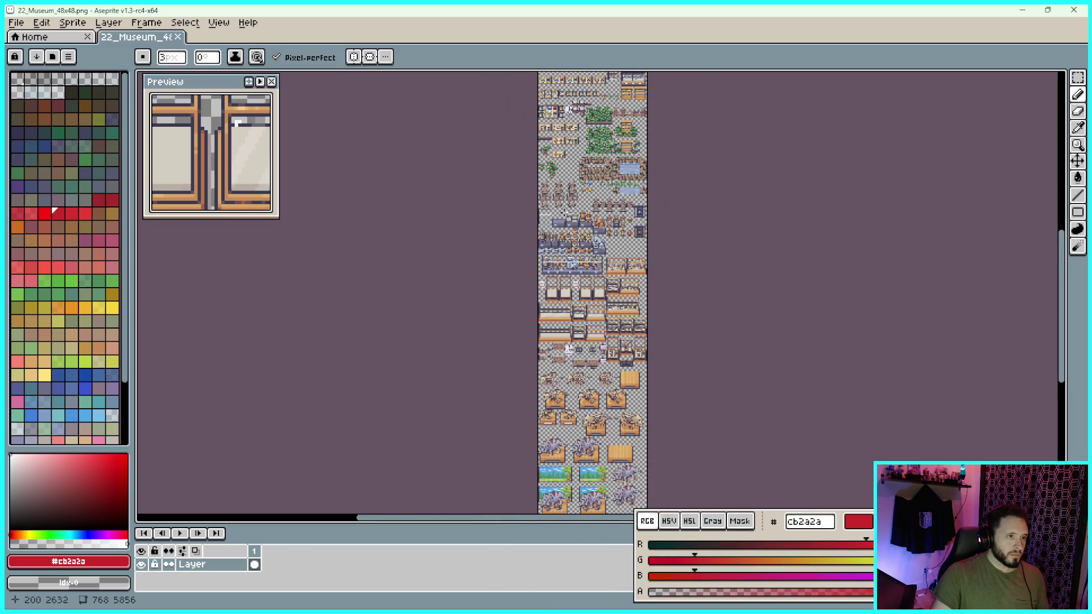
left_click(16, 22)
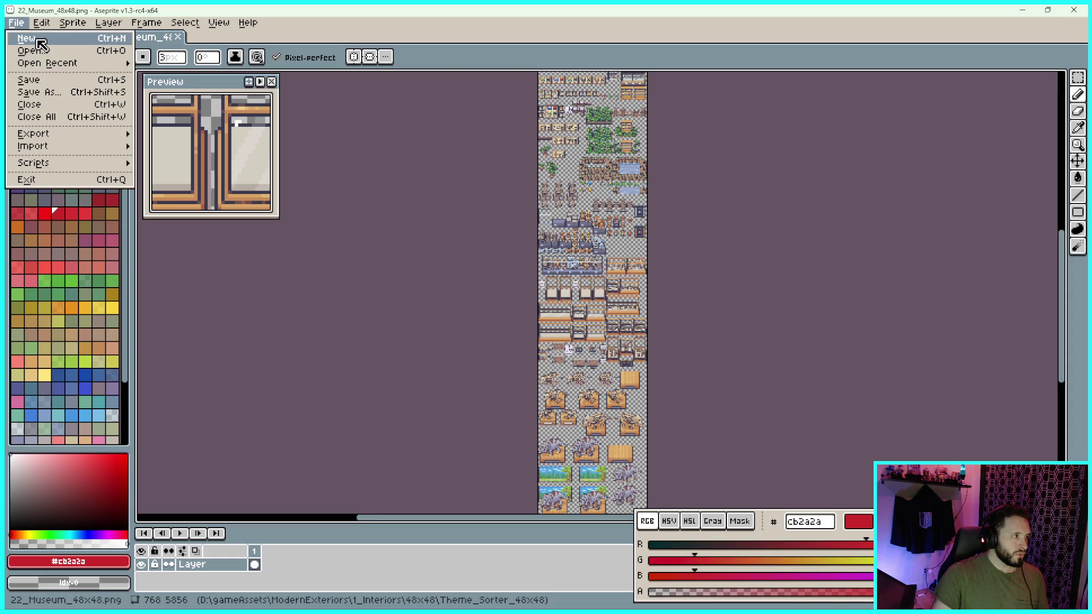
Create a new 960 x 960 sprite
left_click(27, 38)
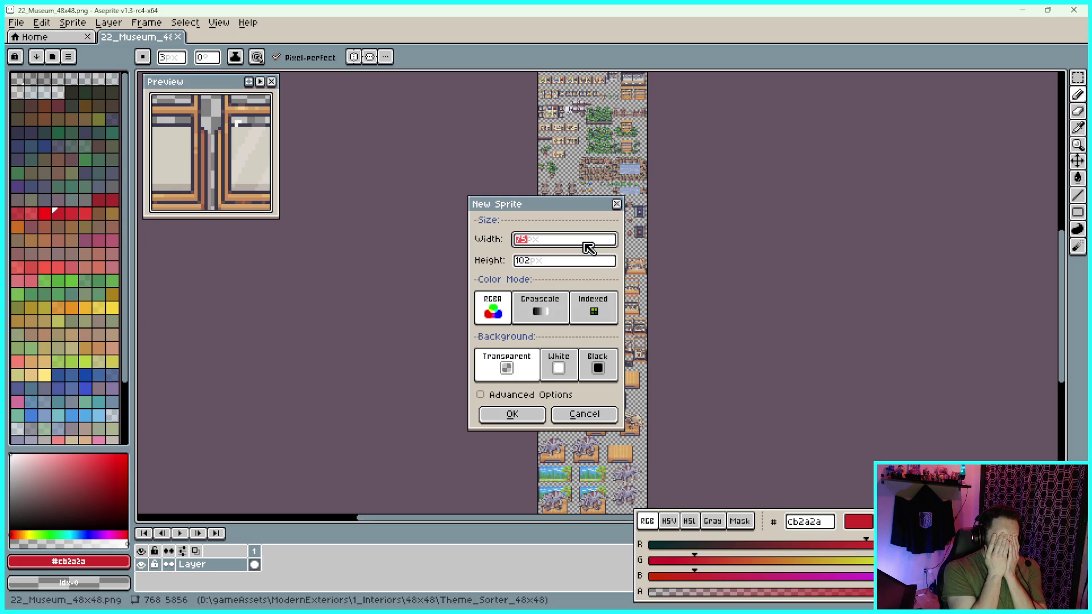
type("960")
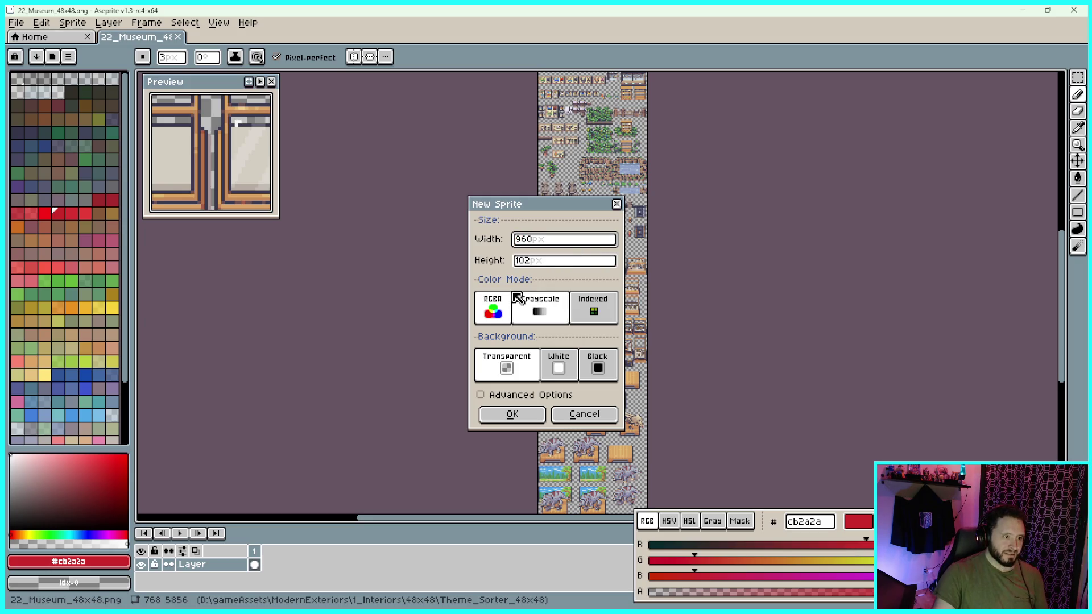
left_click_drag(534, 260, 468, 260)
type("960")
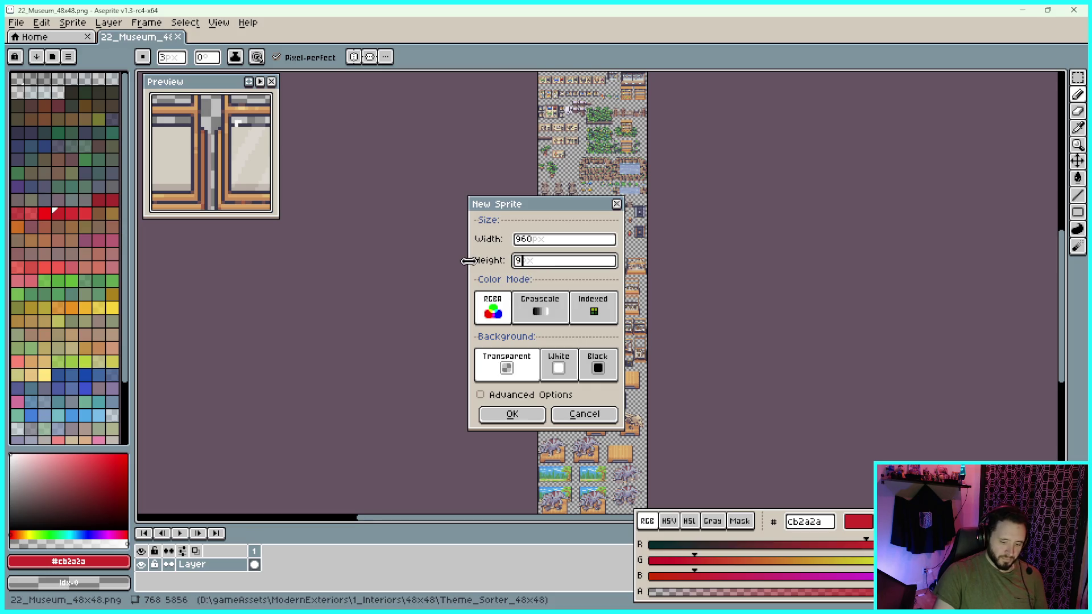
left_click(537, 408)
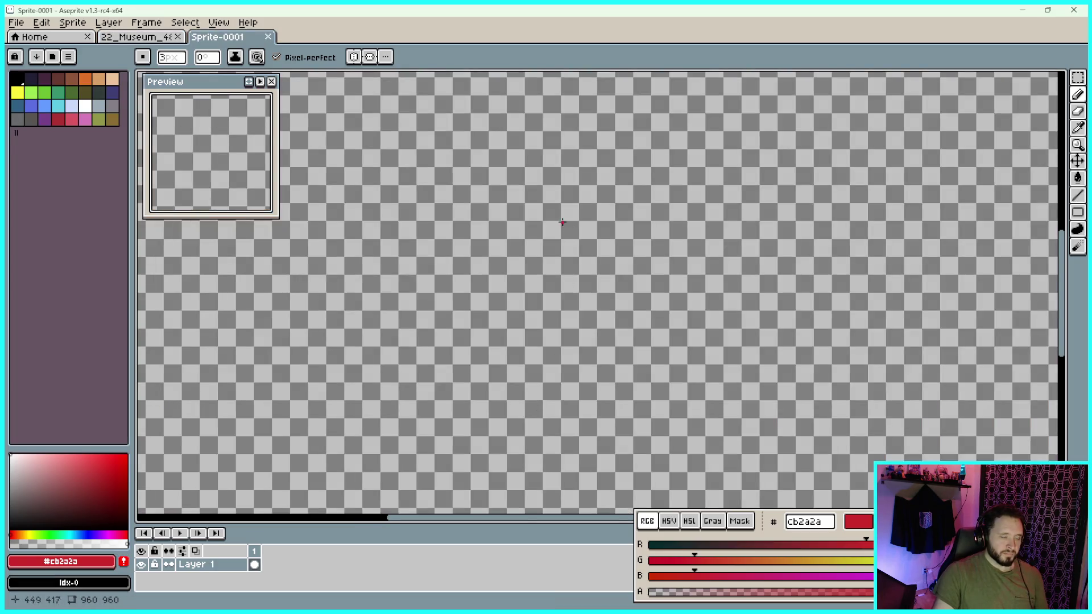
scroll(561, 227, "down", 3)
Set the grid to 48 x 48 pixels in Grid Settings
left_click(218, 22)
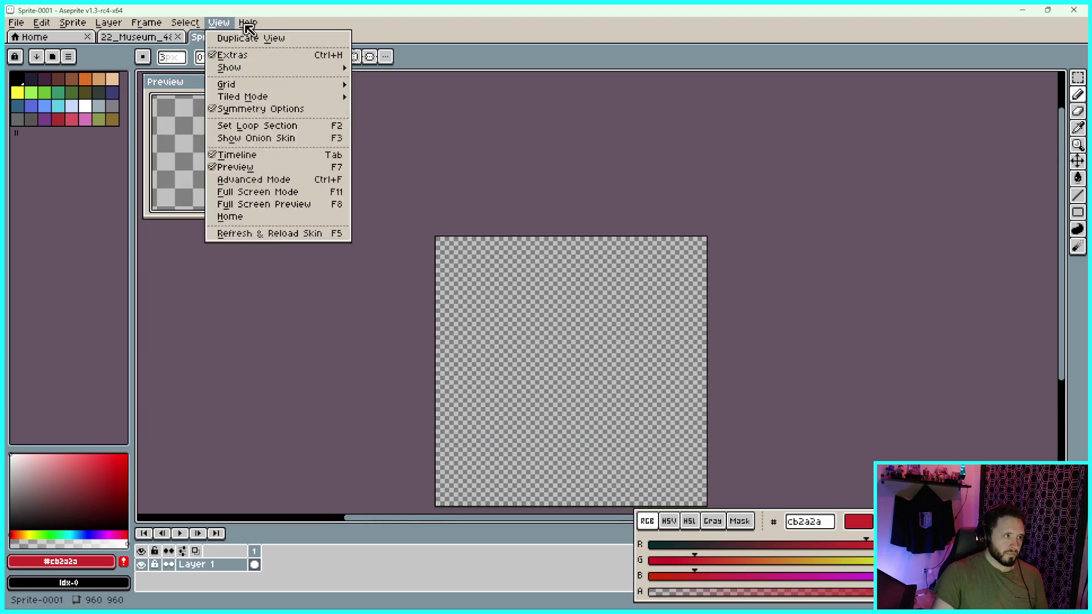
mouse_move(289, 90)
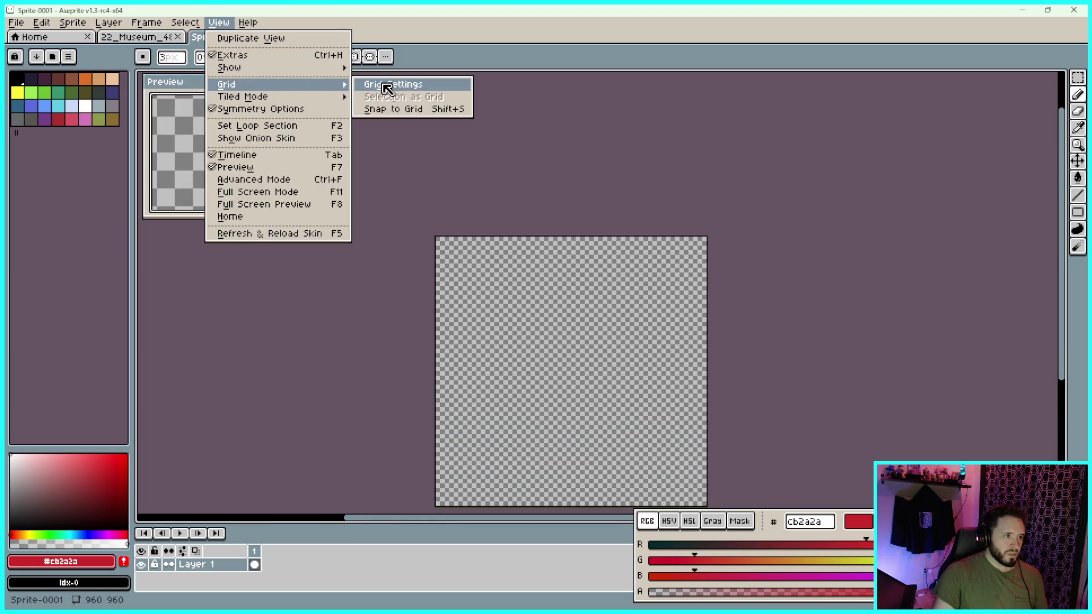
left_click(385, 87)
left_click_drag(534, 317, 483, 316)
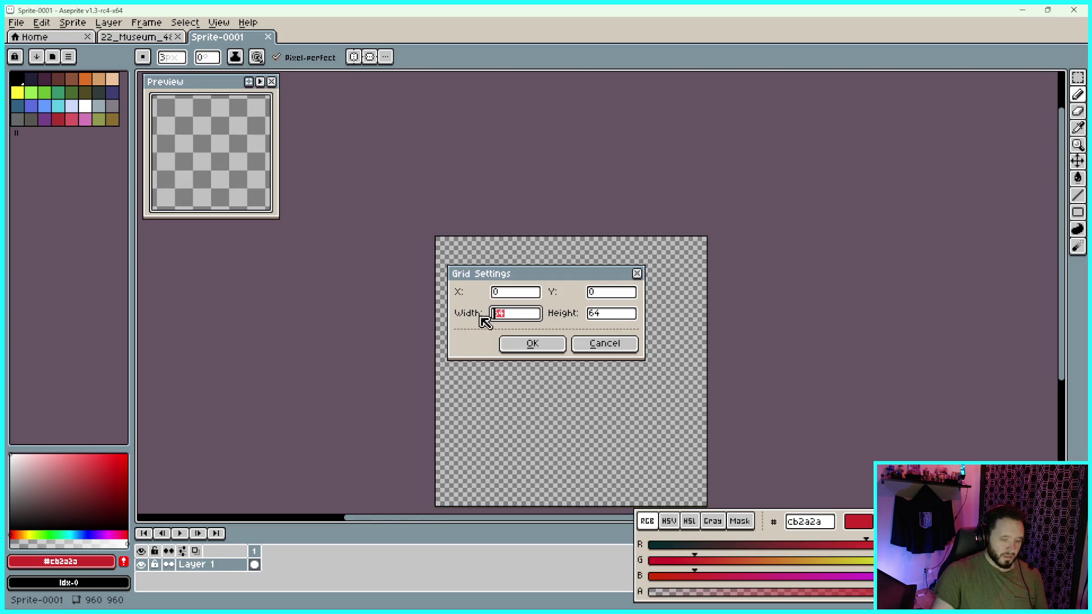
left_click_drag(611, 318, 579, 322)
type("48")
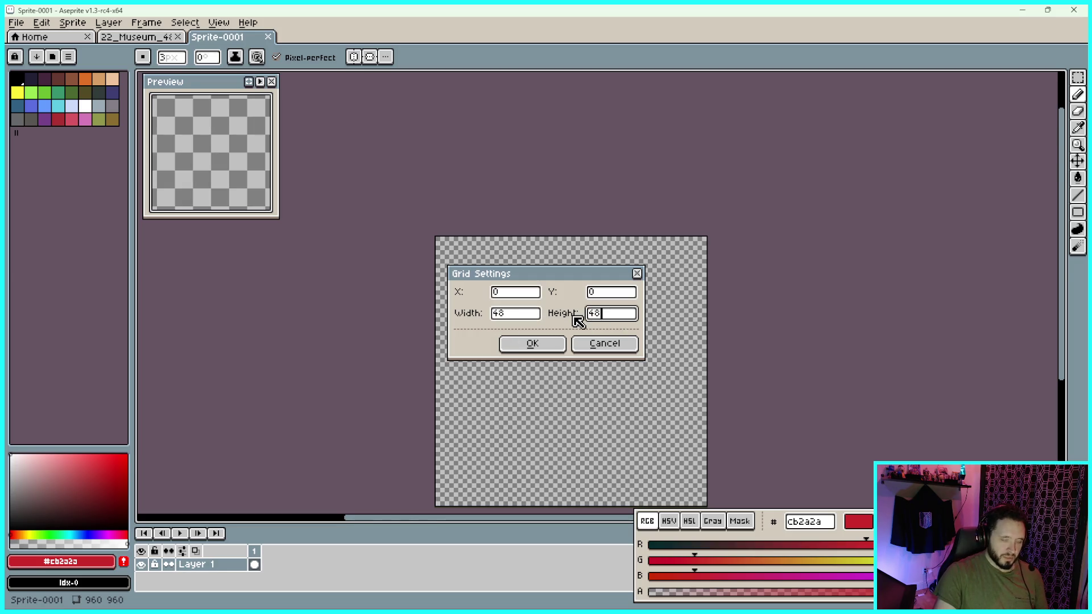
left_click(532, 344)
scroll(569, 326, "up", 2)
Pan and zoom around Sprite-0001 to check its grid, then zoom in on the 22_Museum tileset
scroll(698, 263, "down", 1)
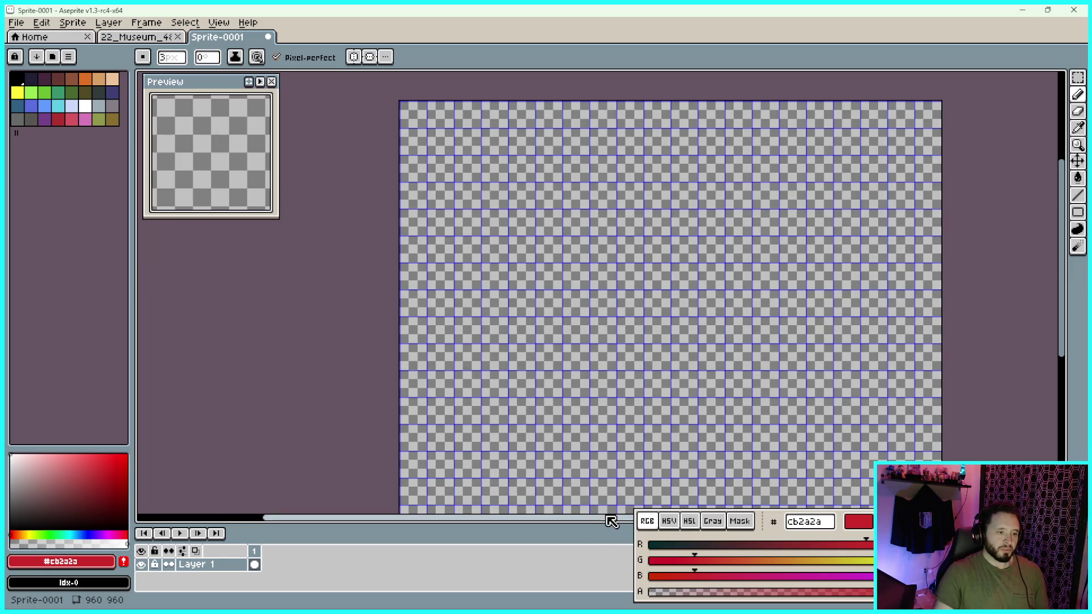
left_click_drag(597, 529, 592, 519)
left_click_drag(714, 390, 628, 306)
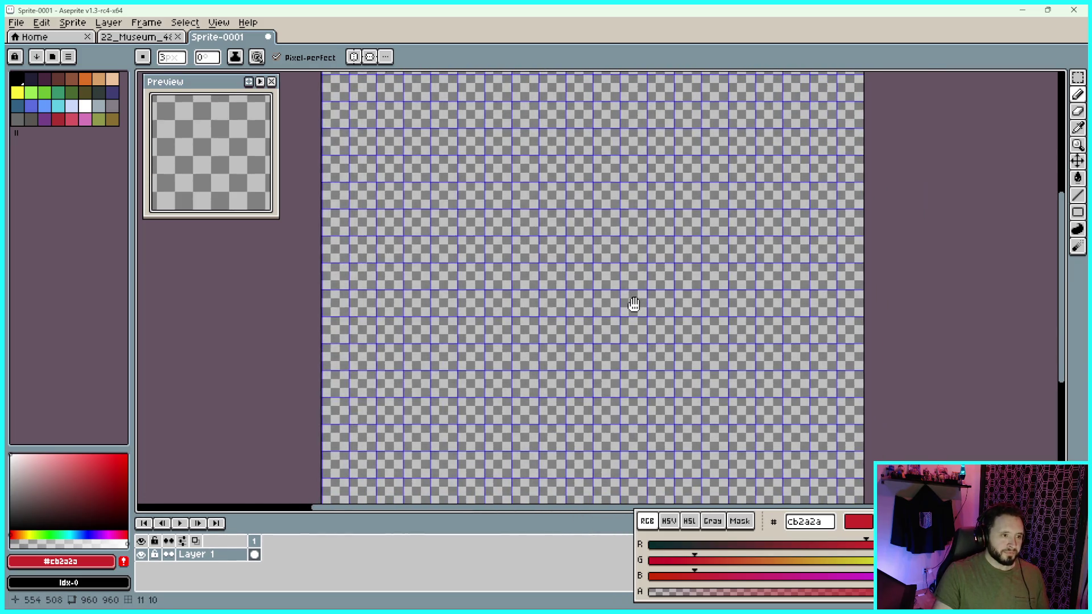
scroll(505, 212, "down", 1)
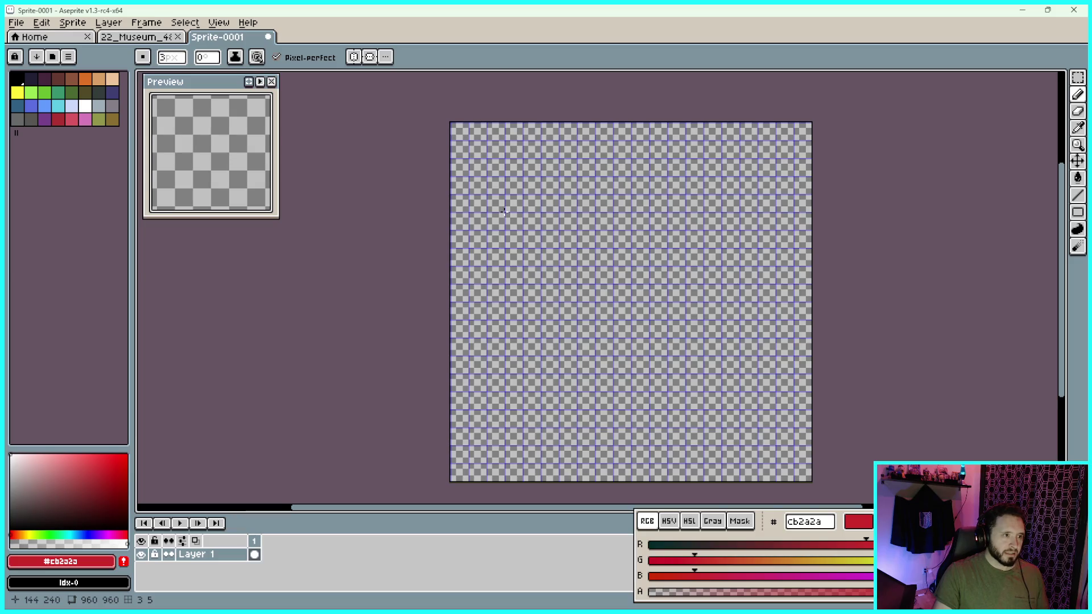
scroll(504, 212, "up", 1)
left_click(136, 36)
scroll(600, 345, "up", 5)
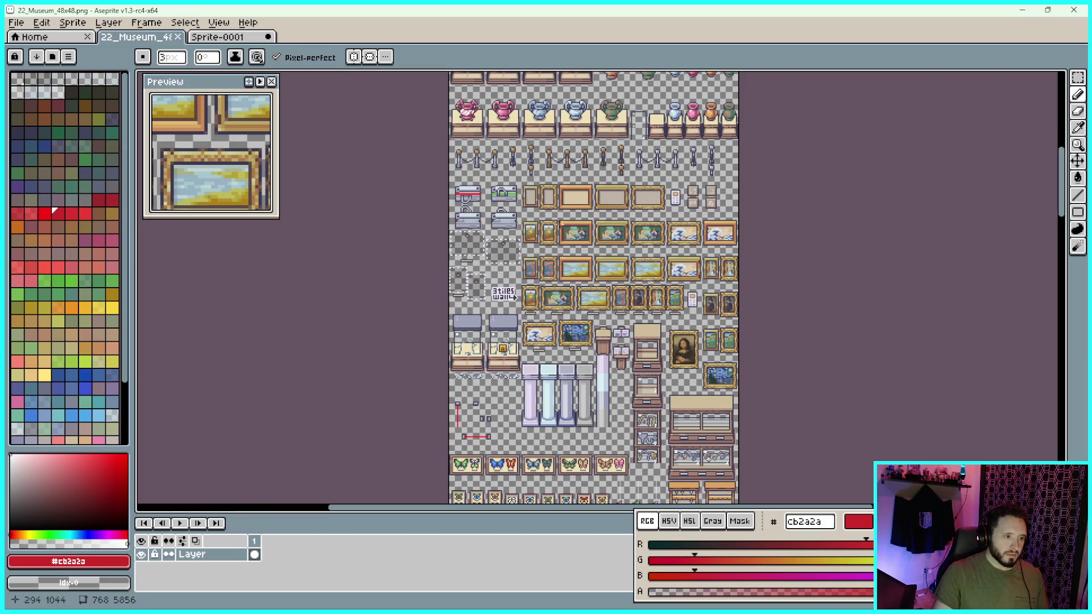
Pan and zoom the 22_Museum tileset up to the ticket booths and WIP sign at the top
mouse_move(561, 210)
left_mouse_down()
mouse_move(570, 254)
mouse_move(589, 213)
mouse_move(628, 295)
left_mouse_up()
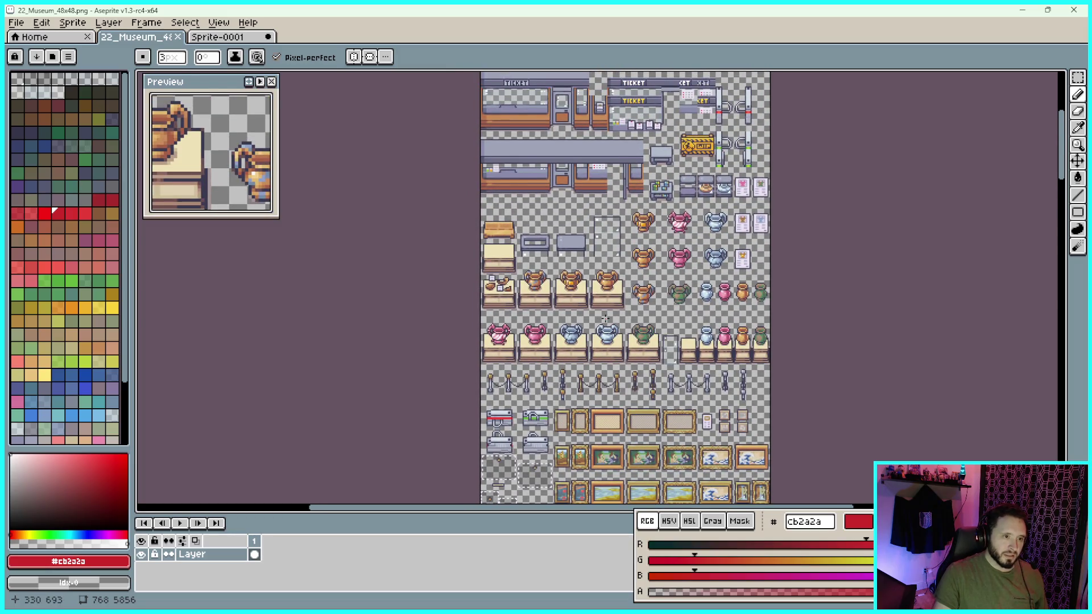
left_click_drag(707, 184, 716, 251)
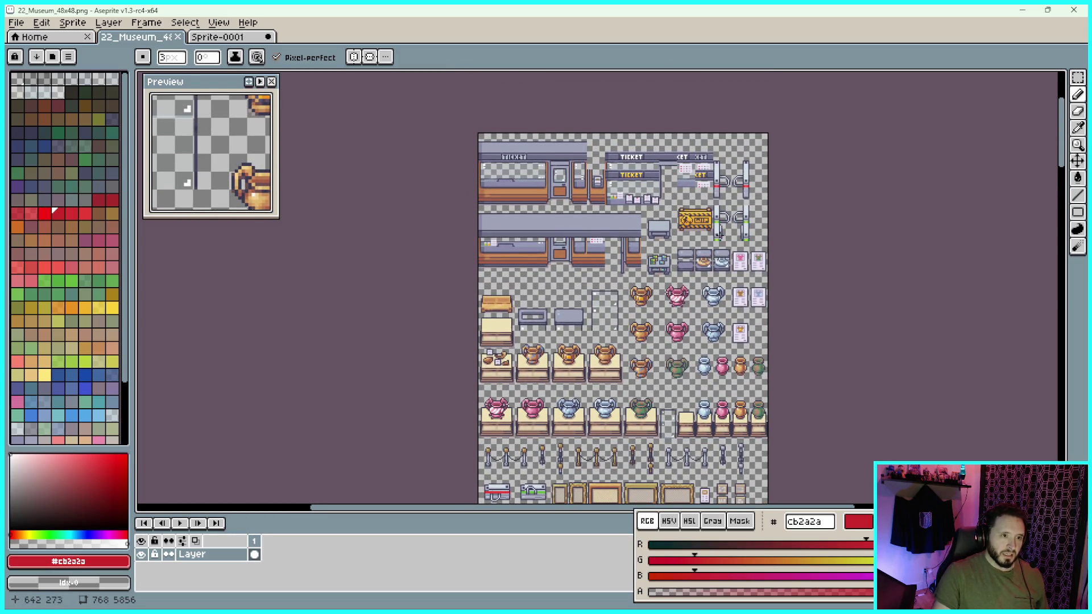
scroll(718, 233, "up", 4)
scroll(720, 232, "down", 3)
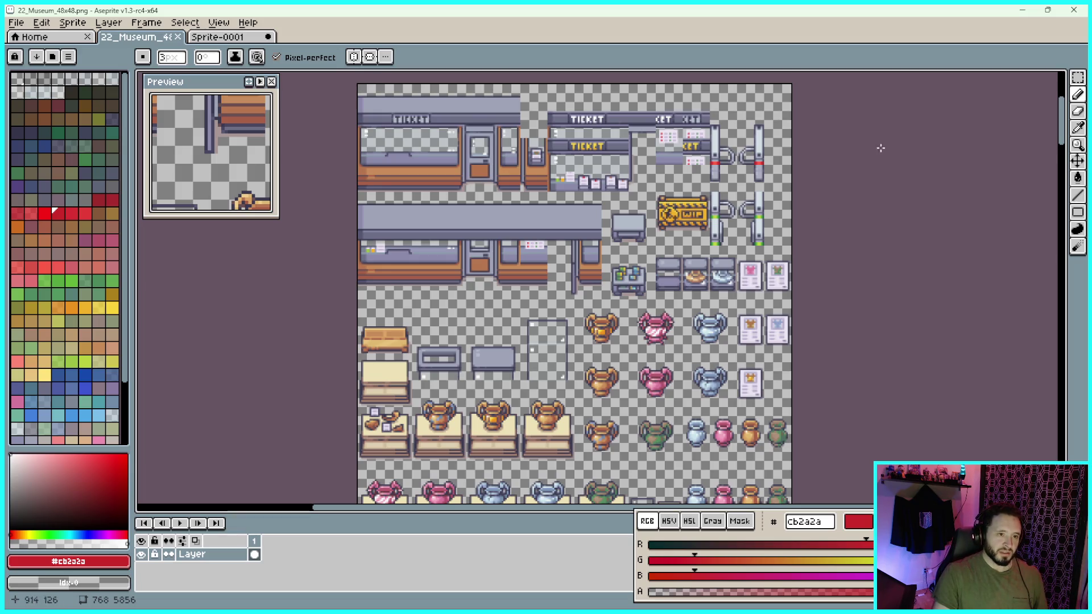
scroll(658, 173, "up", 3)
scroll(655, 174, "down", 3)
scroll(655, 173, "left", 3)
scroll(608, 189, "up", 2)
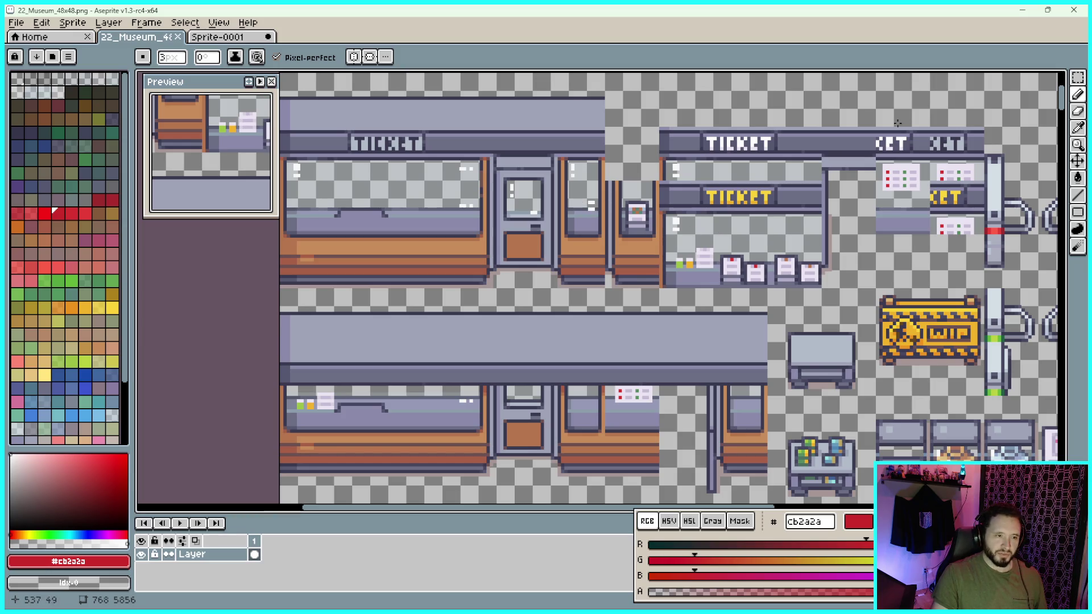
Marquee-select around the ticket-booth door, then cancel the accidental rotation and deselect
key("m")
scroll(514, 190, "up", 2)
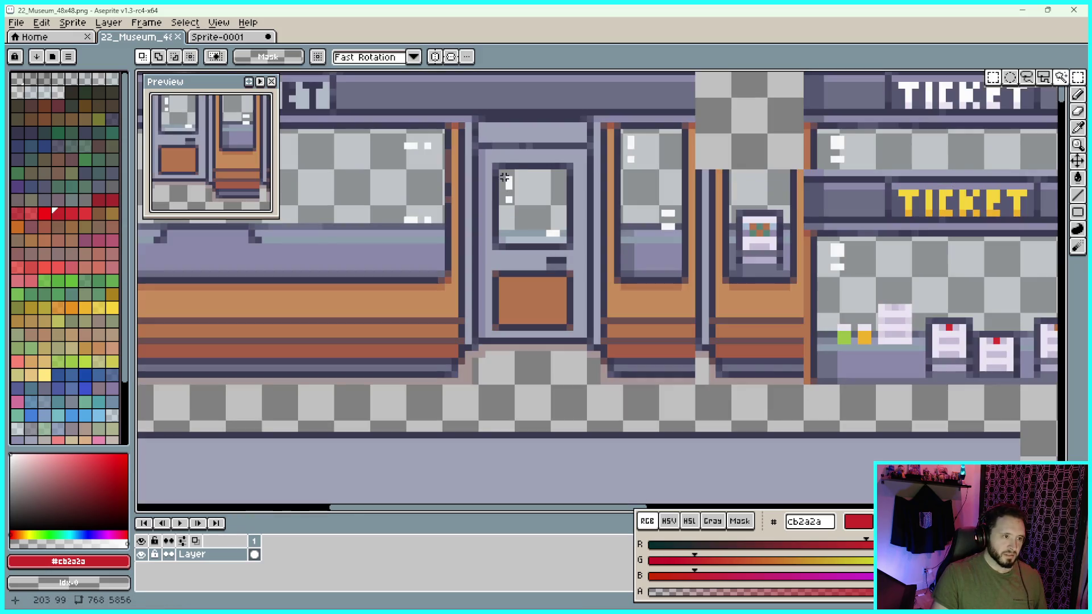
scroll(467, 113, "down", 1)
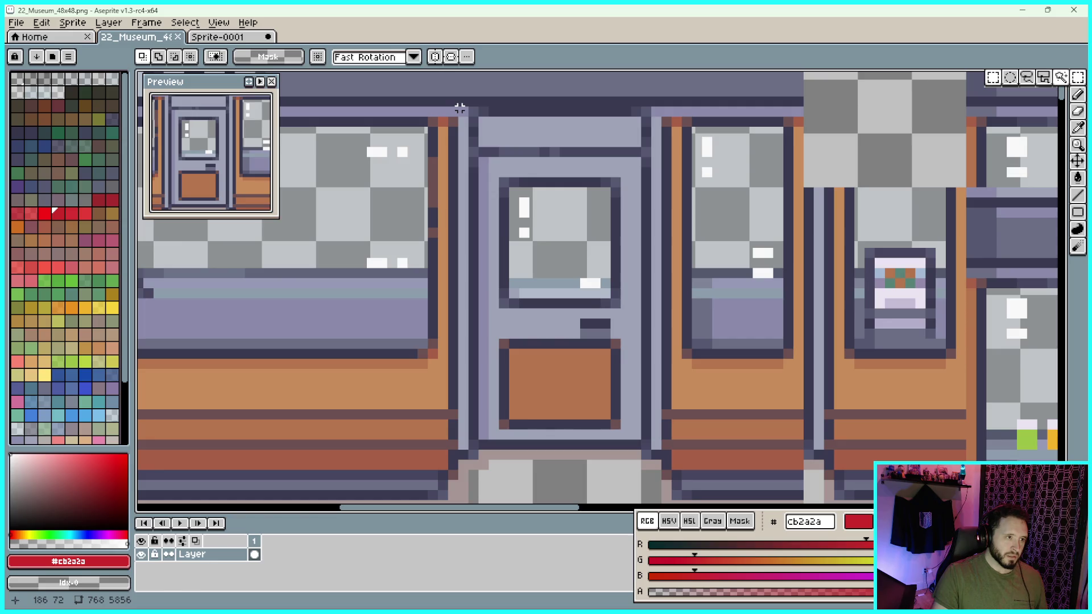
scroll(449, 98, "up", 3)
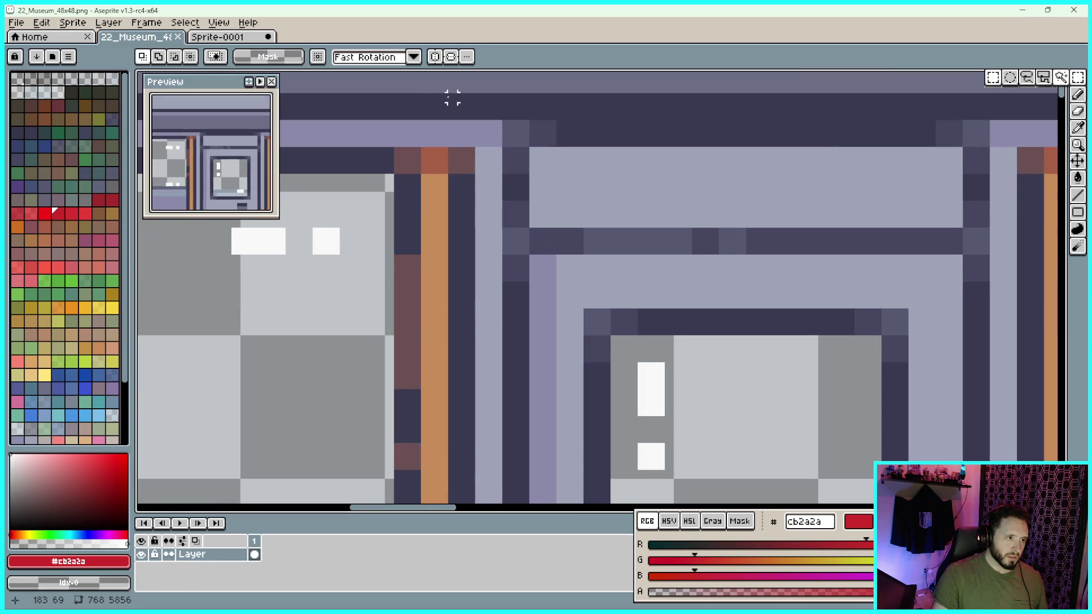
mouse_move(453, 97)
left_mouse_down()
mouse_move(590, 500)
mouse_move(804, 501)
mouse_move(842, 489)
mouse_move(798, 478)
mouse_move(800, 494)
mouse_move(810, 493)
mouse_move(804, 478)
mouse_move(821, 487)
mouse_move(809, 493)
left_mouse_up()
scroll(541, 360, "down", 3)
scroll(798, 478, "up", 2)
scroll(803, 490, "up", 2)
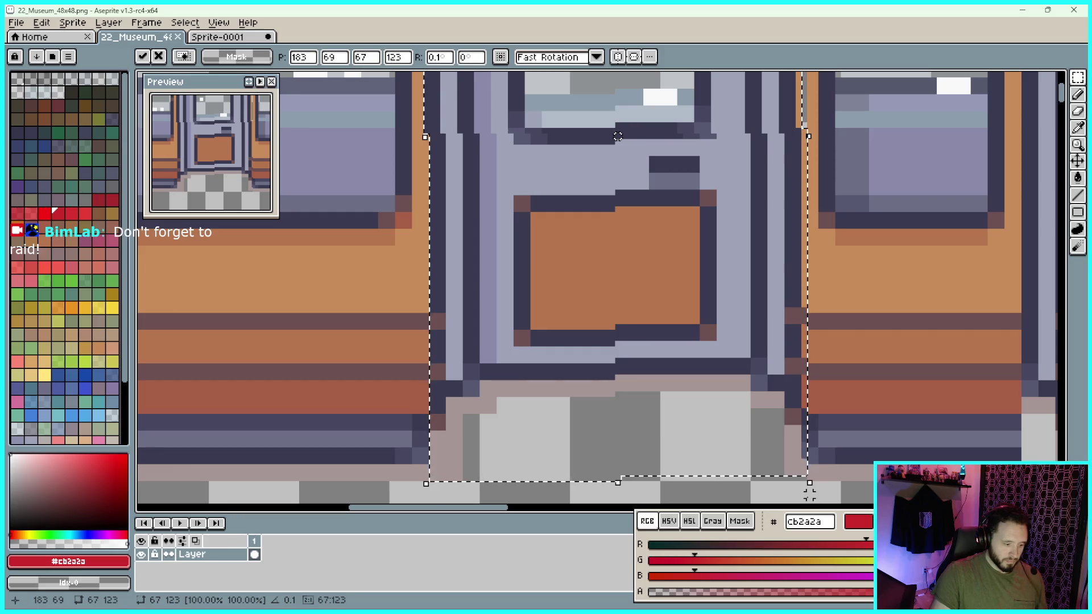
key("Escape")
key("ctrl+d")
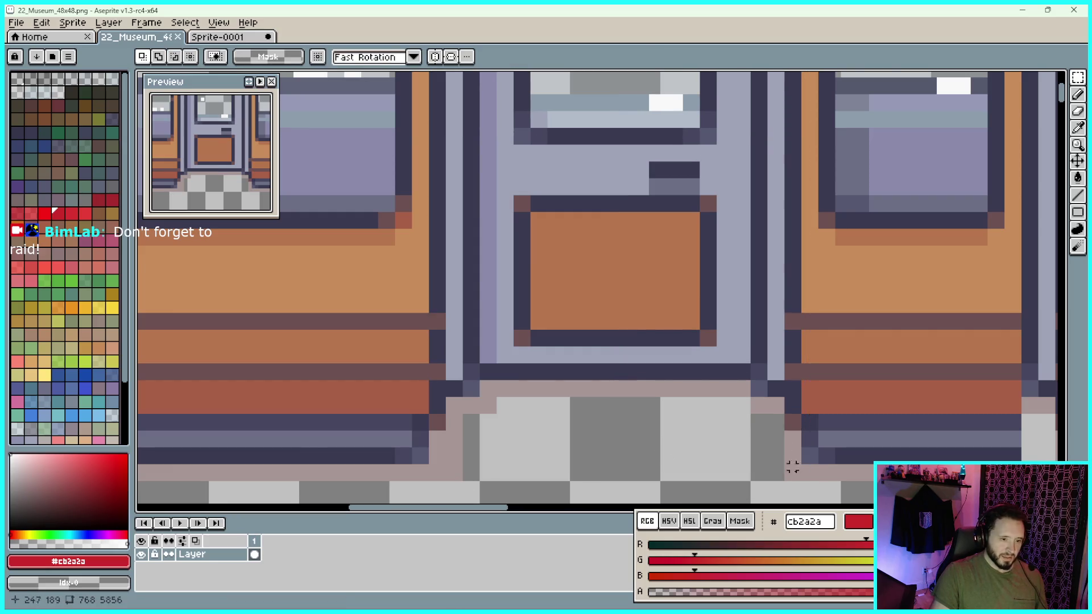
Reselect the ticket-booth door tightly and turn it into a brush
mouse_move(798, 479)
left_mouse_down()
mouse_move(726, 357)
mouse_move(609, 102)
mouse_move(488, 73)
mouse_move(531, 119)
mouse_move(489, 100)
left_mouse_up()
scroll(610, 102, "down", 2)
scroll(488, 74, "up", 1)
scroll(521, 110, "up", 1)
scroll(505, 107, "up", 1)
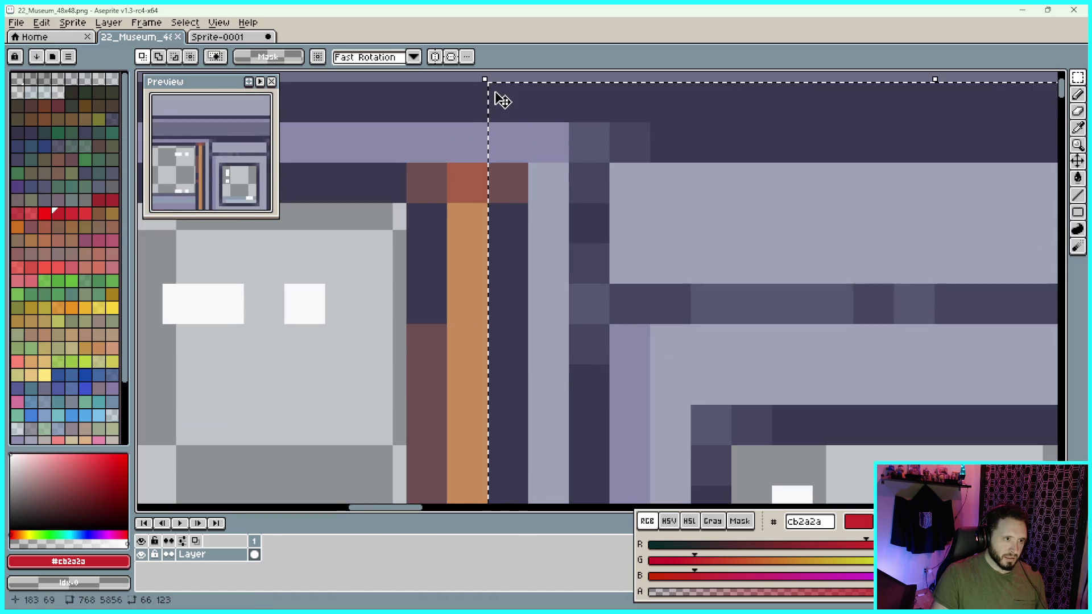
scroll(494, 101, "down", 2)
scroll(499, 108, "down", 3)
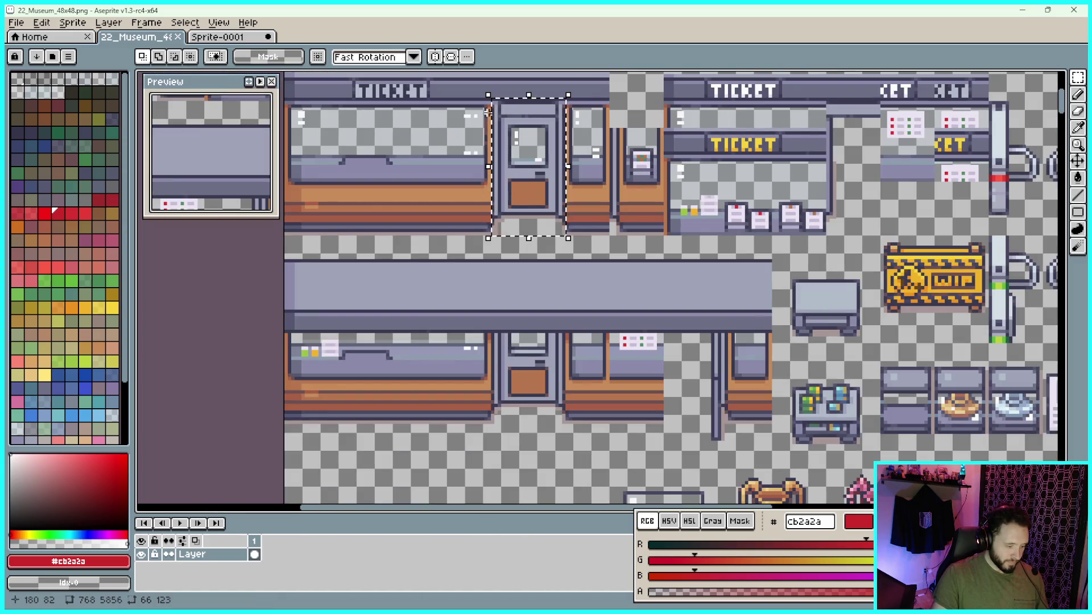
key("ctrl+d")
Place the door piece on Sprite-0001's top-left grid cells, nudging it one pixel right
key("b")
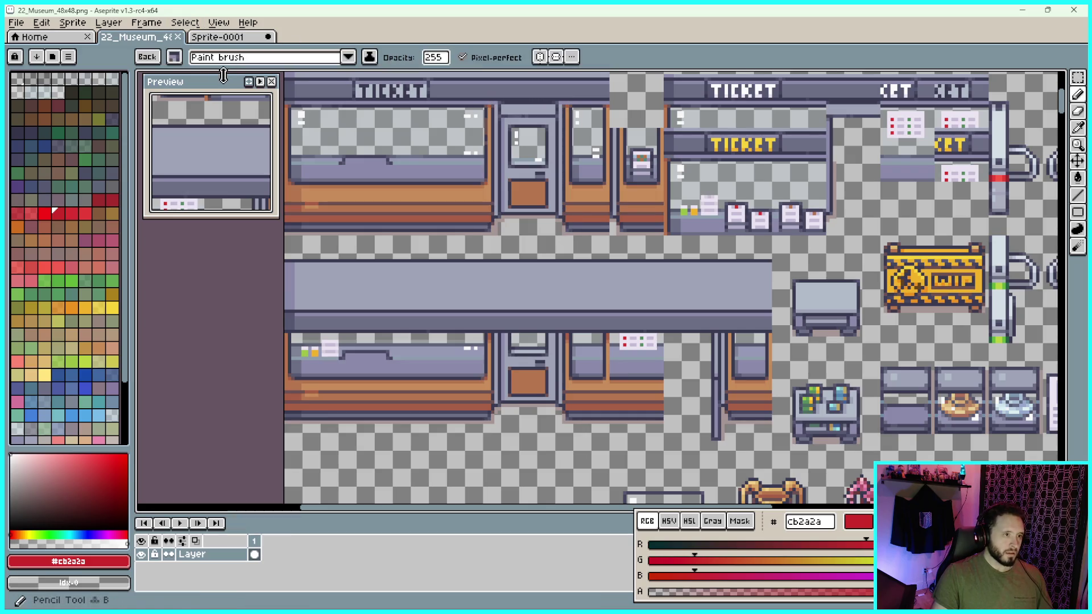
left_click(209, 37)
scroll(614, 254, "up", 5)
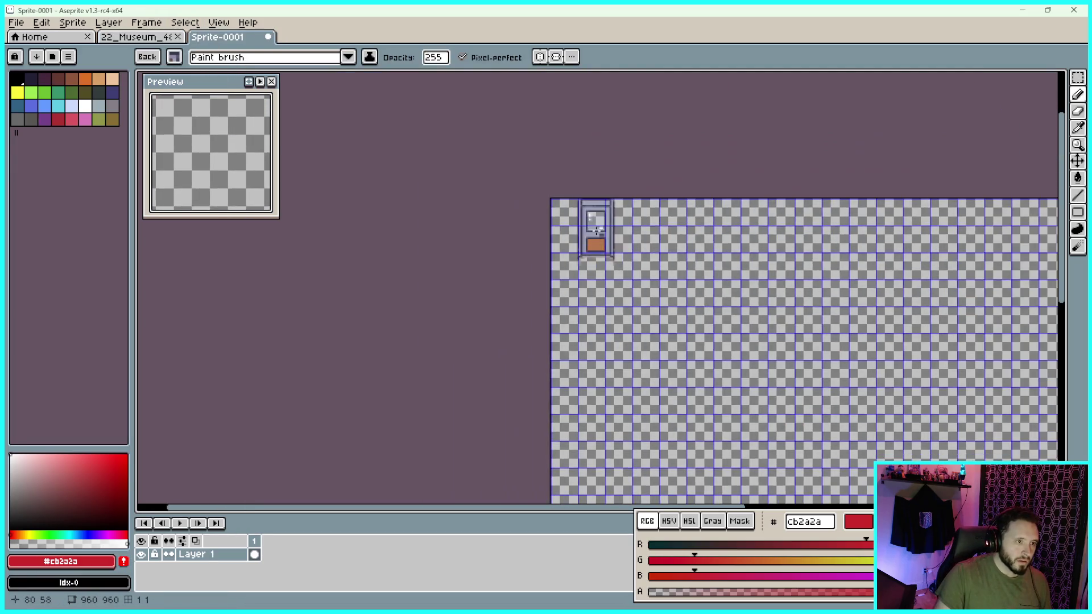
scroll(620, 256, "down", 1)
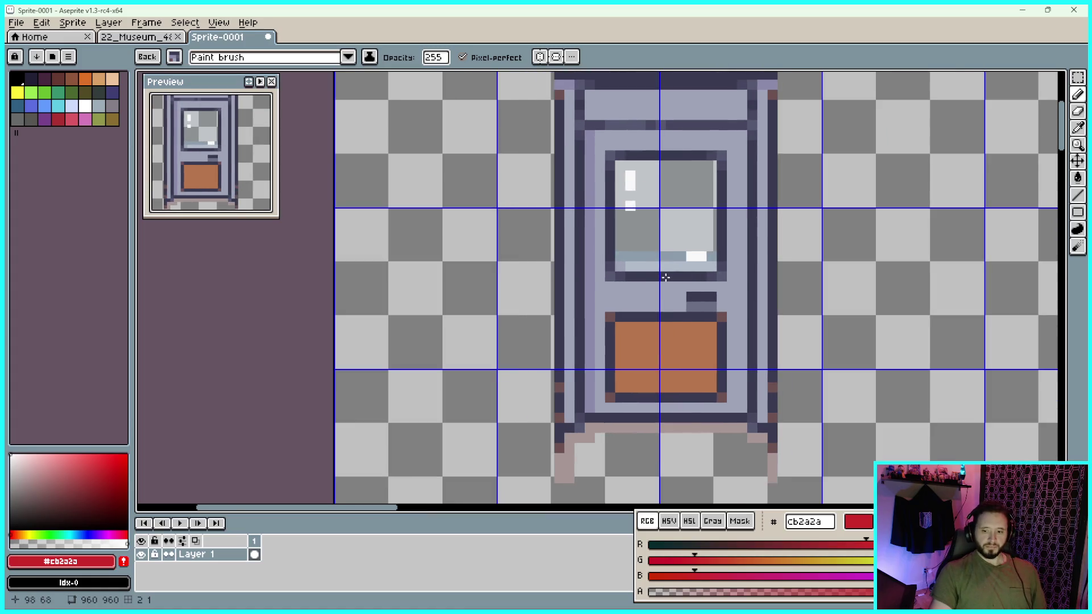
left_click_drag(656, 260, 640, 291)
scroll(640, 292, "down", 1)
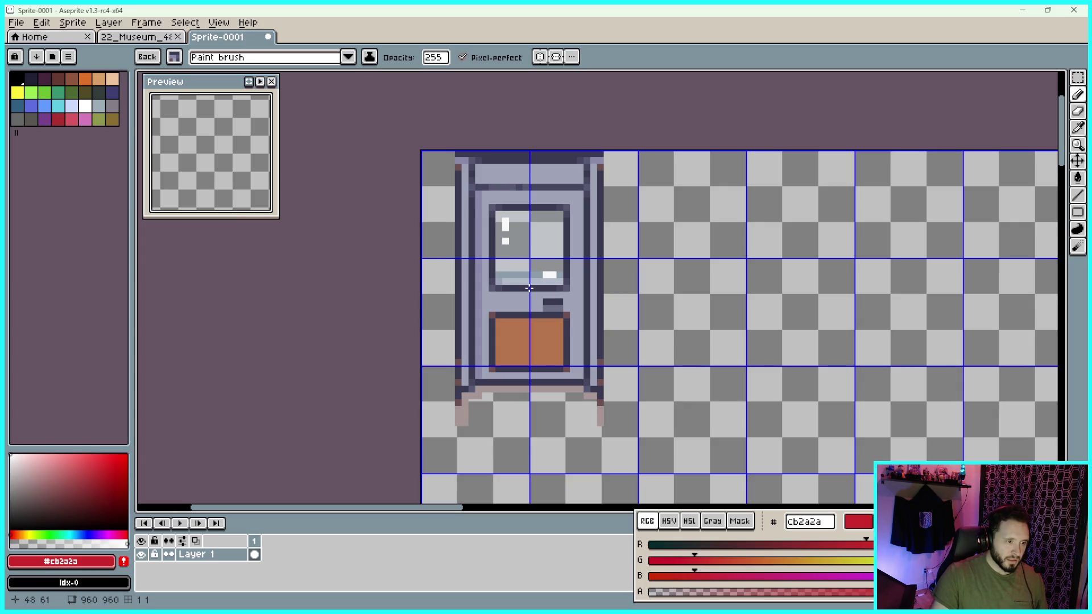
left_click_drag(530, 289, 531, 288)
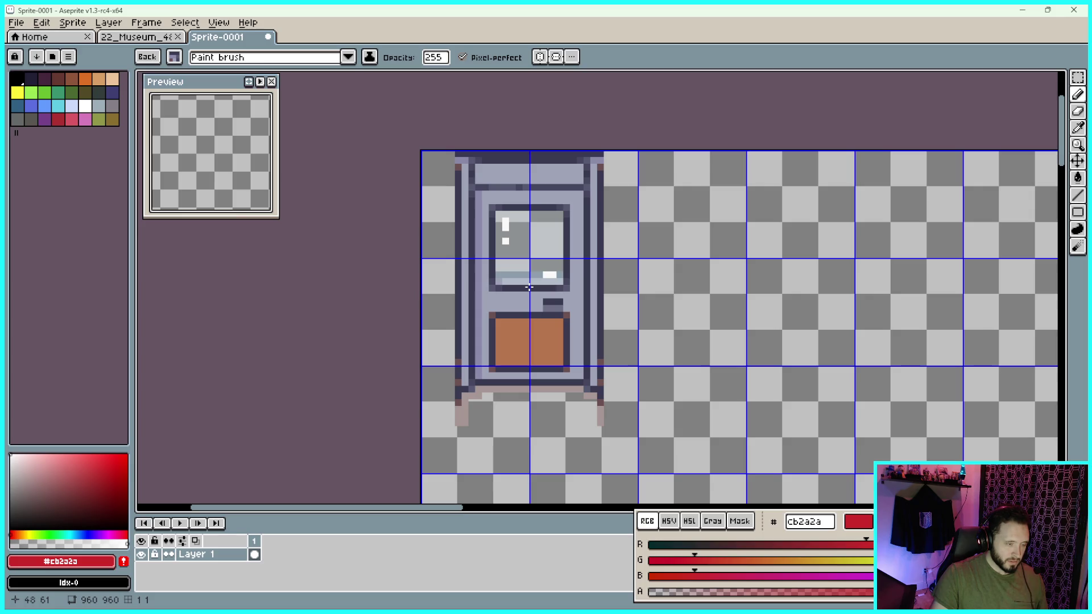
Paste a second copy of the door and set it beside the original
key("ctrl+v")
mouse_move(640, 289)
left_mouse_down()
mouse_move(548, 281)
mouse_move(731, 284)
mouse_move(583, 277)
left_mouse_up()
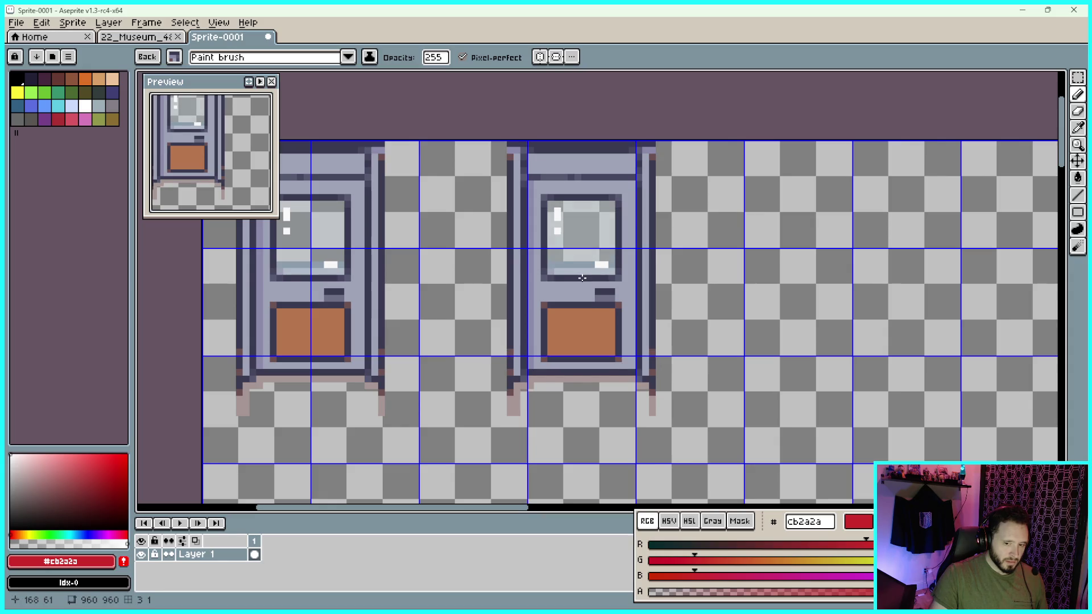
scroll(582, 278, "down", 3)
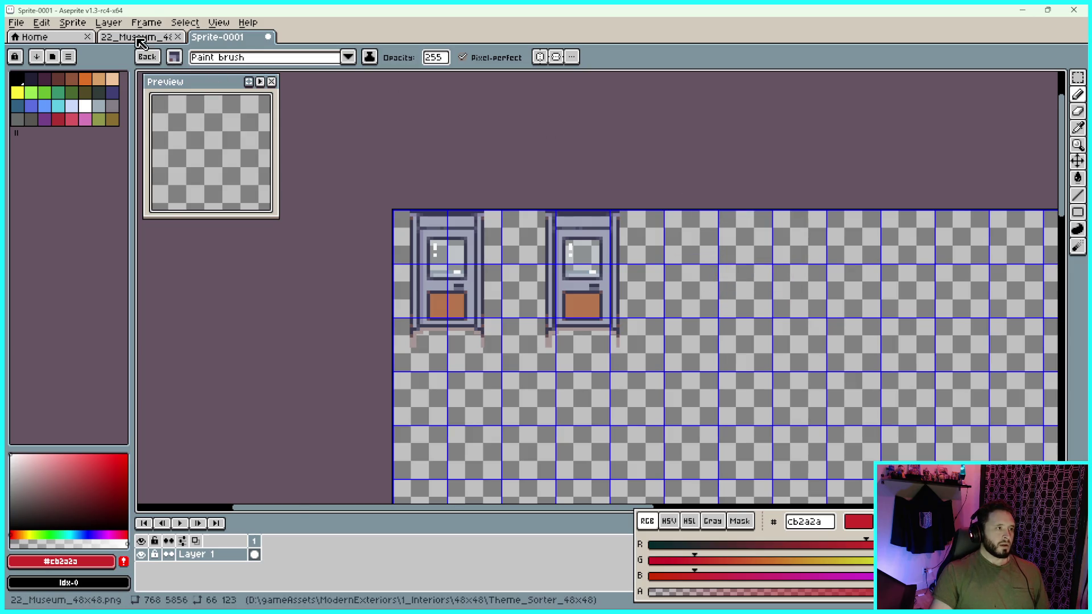
Return to the 22_Museum tileset and pan toward the desks, undoing an accidental cabinet move
key("ctrl+Tab")
scroll(712, 215, "down", 2)
left_click_drag(711, 215, 484, 181)
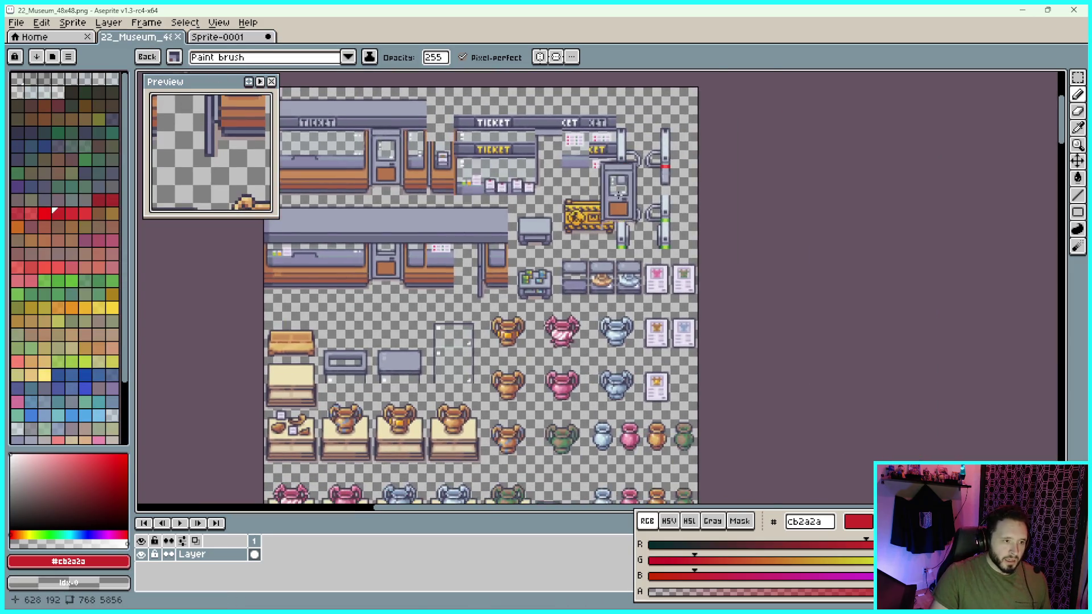
scroll(662, 182, "up", 1)
mouse_move(603, 227)
left_mouse_down()
mouse_move(495, 347)
mouse_move(563, 336)
mouse_move(618, 360)
mouse_move(609, 360)
left_mouse_up()
key("Escape")
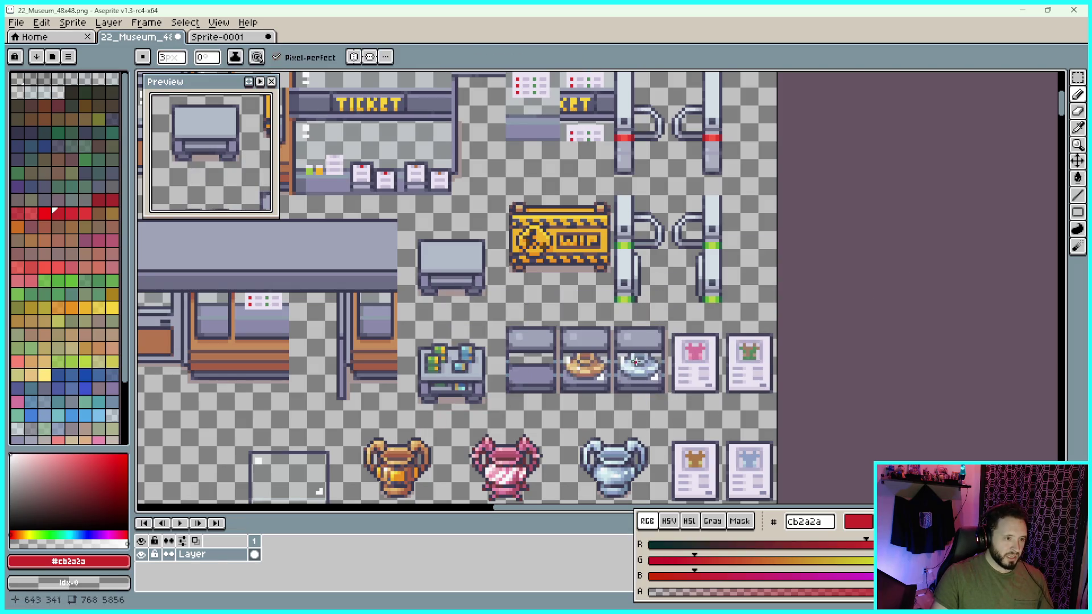
mouse_move(473, 333)
left_mouse_down()
mouse_move(593, 313)
mouse_move(616, 290)
left_mouse_up()
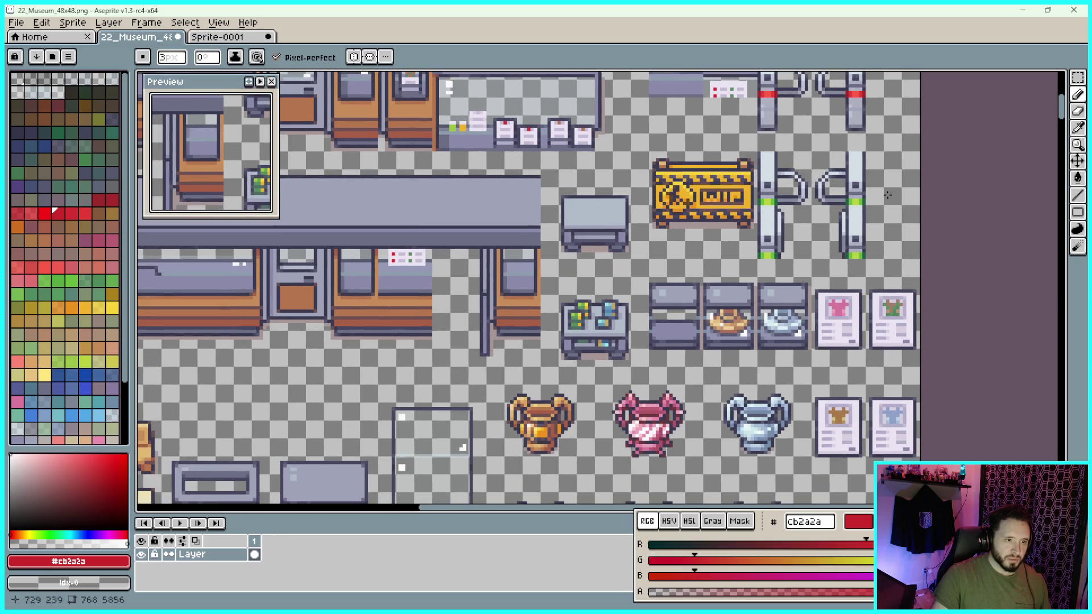
Set the tileset's grid to 48 by 48 pixels in Grid Settings
left_click(1076, 83)
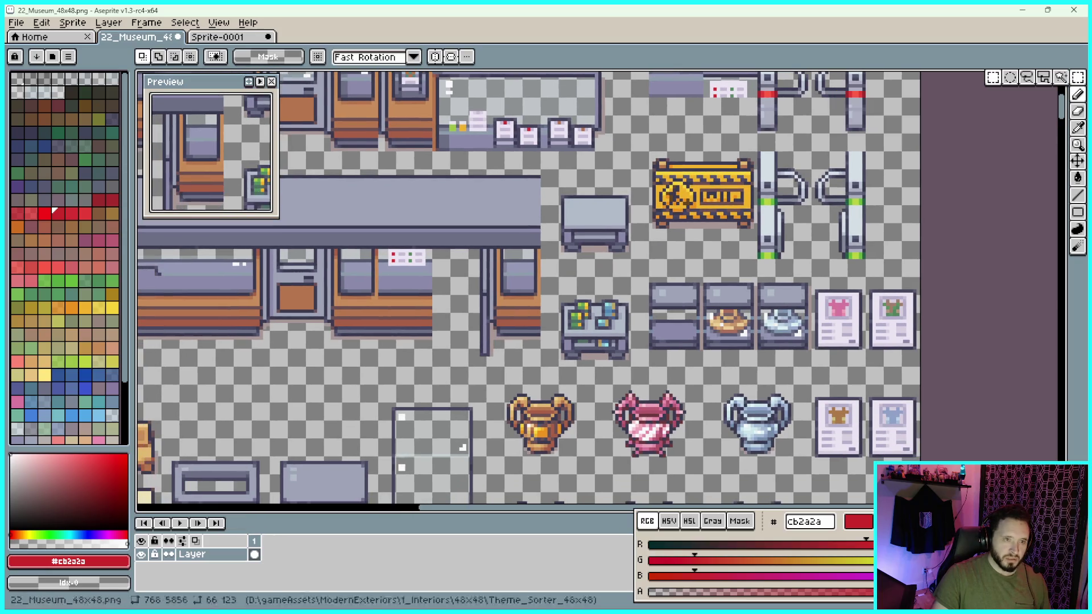
left_click(219, 23)
mouse_move(318, 84)
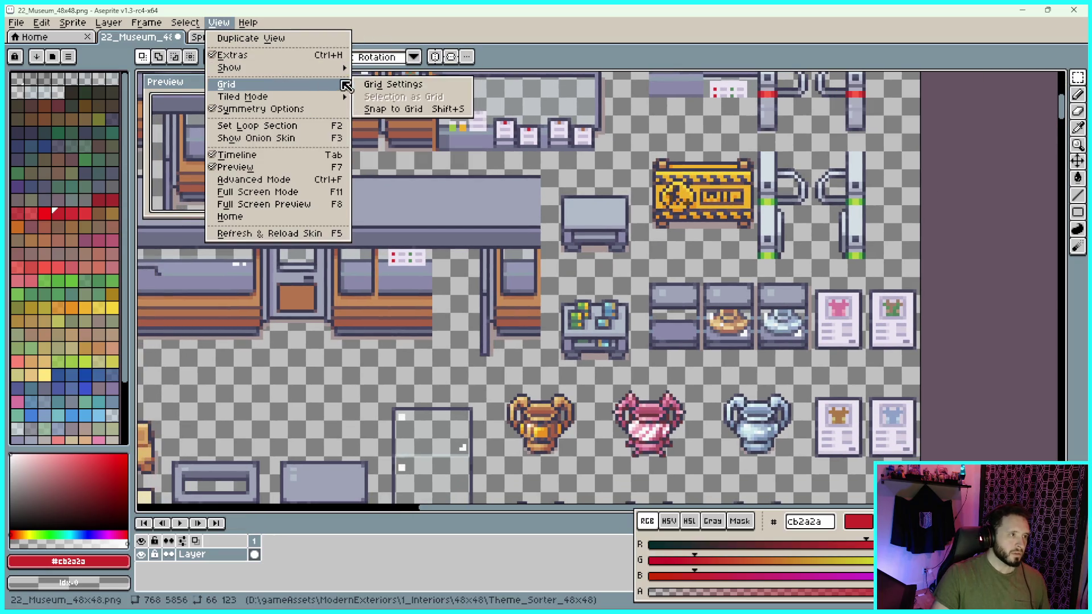
left_click(379, 83)
left_click(512, 313)
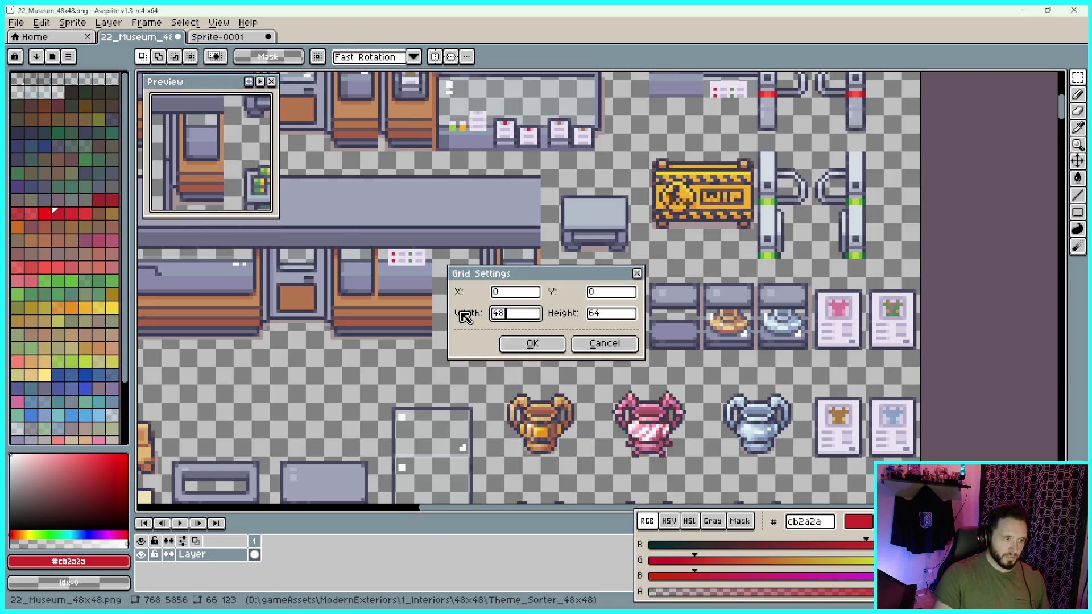
left_click(581, 315)
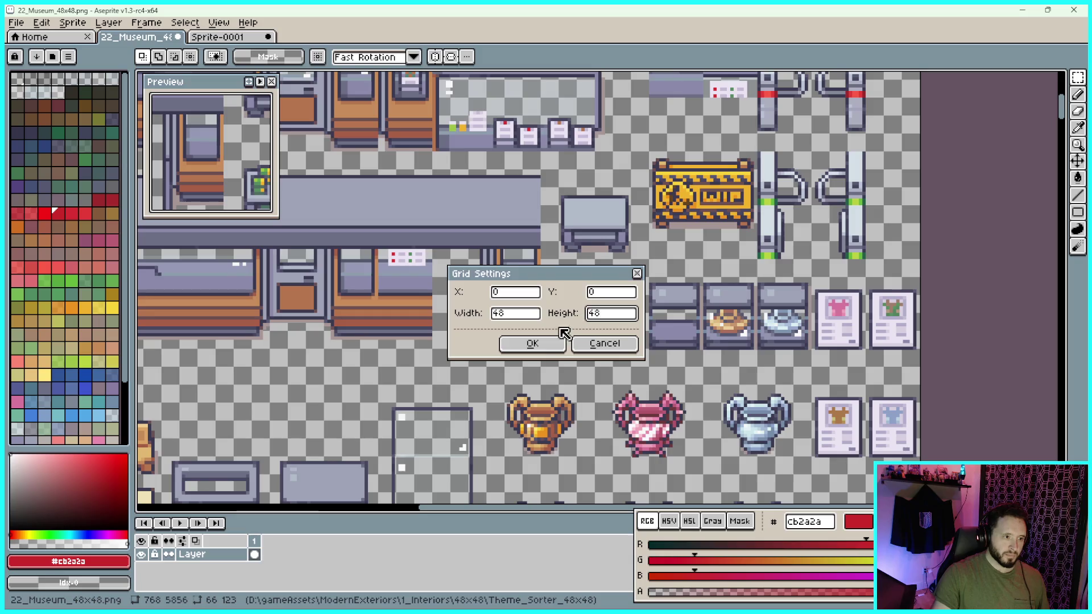
key("Return")
scroll(592, 306, "up", 2)
Select the desk with papers in the tileset and paste it into Sprite-0001
scroll(524, 262, "up", 2)
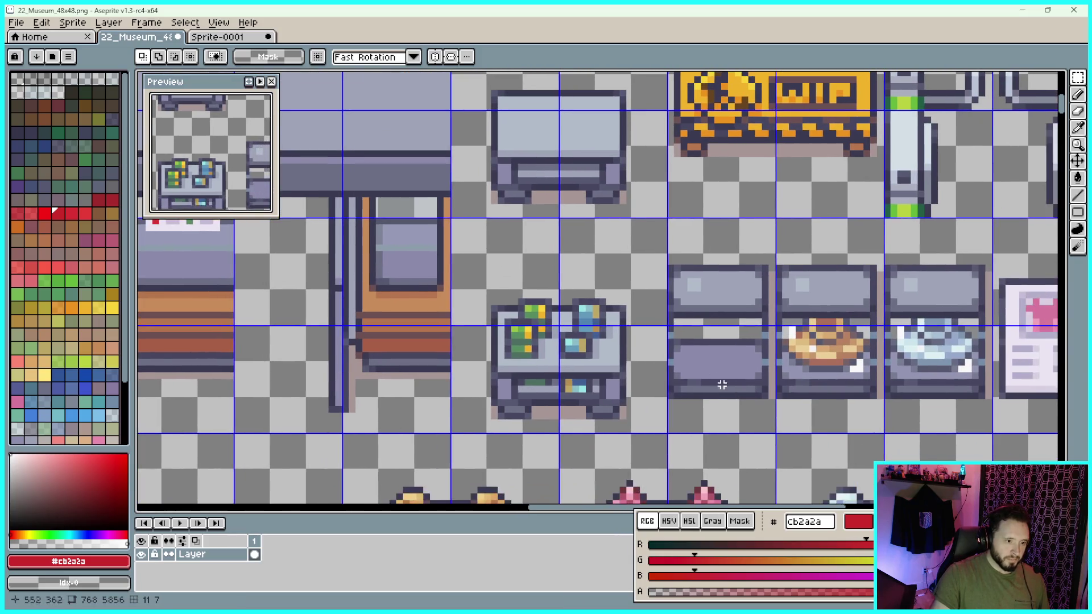
scroll(429, 200, "up", 1)
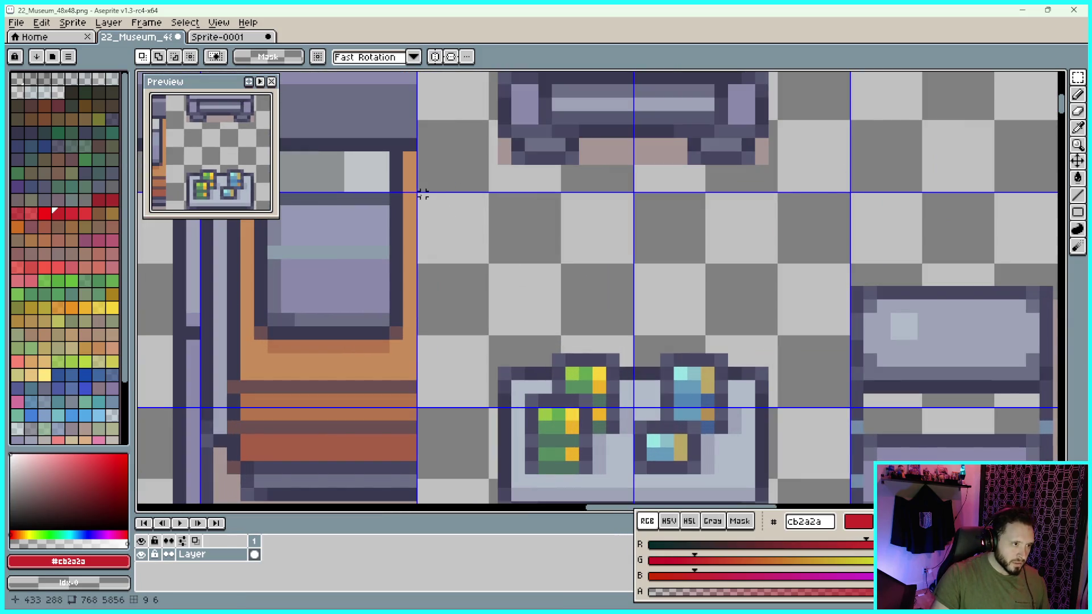
mouse_move(418, 194)
left_mouse_down()
mouse_move(512, 284)
mouse_move(754, 458)
mouse_move(580, 359)
mouse_move(475, 366)
mouse_move(473, 376)
left_mouse_up()
scroll(512, 285, "down", 6)
scroll(755, 458, "up", 5)
scroll(495, 367, "down", 4)
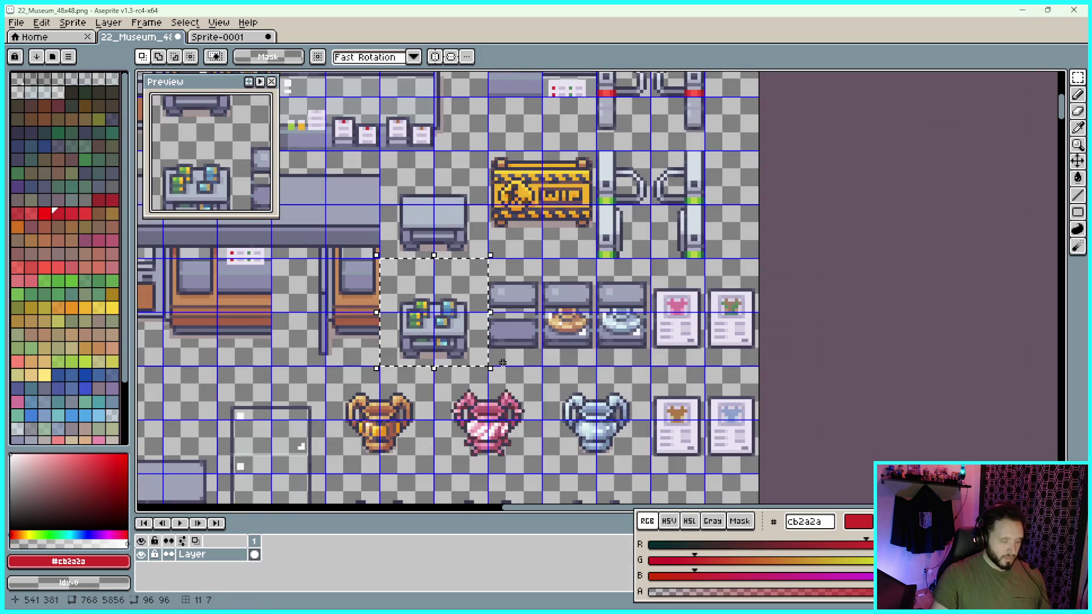
left_click(230, 37)
key("ctrl+v")
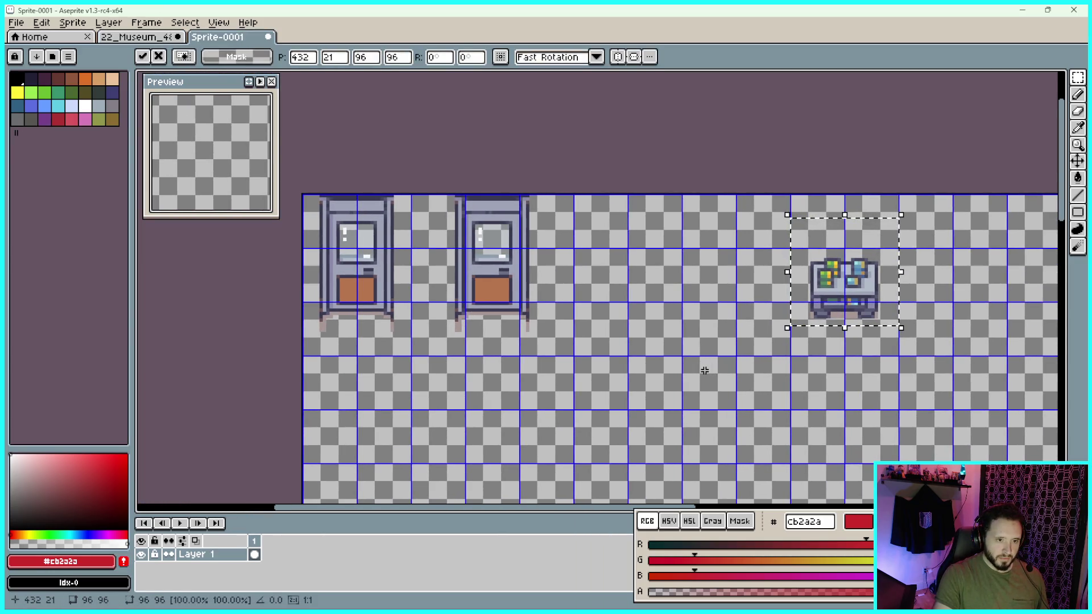
Move the pasted desk onto the top row directly beside the two doors and drop it
key("Up")
key("Up")
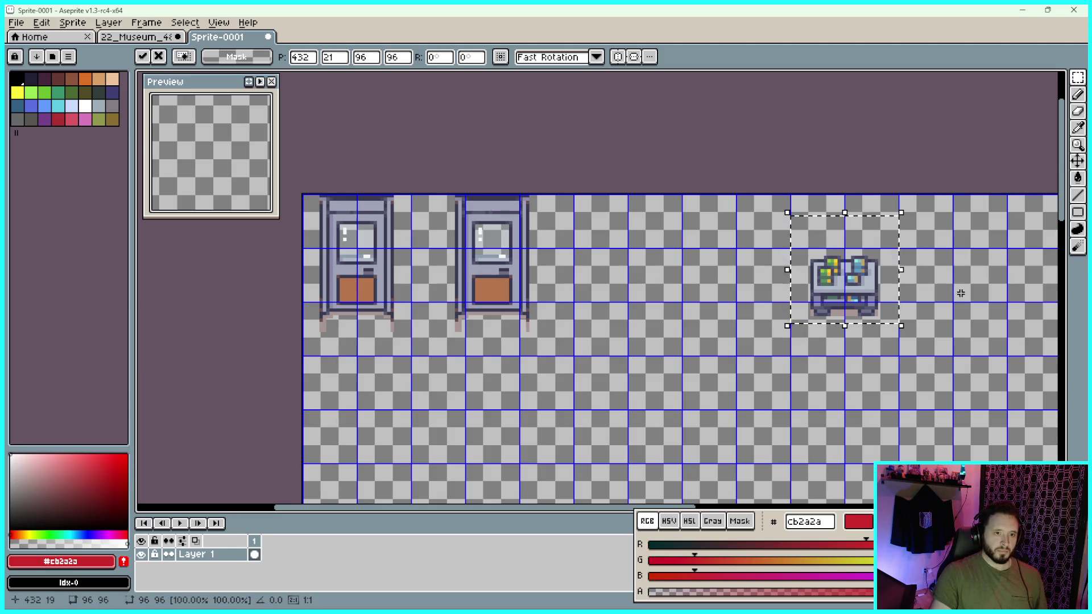
scroll(776, 297, "up", 3)
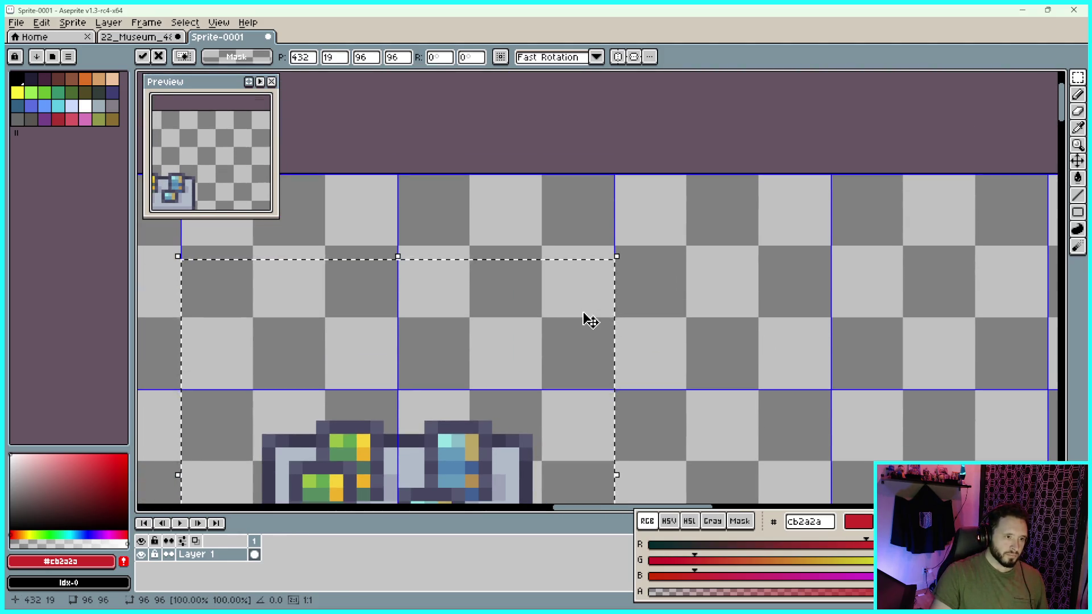
mouse_move(586, 317)
left_mouse_down()
mouse_move(578, 263)
mouse_move(589, 237)
mouse_move(580, 232)
left_mouse_up()
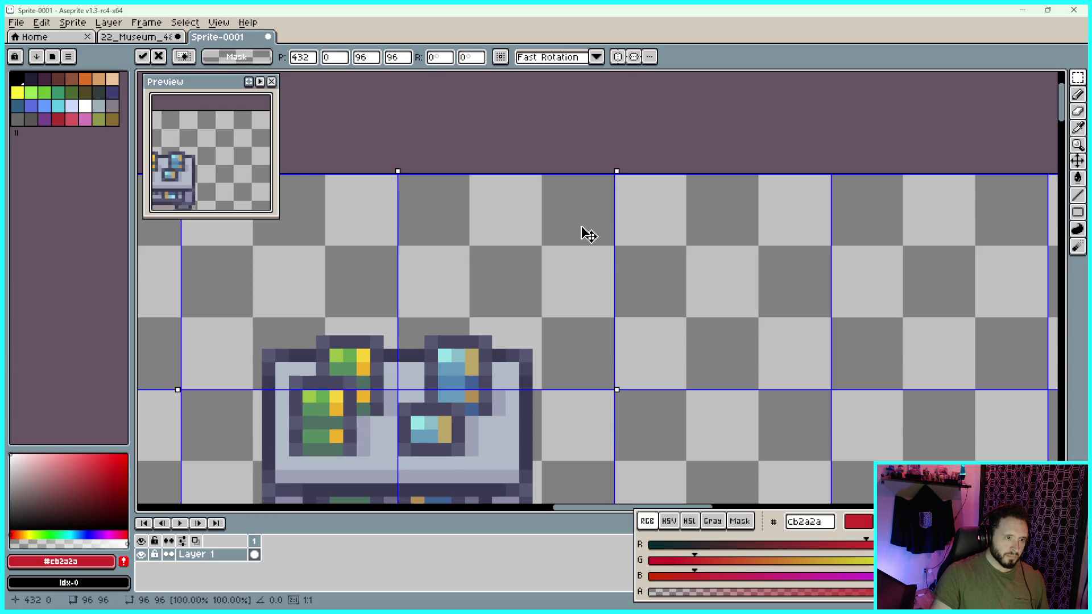
scroll(700, 207, "down", 1)
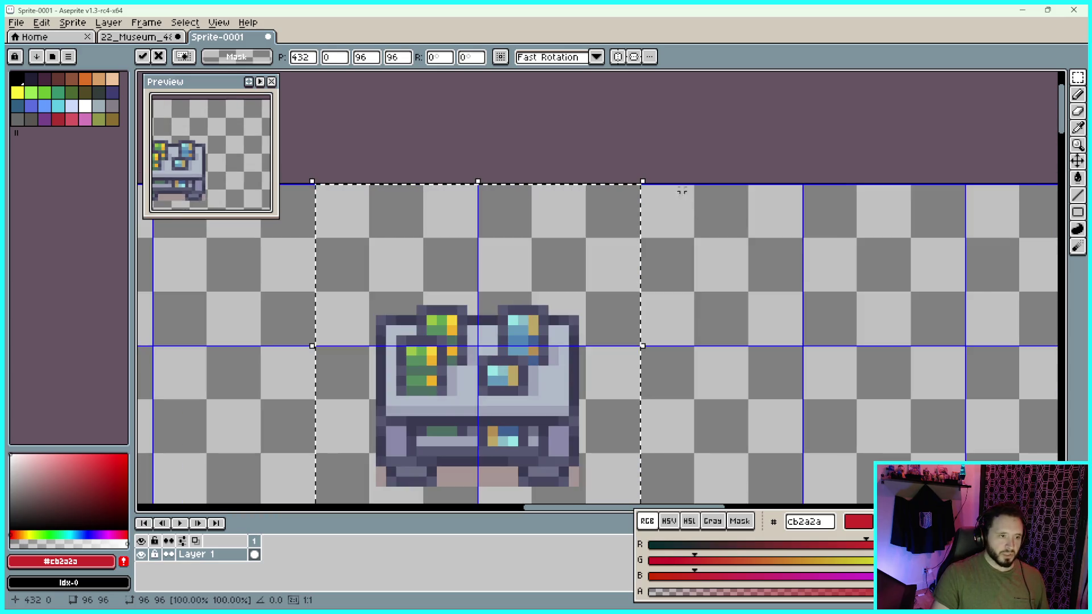
scroll(685, 197, "up", 6)
scroll(601, 196, "down", 4)
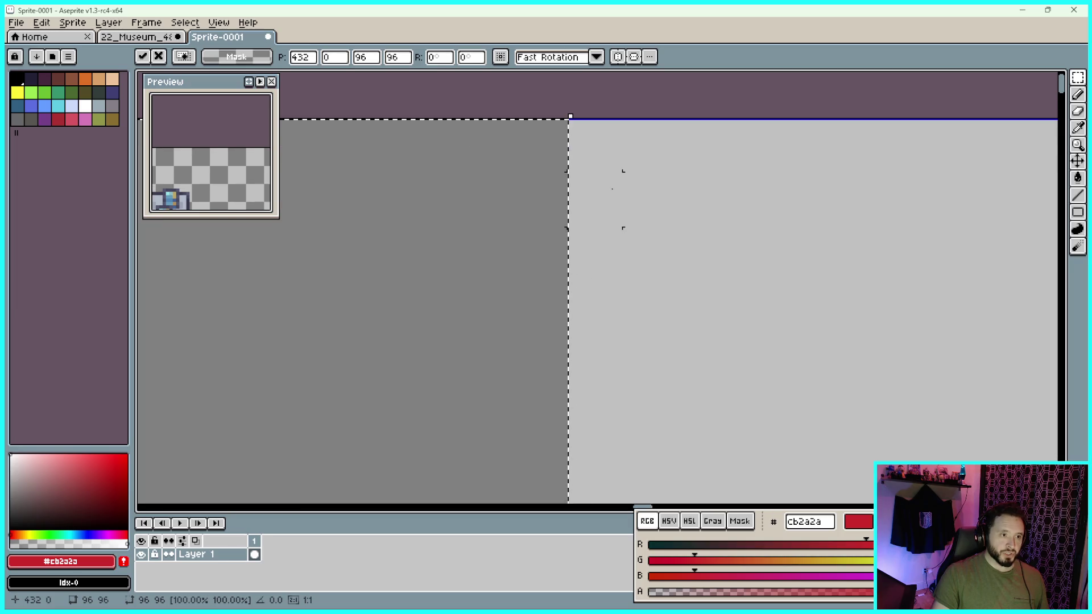
scroll(628, 198, "down", 1)
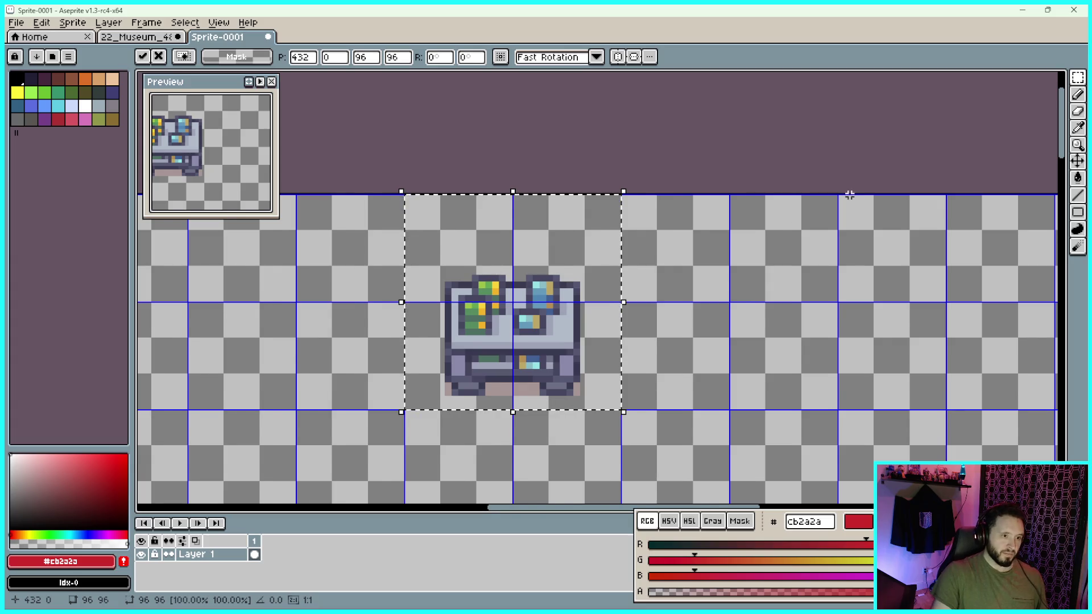
scroll(797, 222, "down", 2)
key("Left")
key("Left")
key("Left")
key("Left")
key("Right")
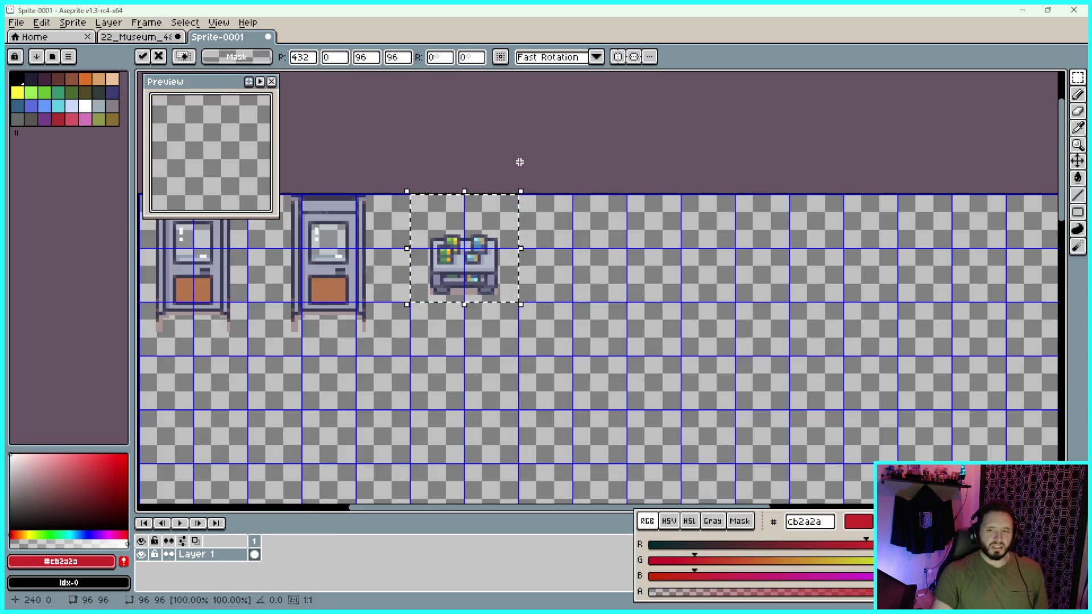
scroll(597, 165, "up", 3)
scroll(582, 180, "down", 3)
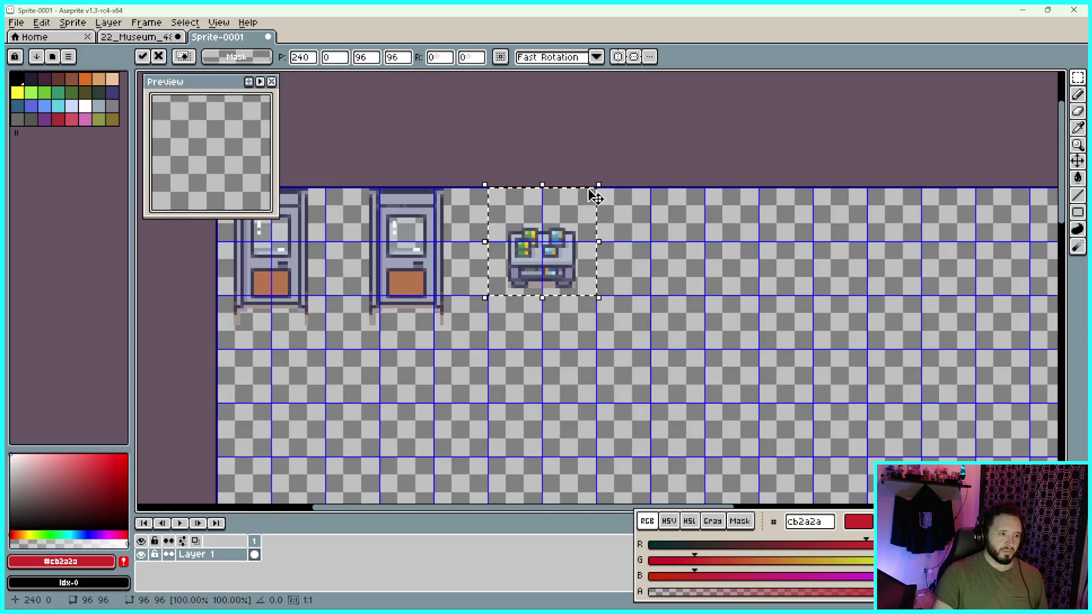
key("ctrl+d")
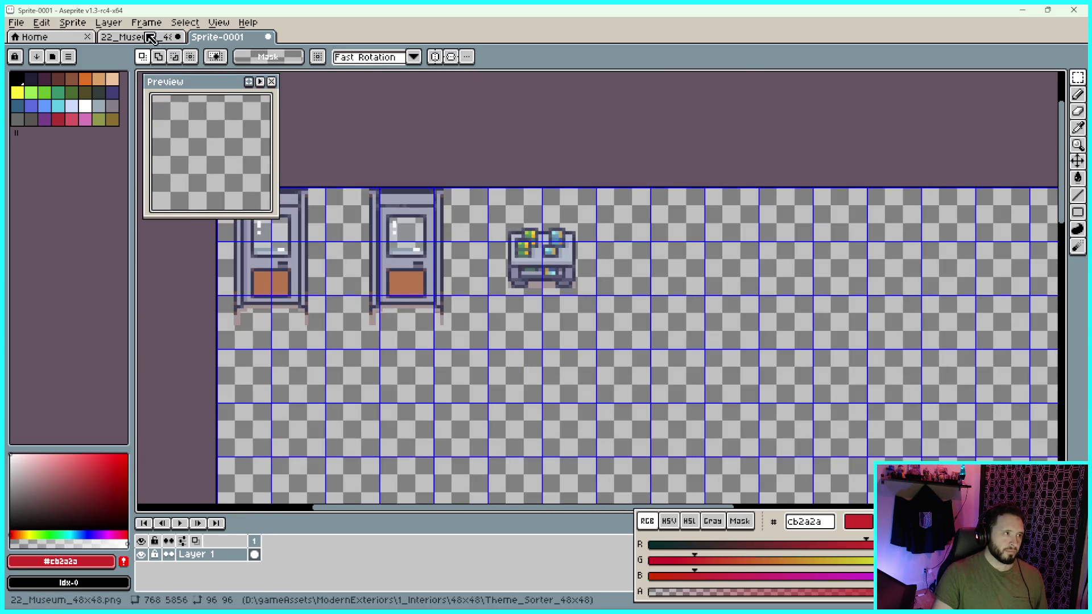
Select the grey bench in the 22_Museum tileset and paste it into Sprite-0001
left_click(145, 36)
left_click_drag(622, 229, 745, 235)
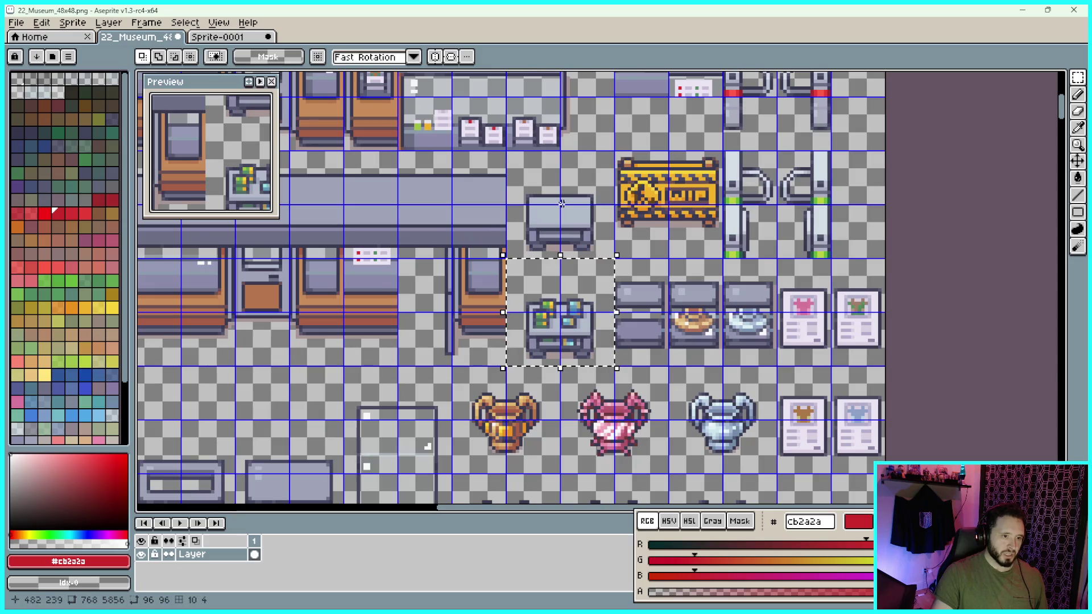
scroll(540, 182, "up", 2)
scroll(645, 281, "up", 3)
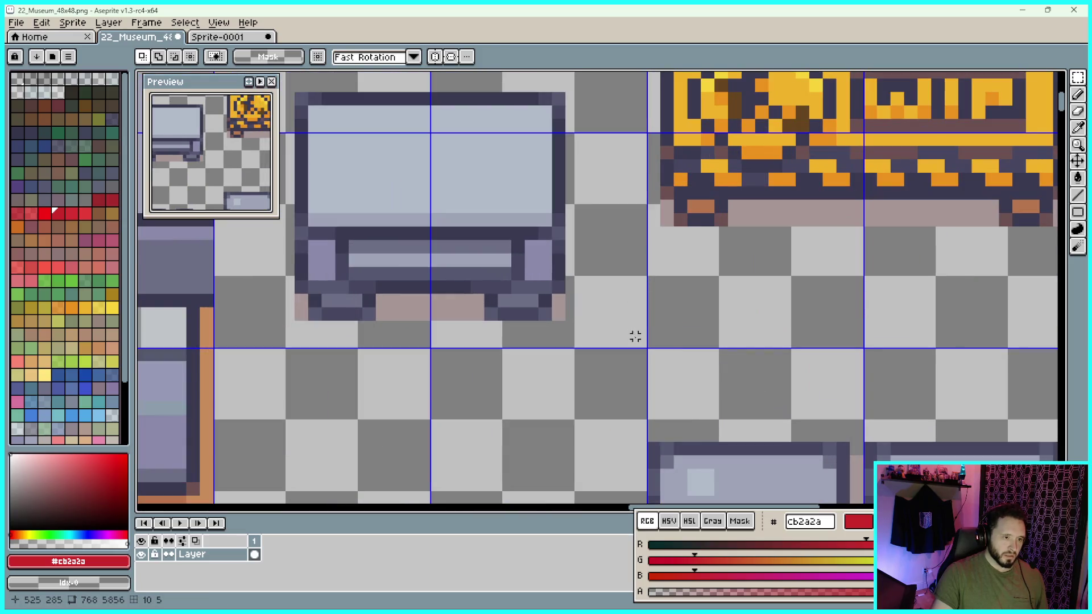
mouse_move(644, 345)
left_mouse_down()
mouse_move(471, 161)
mouse_move(427, 85)
mouse_move(321, 96)
left_mouse_up()
scroll(471, 161, "down", 3)
scroll(322, 97, "up", 1)
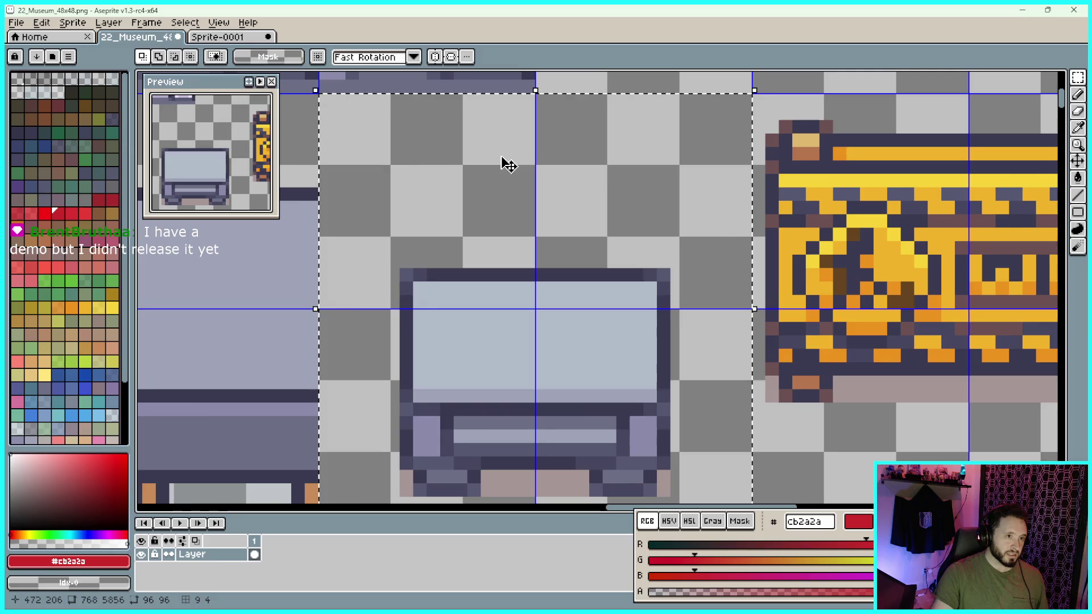
scroll(505, 163, "down", 1)
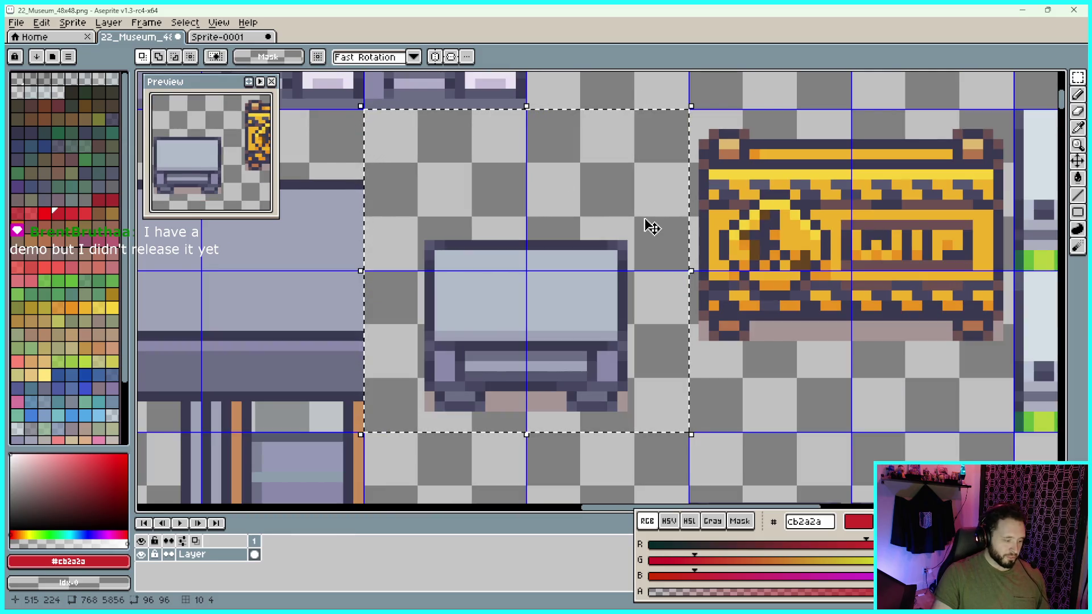
left_click(243, 42)
key("ctrl+v")
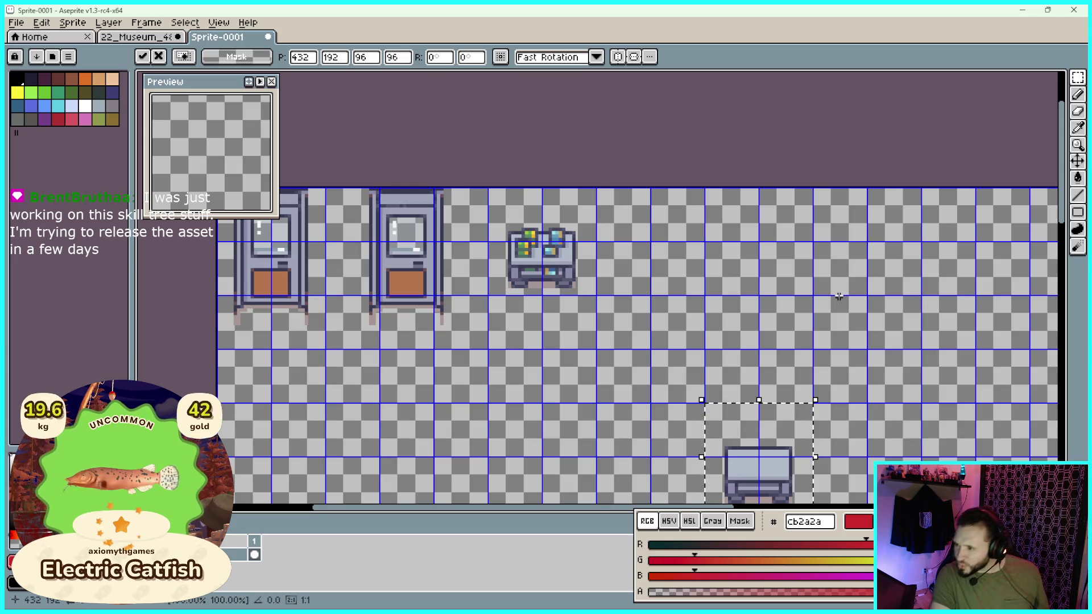
Move the bench up four cells and left two, next to the desk, and drop it
key("shift+Up")
key("shift+Up")
key("shift+Up")
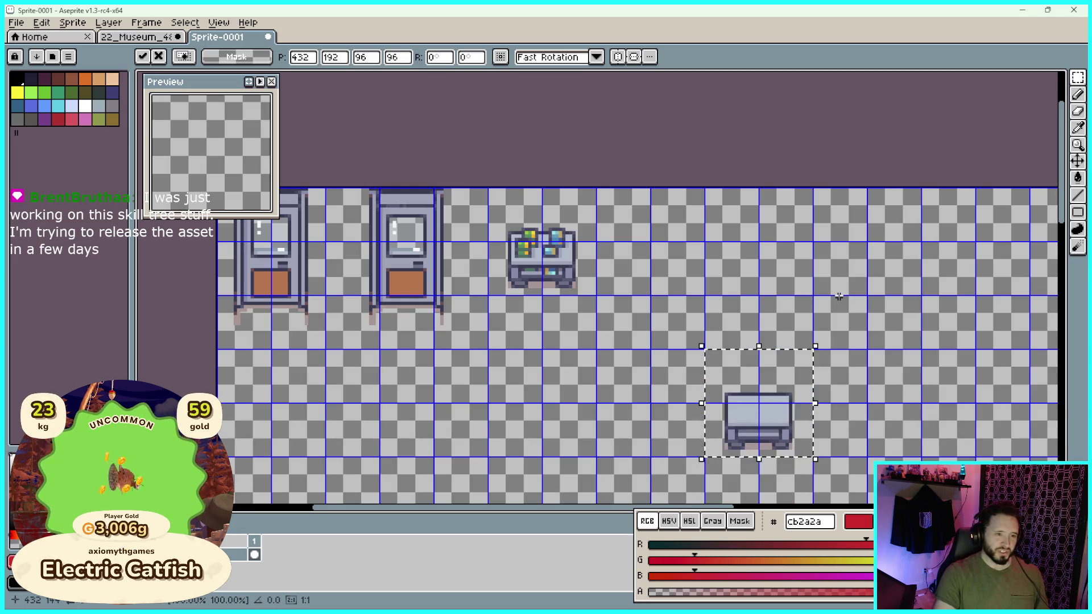
key("shift+Left")
key("shift+Left")
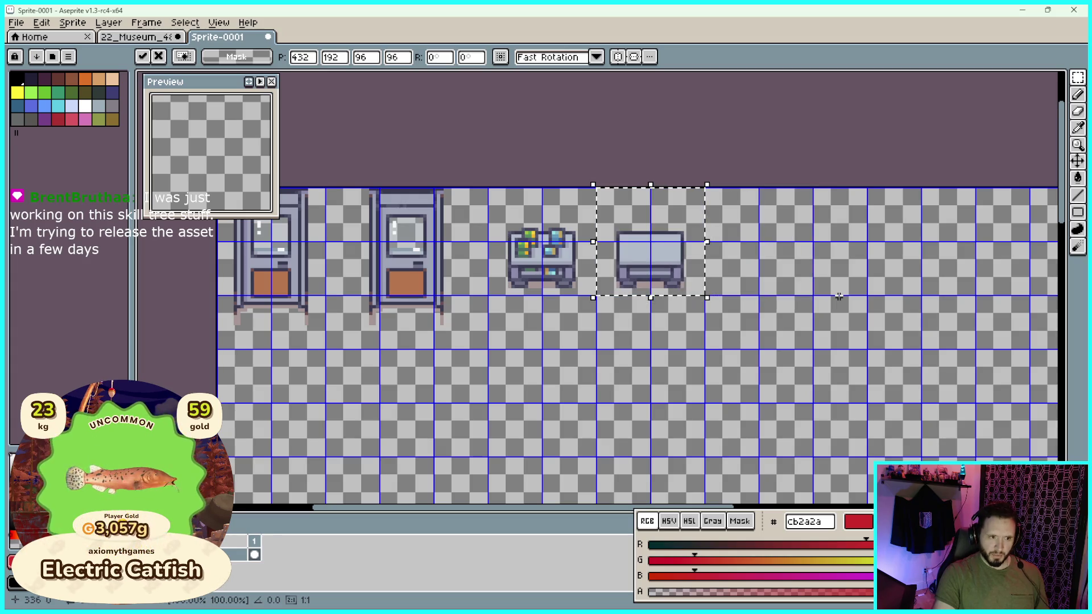
scroll(745, 239, "up", 1)
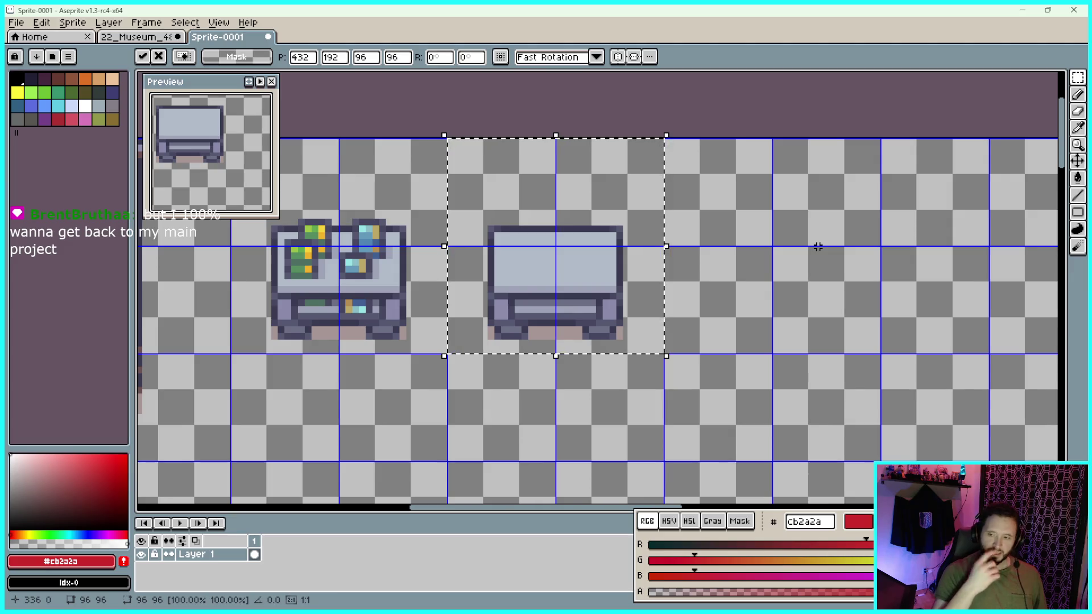
left_click(763, 205)
Shrink the sprite Preview window and bring the museum tileset back into view
scroll(766, 208, "down", 3)
scroll(767, 210, "up", 2)
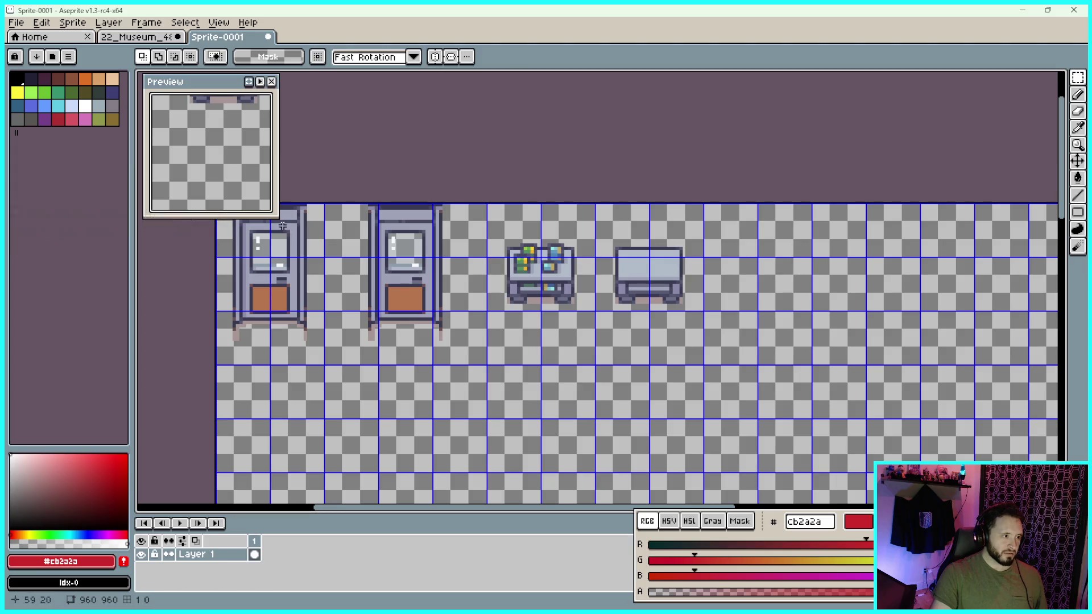
left_click_drag(279, 218, 259, 202)
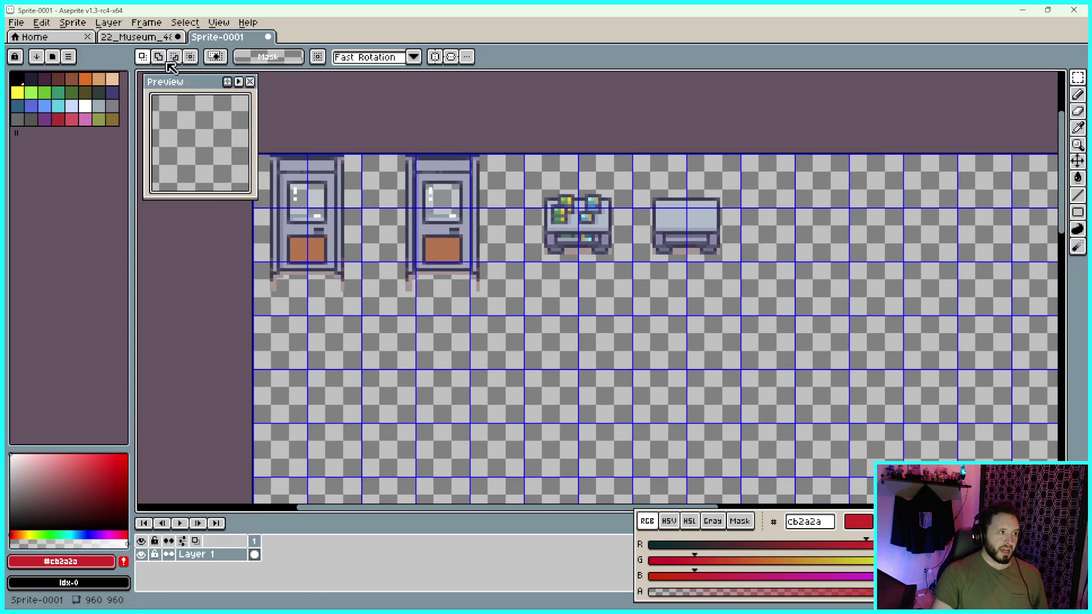
left_click(149, 43)
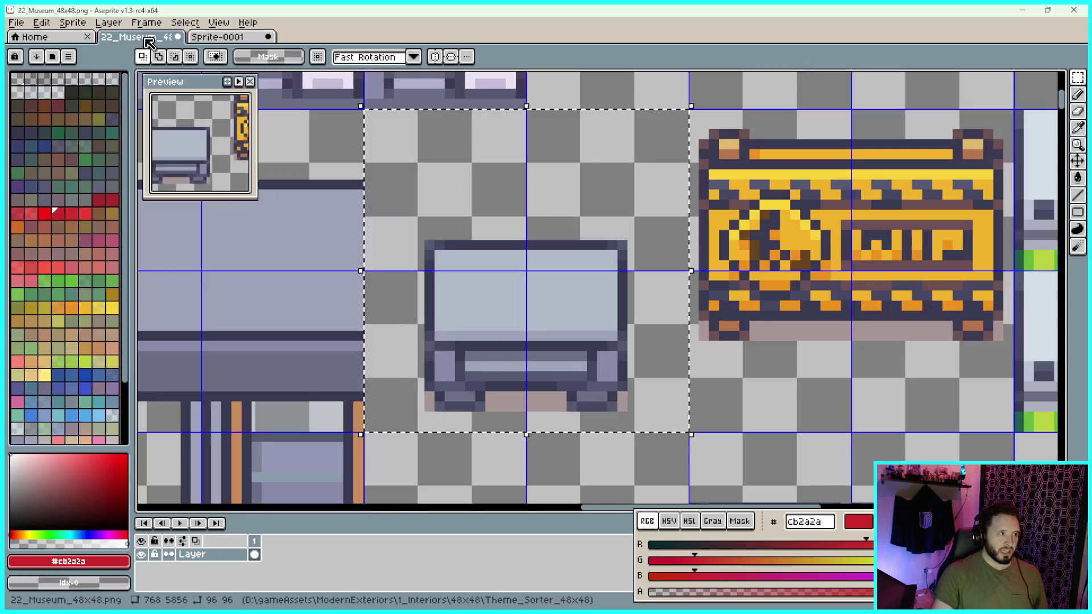
Zoom and pan the museum tileset to its rope stanchion and picture frame rows
scroll(654, 296, "down", 2)
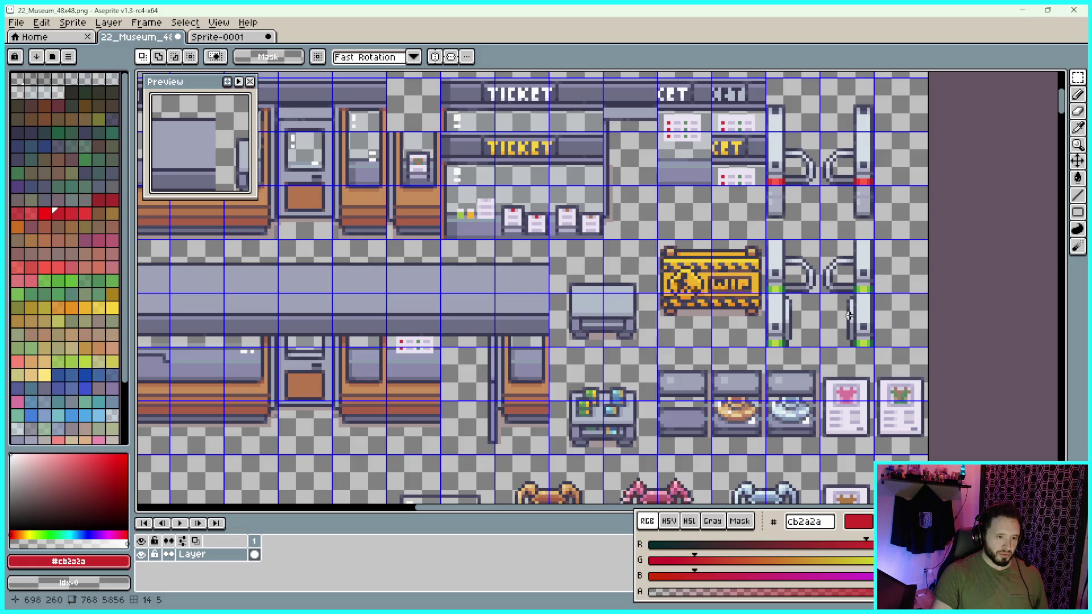
scroll(706, 427, "down", 3)
scroll(632, 291, "down", 4)
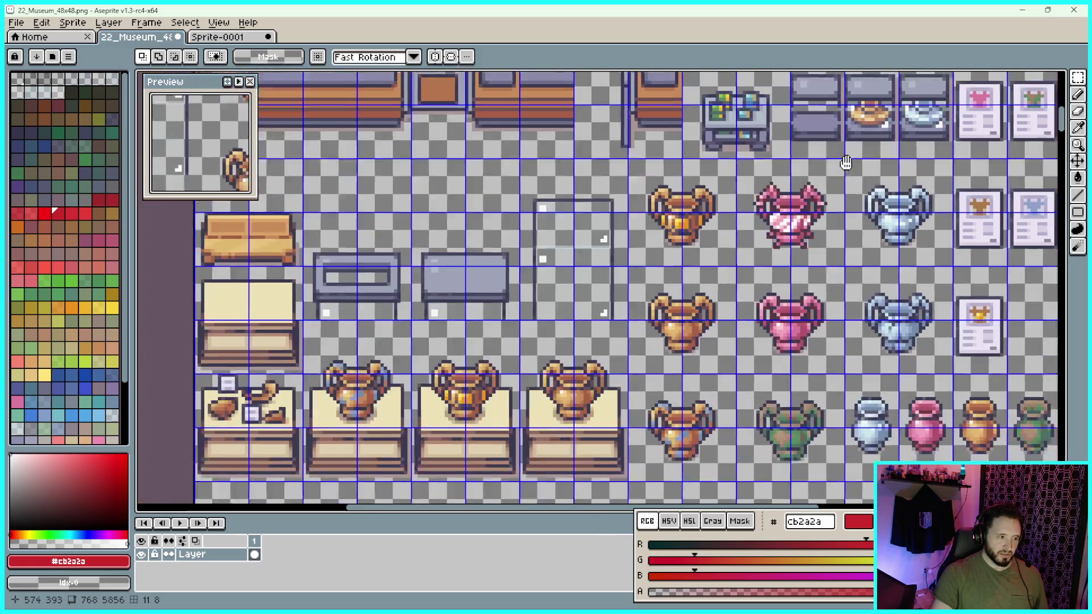
left_click_drag(631, 296, 793, 305)
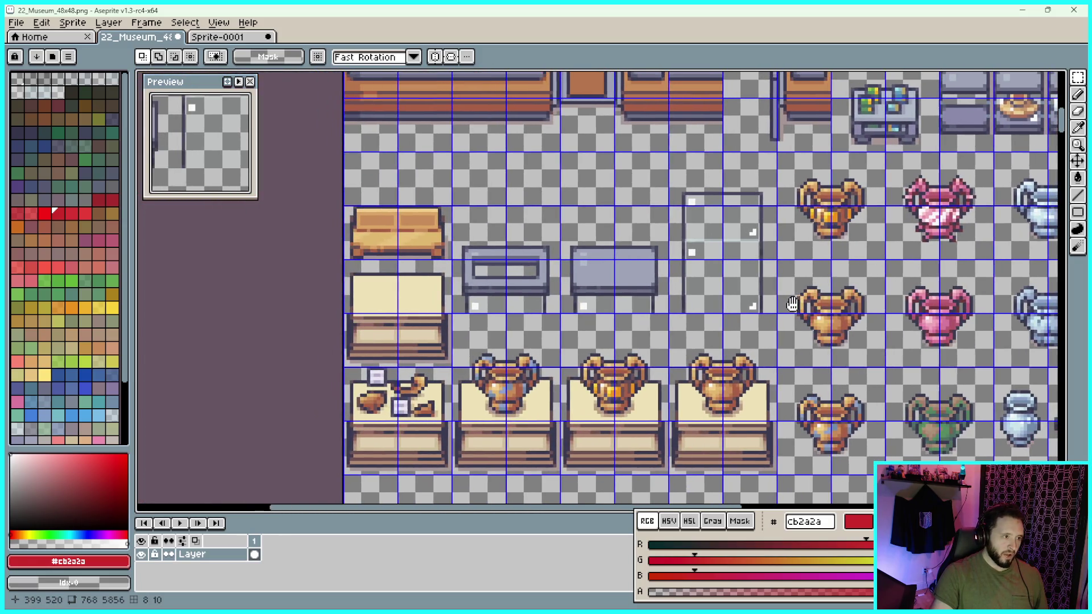
scroll(826, 310, "right", 3)
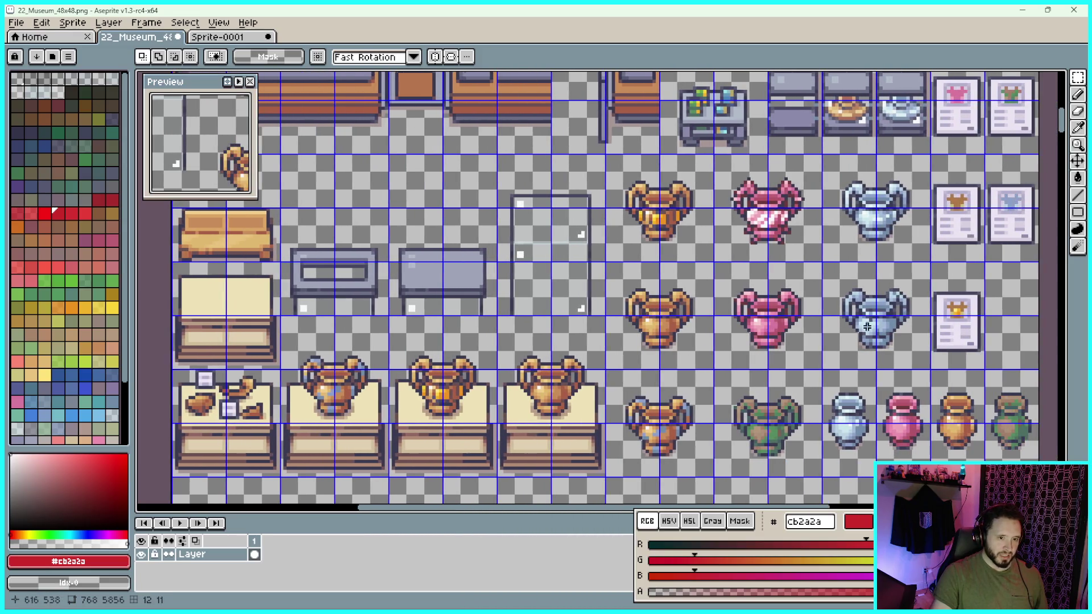
left_click_drag(867, 326, 782, 167)
left_click_drag(817, 347, 908, 188)
scroll(908, 188, "down", 2)
left_click_drag(912, 300, 796, 297)
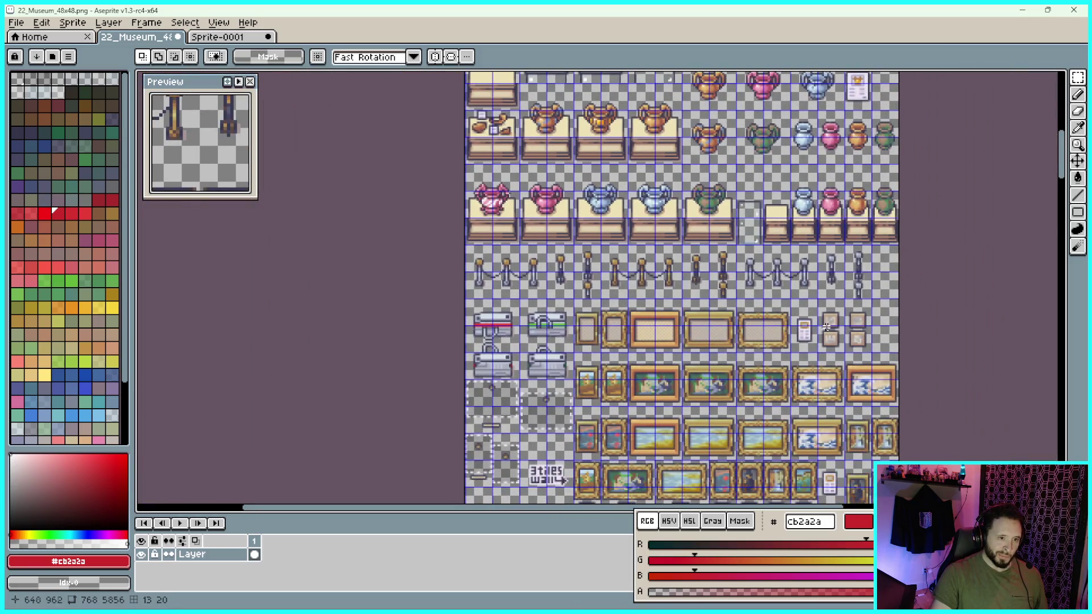
scroll(829, 337, "up", 1)
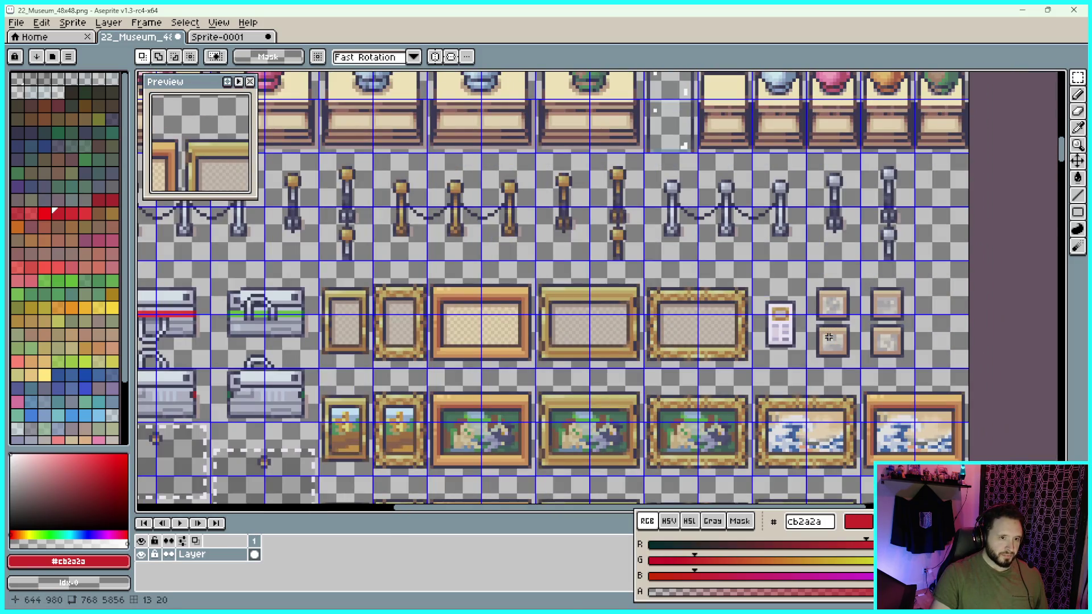
left_click_drag(631, 288, 770, 276)
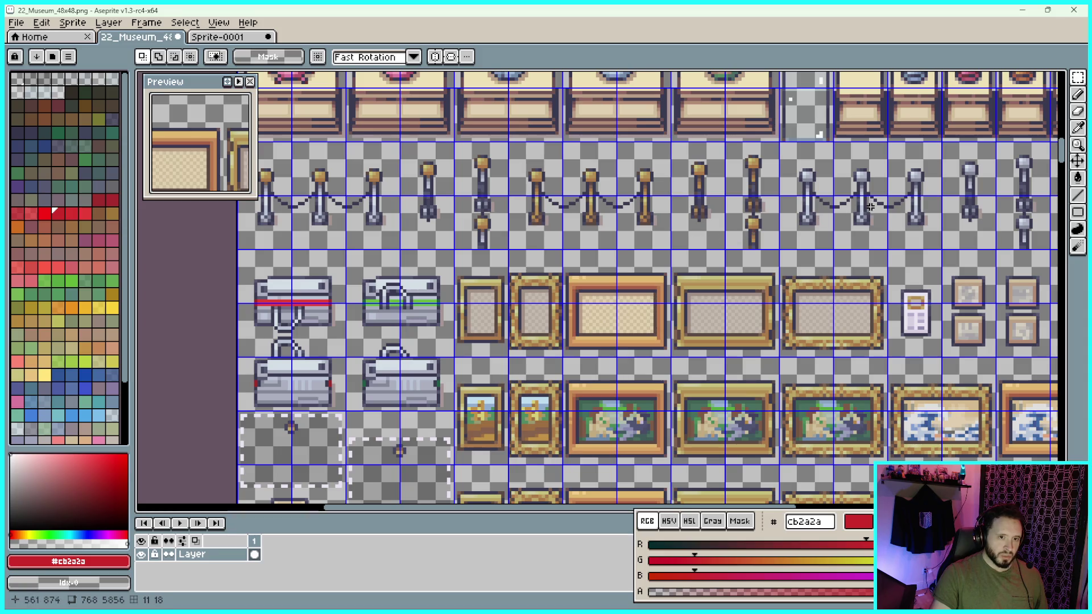
left_click_drag(883, 243, 697, 263)
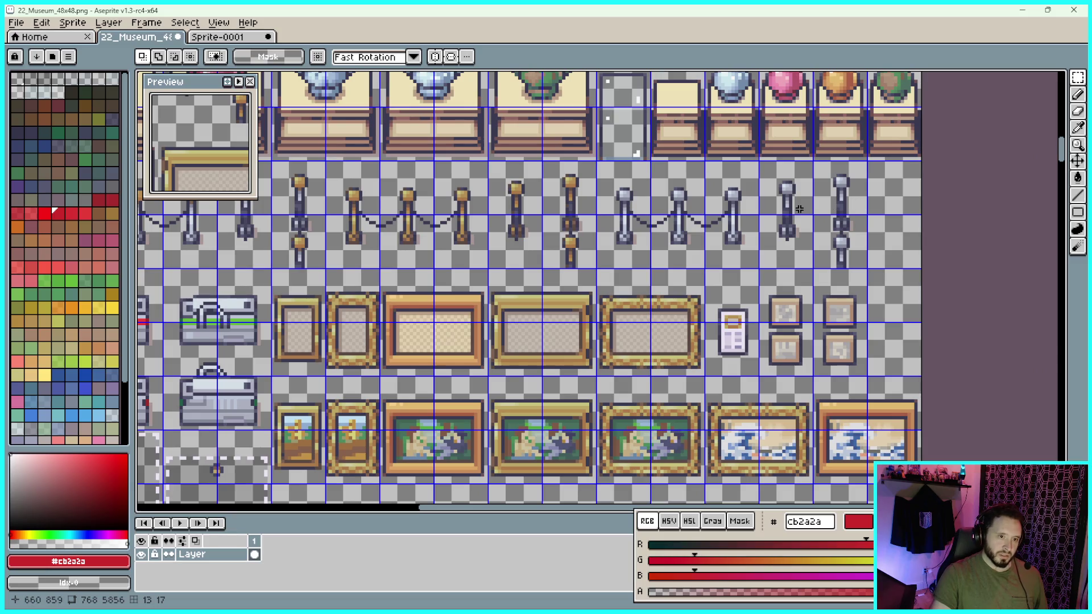
scroll(807, 205, "right", 1)
scroll(808, 205, "up", 1)
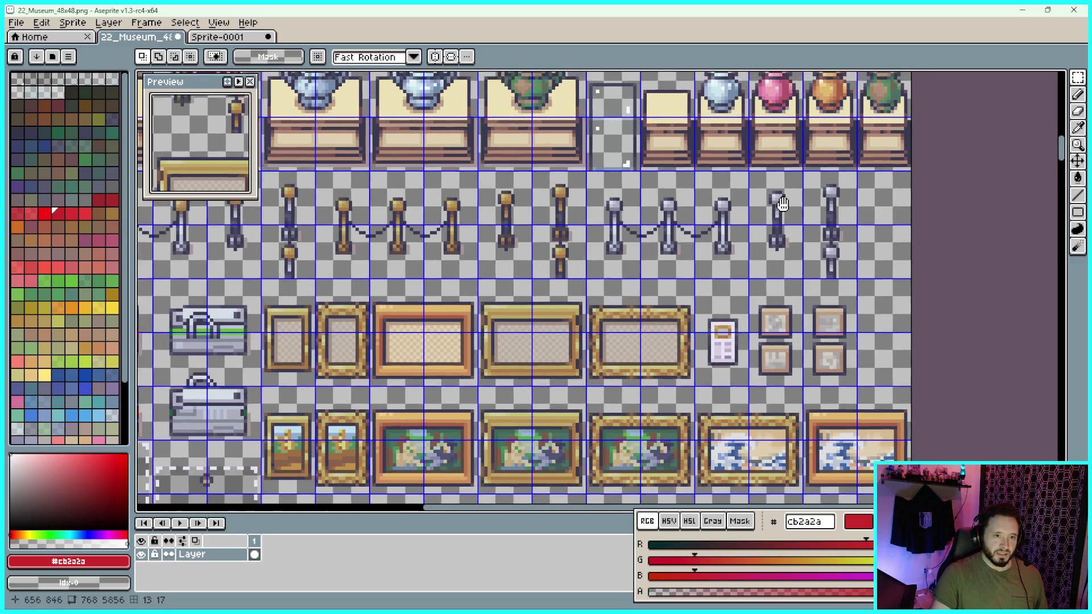
scroll(792, 165, "down", 2)
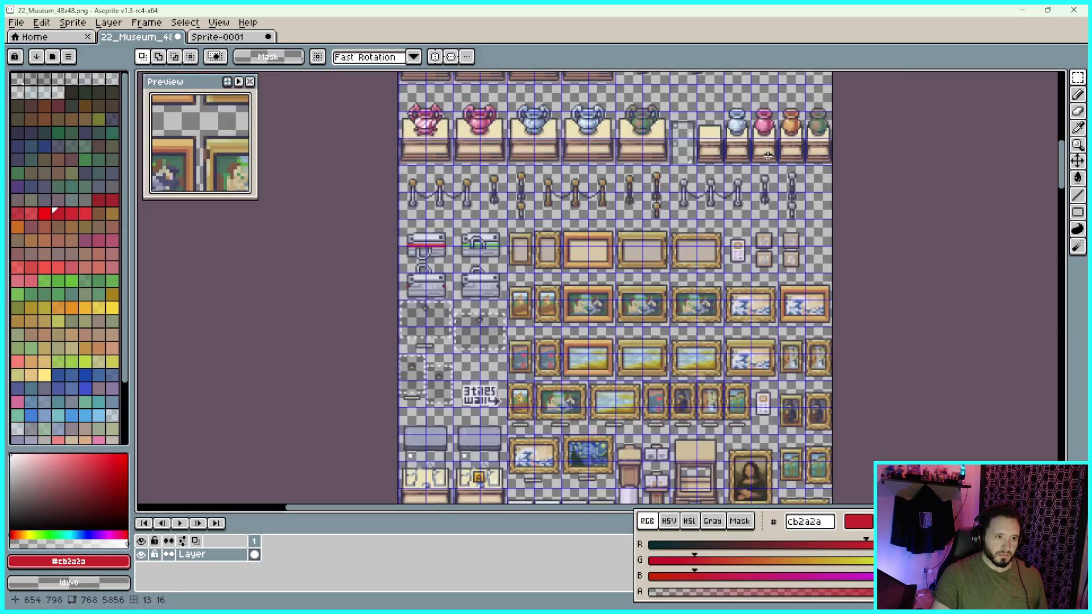
left_click_drag(778, 137, 761, 287)
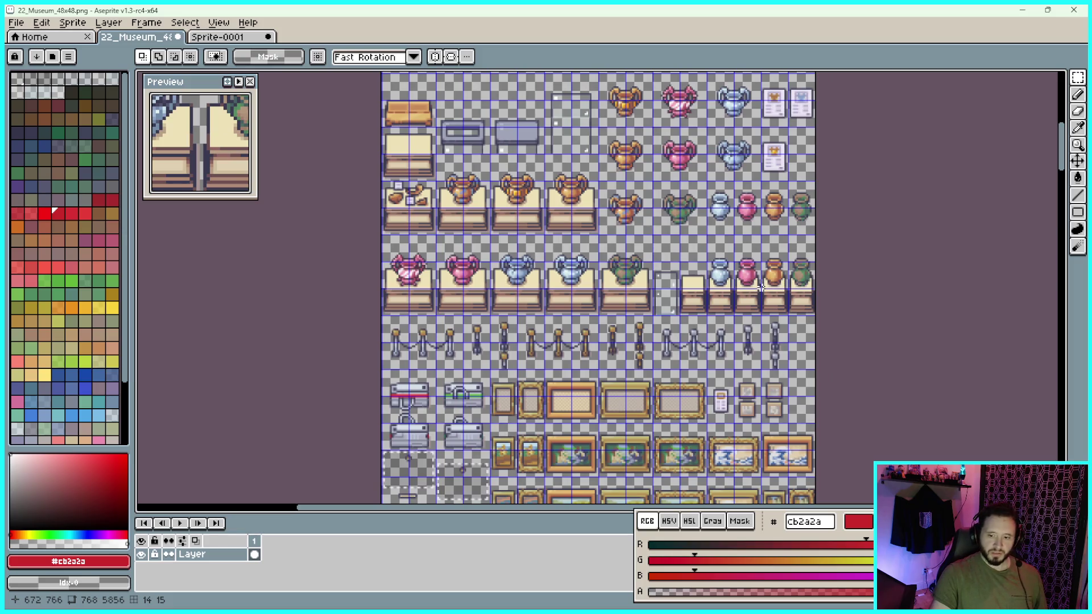
scroll(761, 287, "up", 5)
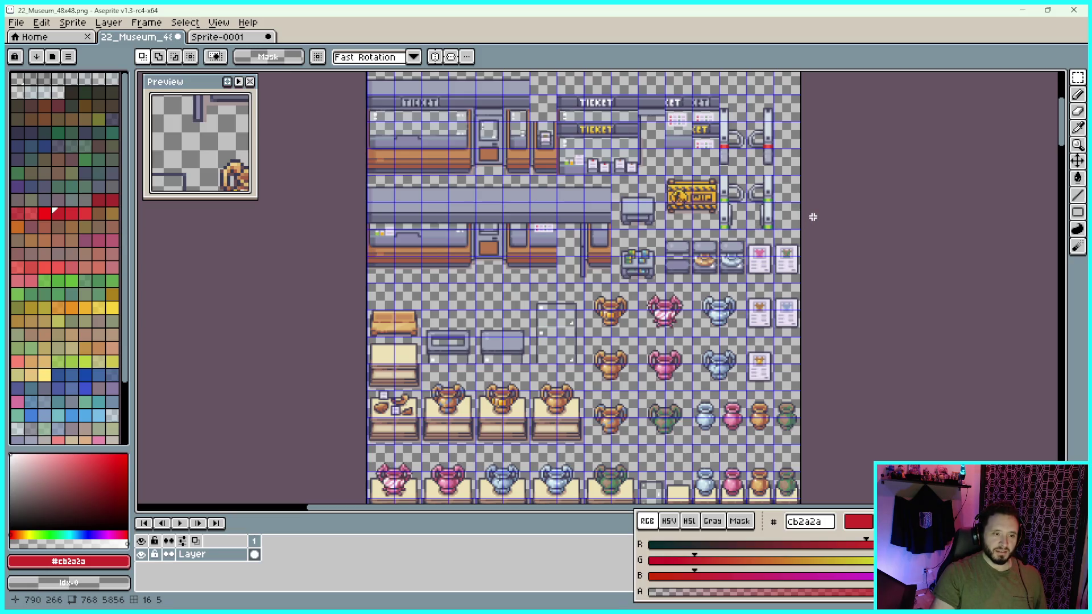
scroll(853, 253, "down", 5)
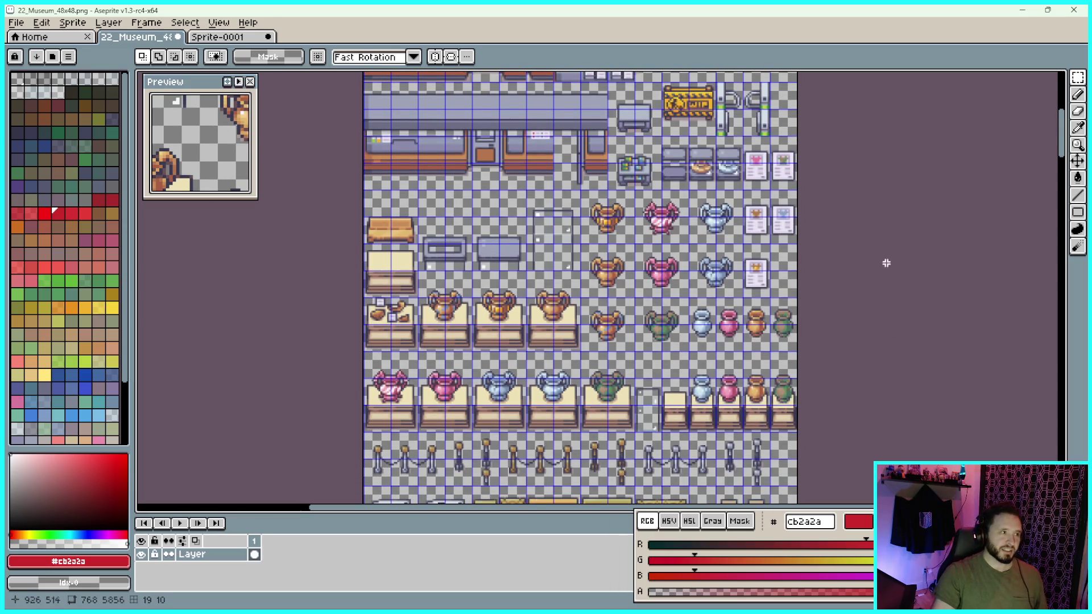
scroll(742, 367, "down", 5)
scroll(741, 367, "up", 2)
scroll(741, 367, "down", 5)
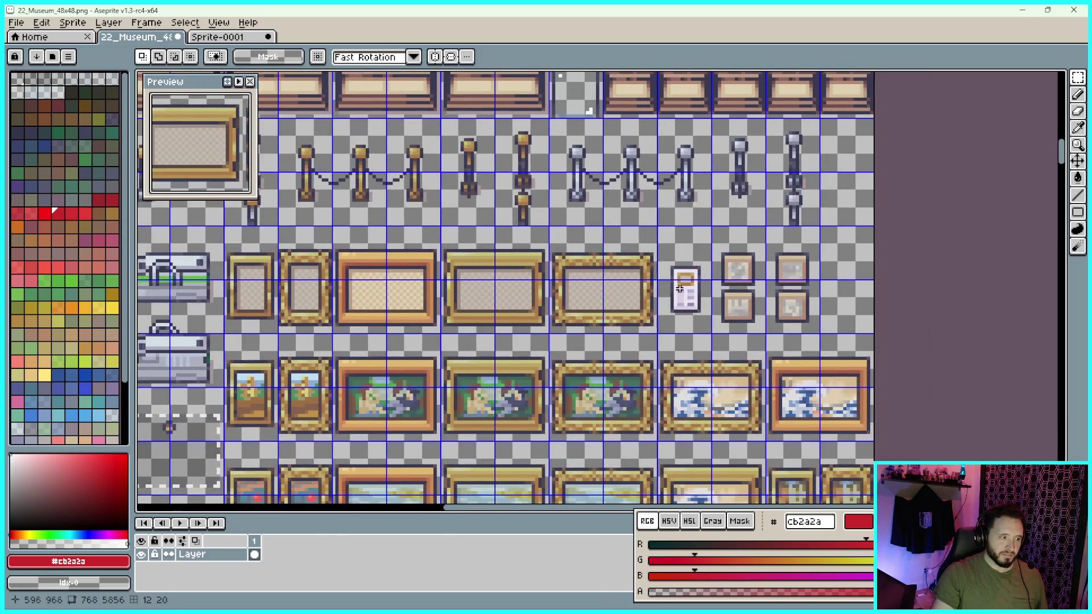
mouse_move(680, 289)
left_mouse_down()
mouse_move(792, 294)
mouse_move(840, 248)
mouse_move(846, 183)
mouse_move(818, 180)
mouse_move(781, 227)
mouse_move(721, 268)
mouse_move(762, 233)
mouse_move(841, 207)
mouse_move(811, 223)
left_mouse_up()
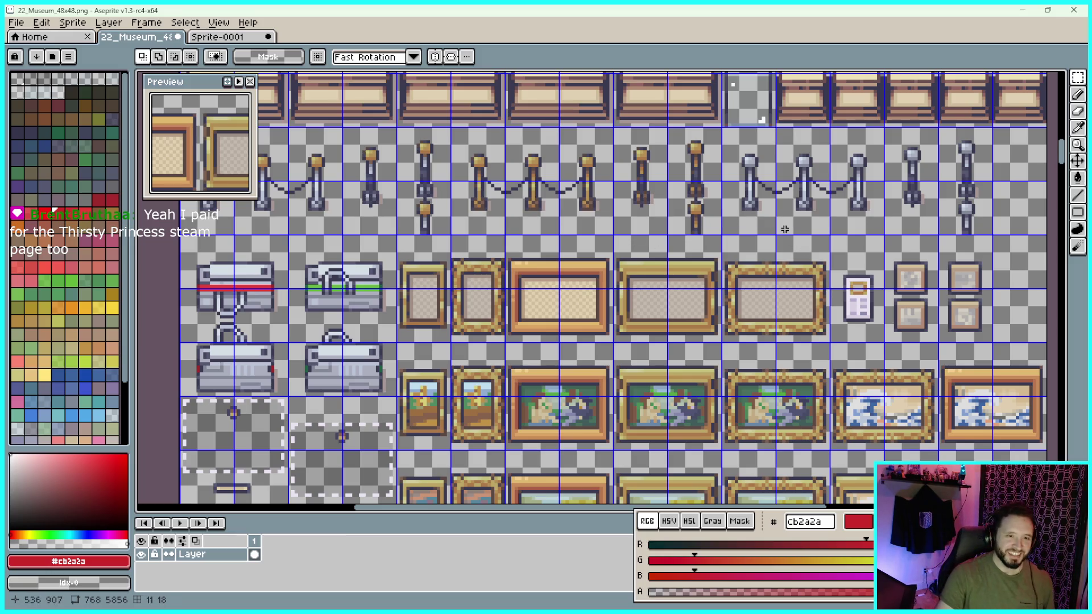
Zoom in and marquee-select the three rope-linked stanchions in the museum tileset
scroll(923, 256, "up", 1)
scroll(733, 189, "up", 2)
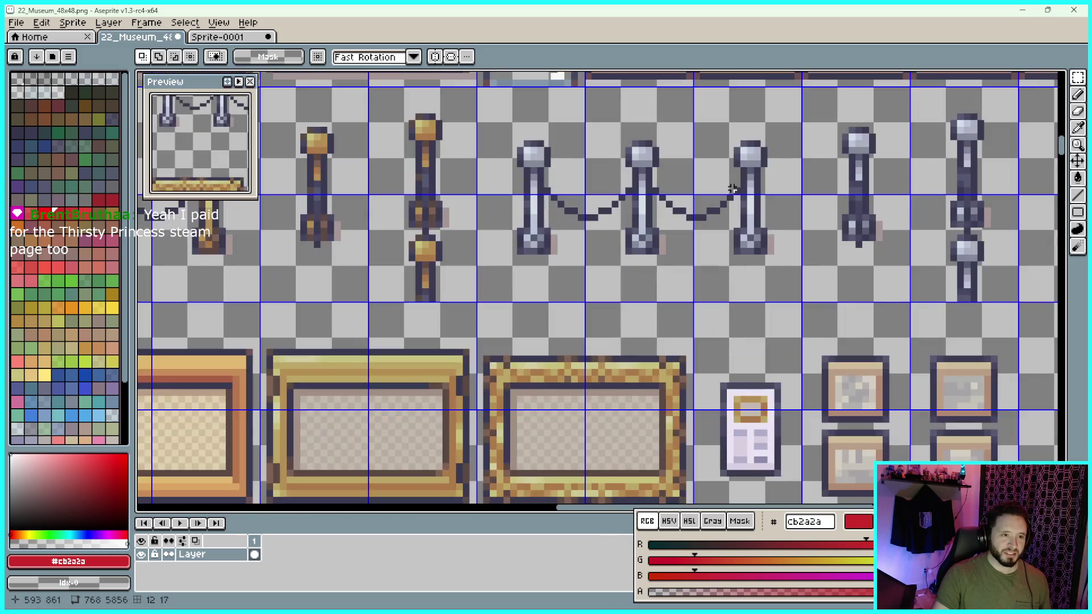
scroll(748, 189, "down", 3)
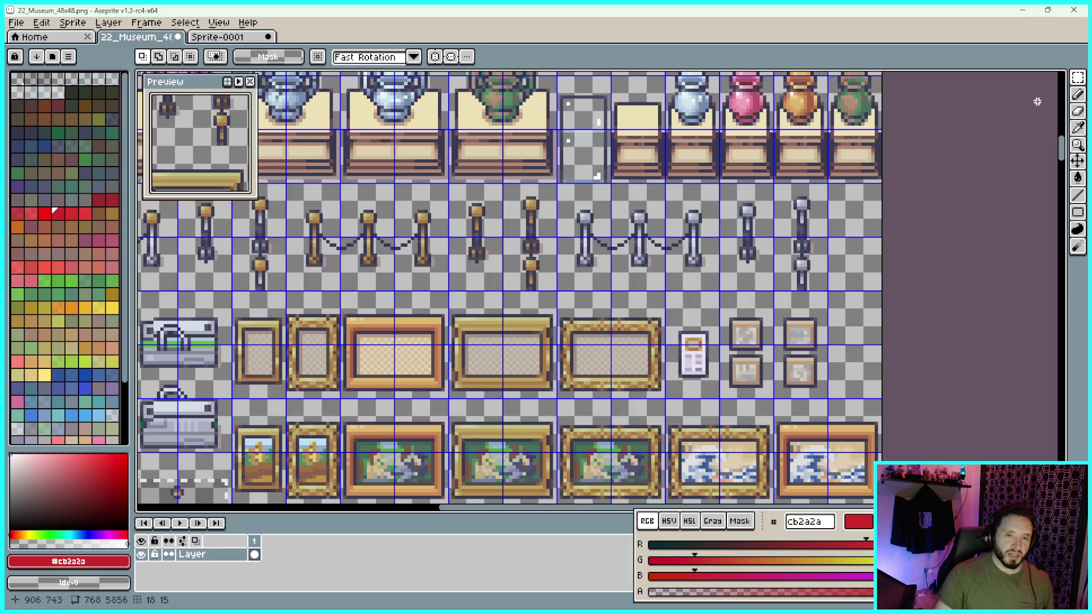
left_click(1081, 84)
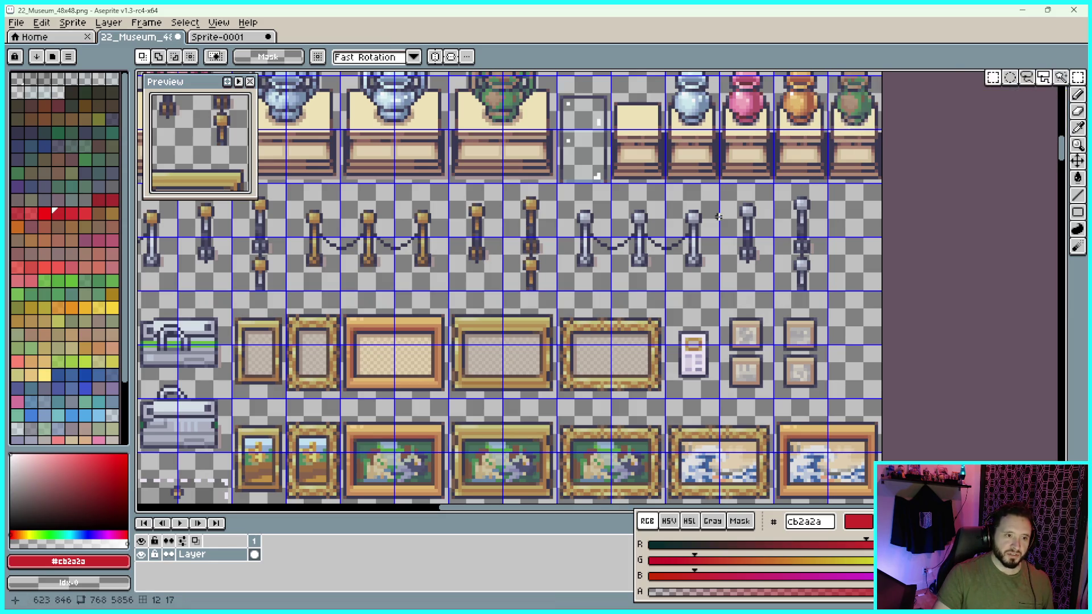
scroll(713, 159, "up", 4)
scroll(726, 146, "up", 1)
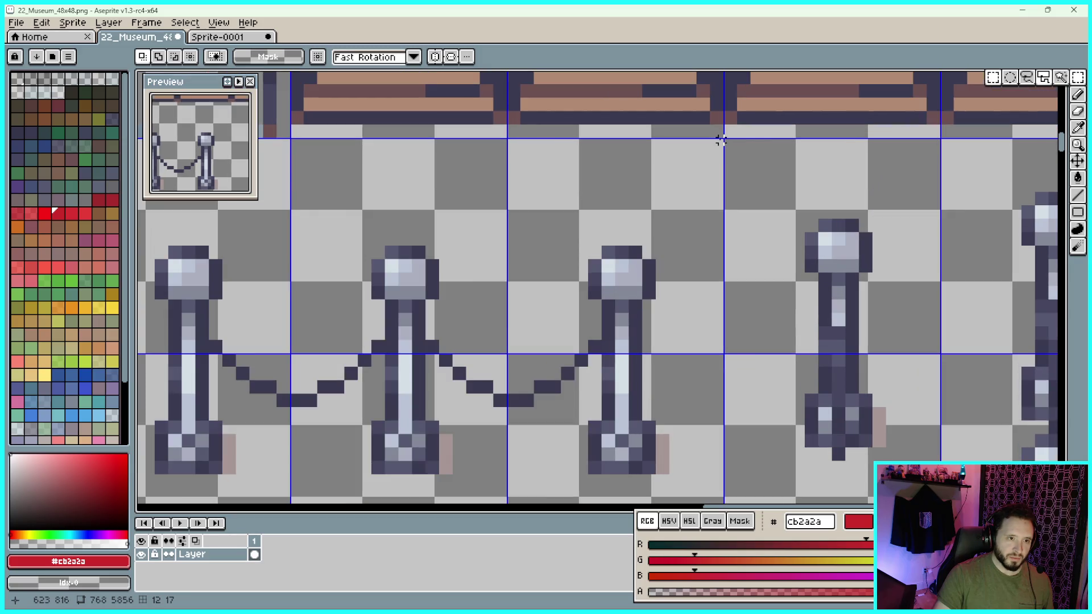
mouse_move(720, 140)
left_mouse_down()
mouse_move(508, 473)
mouse_move(450, 490)
mouse_move(324, 476)
mouse_move(288, 425)
mouse_move(267, 428)
left_mouse_up()
Return to the Sprite-0001 tab
scroll(507, 474, "down", 3)
scroll(324, 476, "up", 3)
left_click(217, 37)
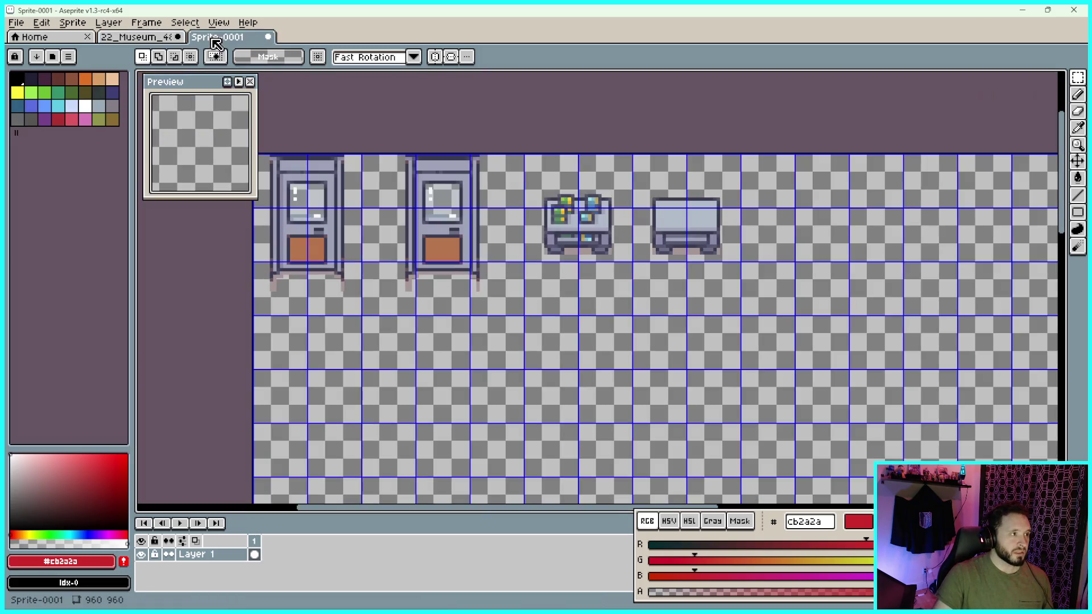
Paste the 144×96 rope-stanchion piece into the top row beside the bench and commit it
scroll(673, 290, "down", 2)
key("ctrl+v")
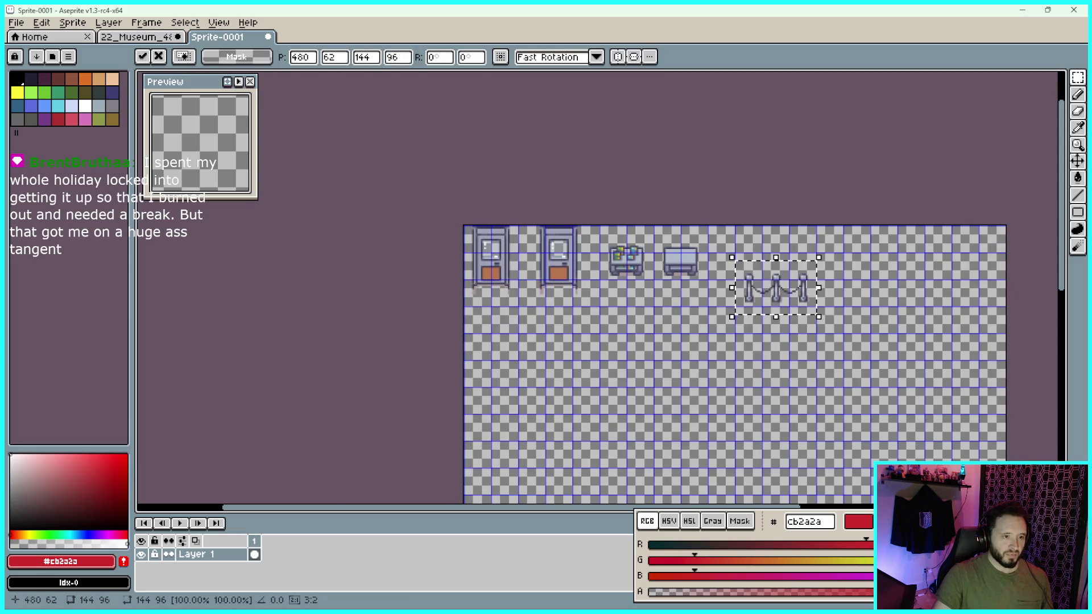
scroll(931, 316, "up", 2)
scroll(647, 297, "up", 1)
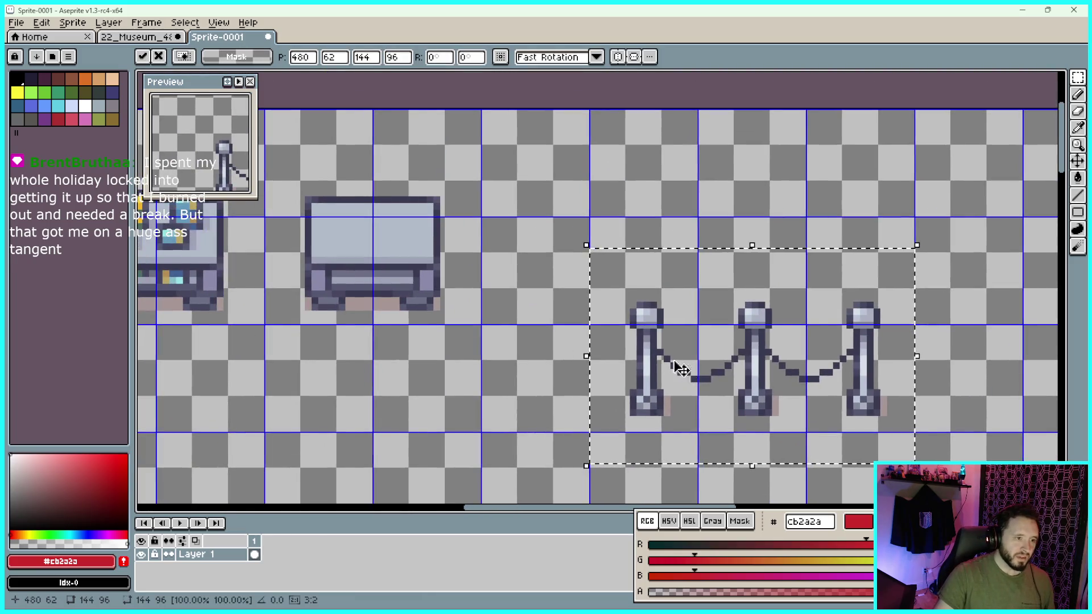
mouse_move(677, 357)
left_mouse_down()
mouse_move(596, 235)
mouse_move(515, 204)
left_mouse_up()
scroll(560, 201, "up", 1)
scroll(549, 178, "up", 1)
scroll(438, 136, "up", 2)
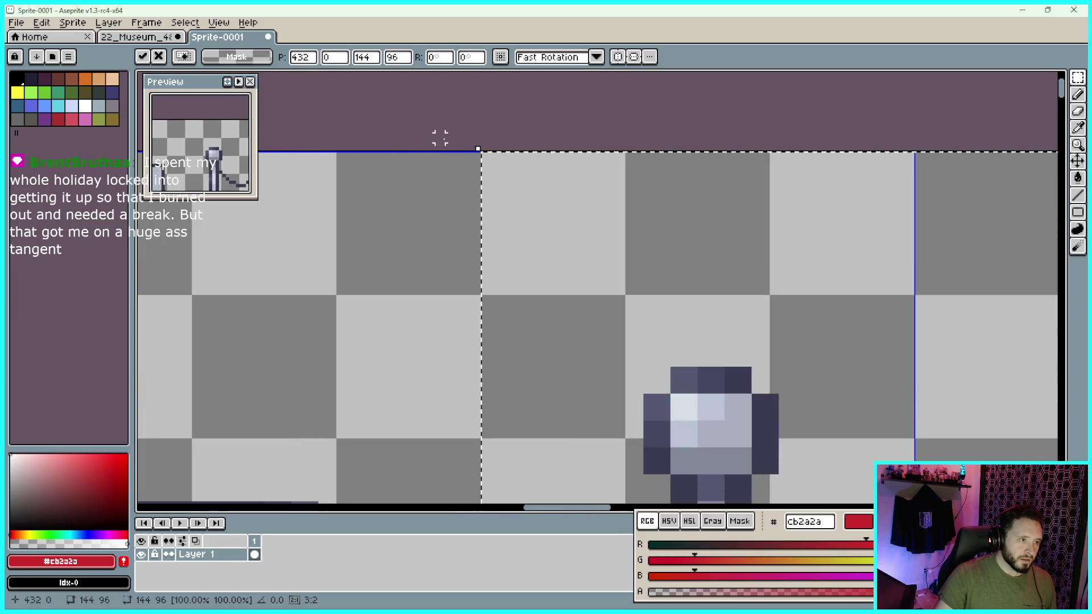
scroll(439, 137, "down", 4)
key("Return")
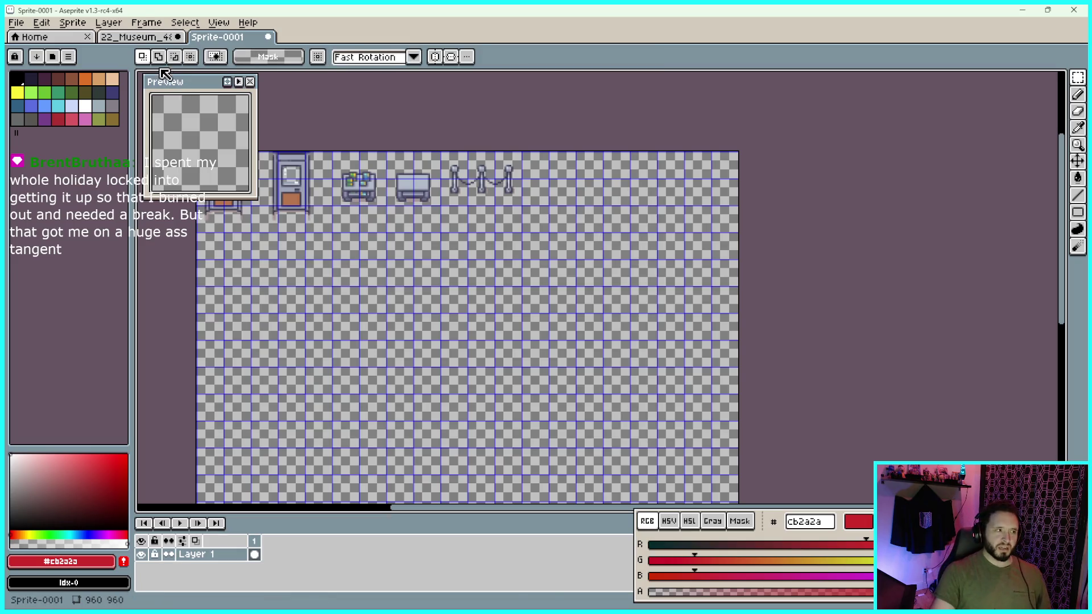
left_click(149, 47)
Deselect, marquee the two standalone stanchion posts, and return to Sprite-0001
scroll(739, 288, "down", 3)
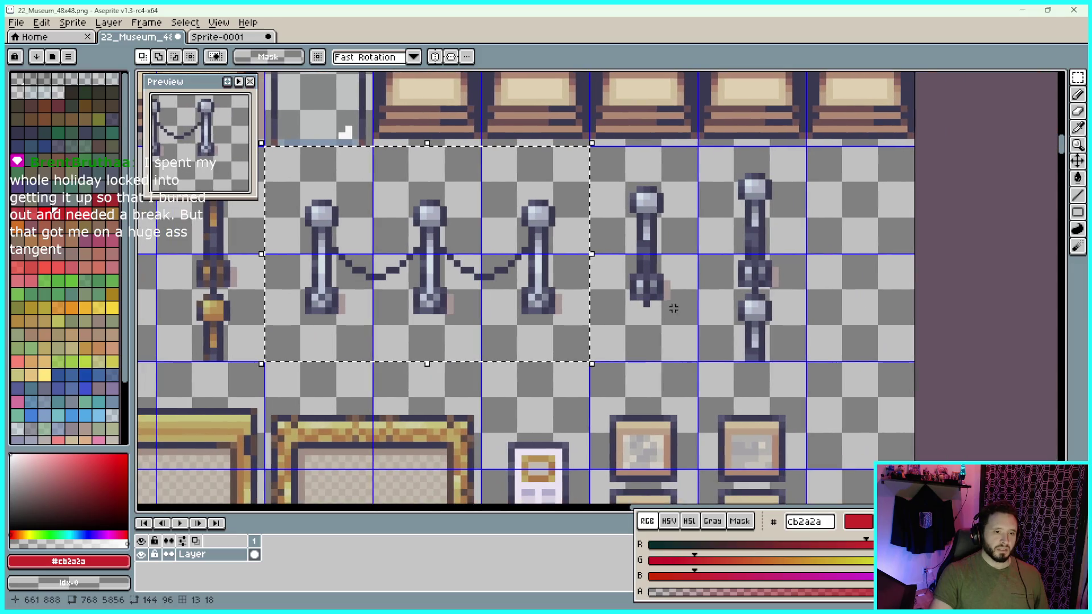
left_click(768, 306)
scroll(798, 167, "up", 3)
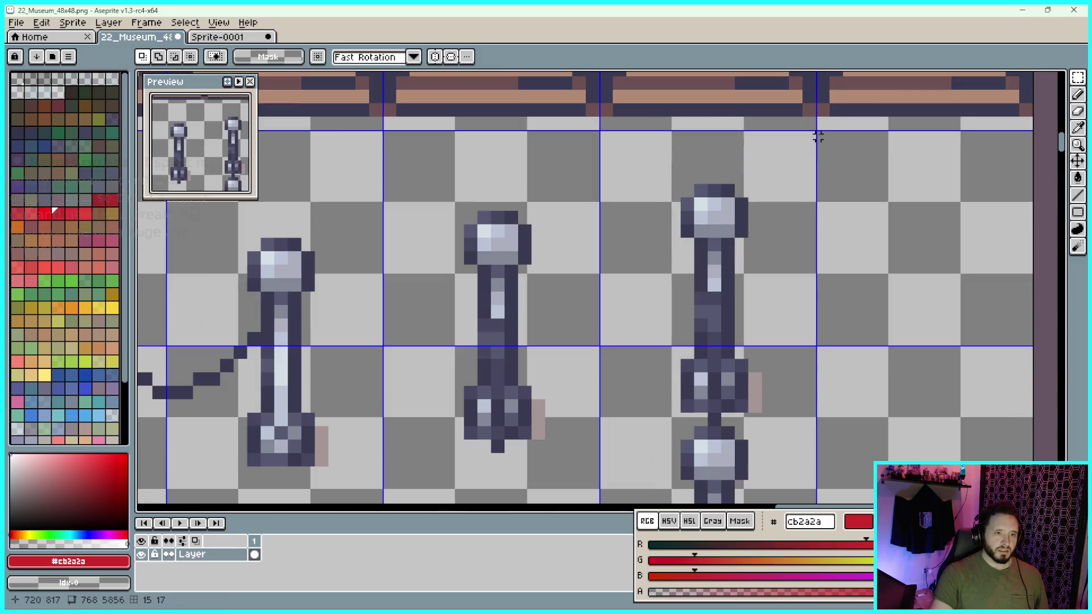
mouse_move(813, 132)
left_mouse_down()
mouse_move(719, 268)
mouse_move(512, 505)
mouse_move(438, 504)
mouse_move(402, 459)
mouse_move(374, 451)
left_mouse_up()
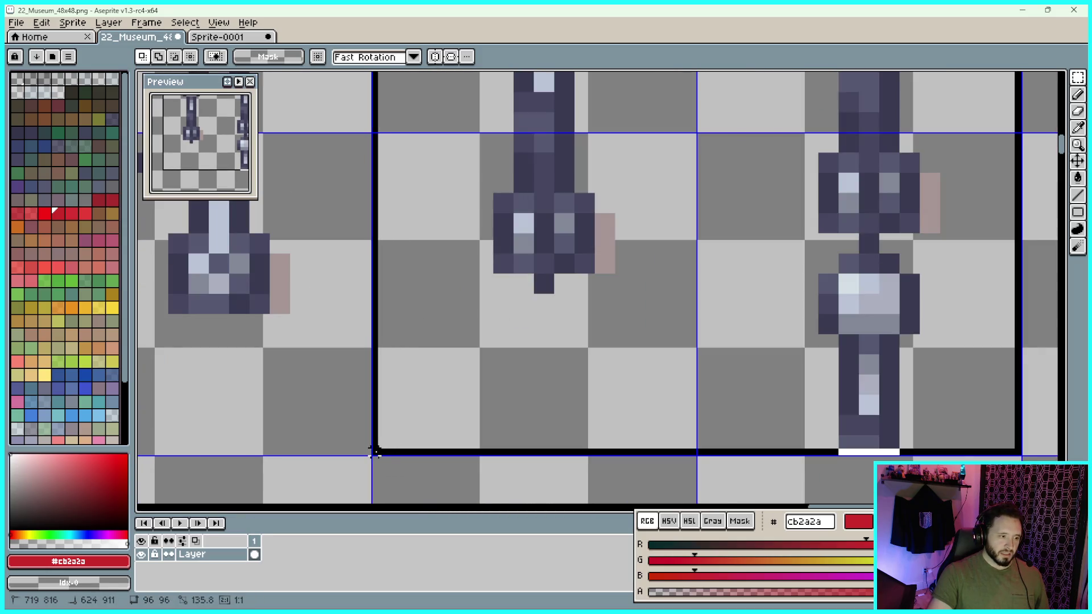
scroll(415, 361, "down", 2)
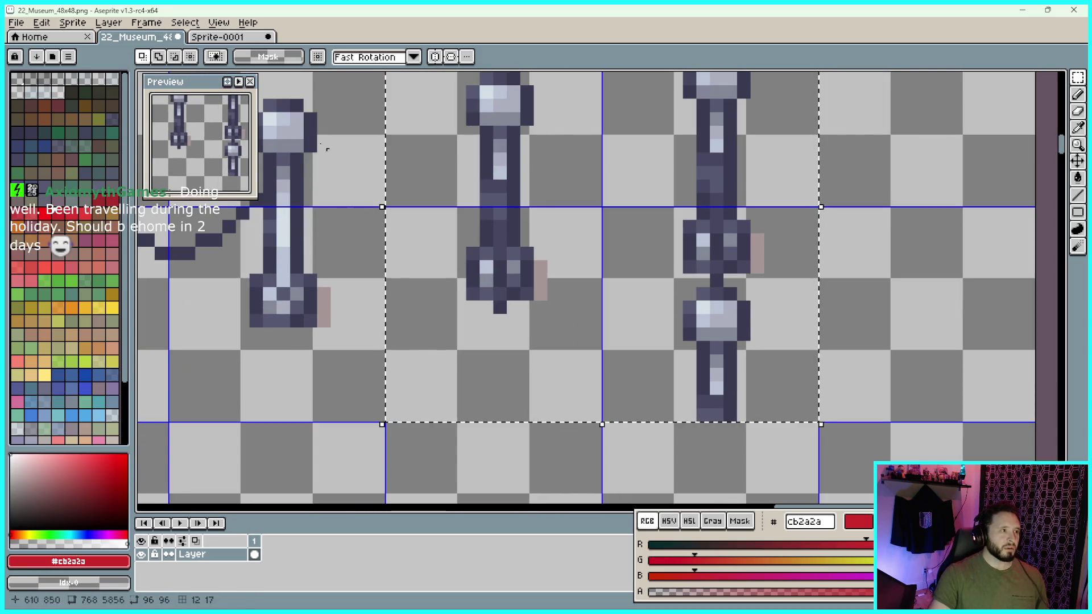
key("ctrl+Tab")
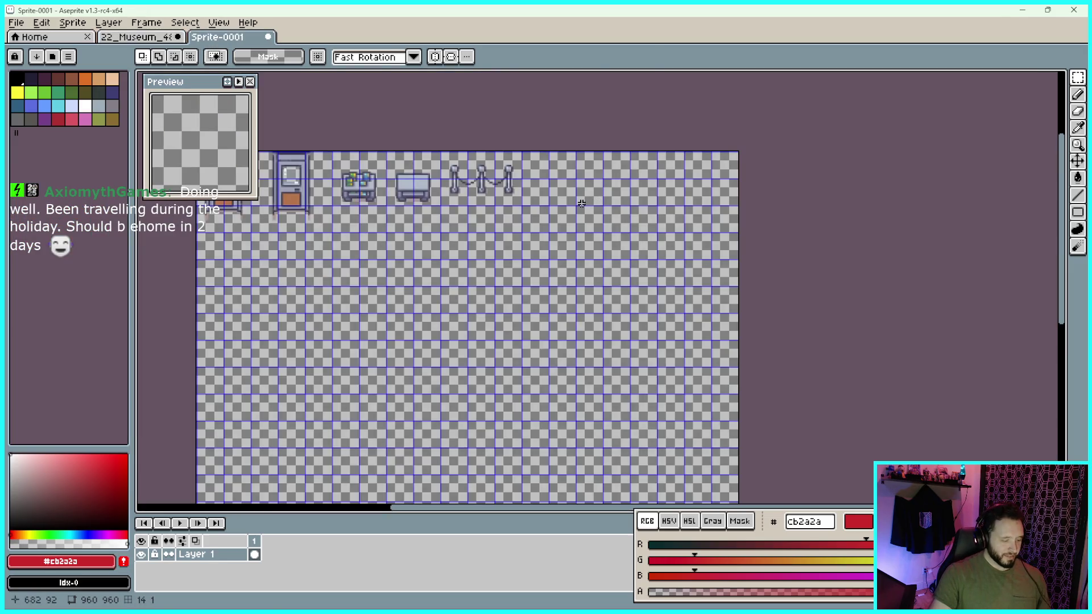
Paste the two stanchion posts and nudge them up into the top row
key("ctrl+v")
scroll(620, 225, "up", 1)
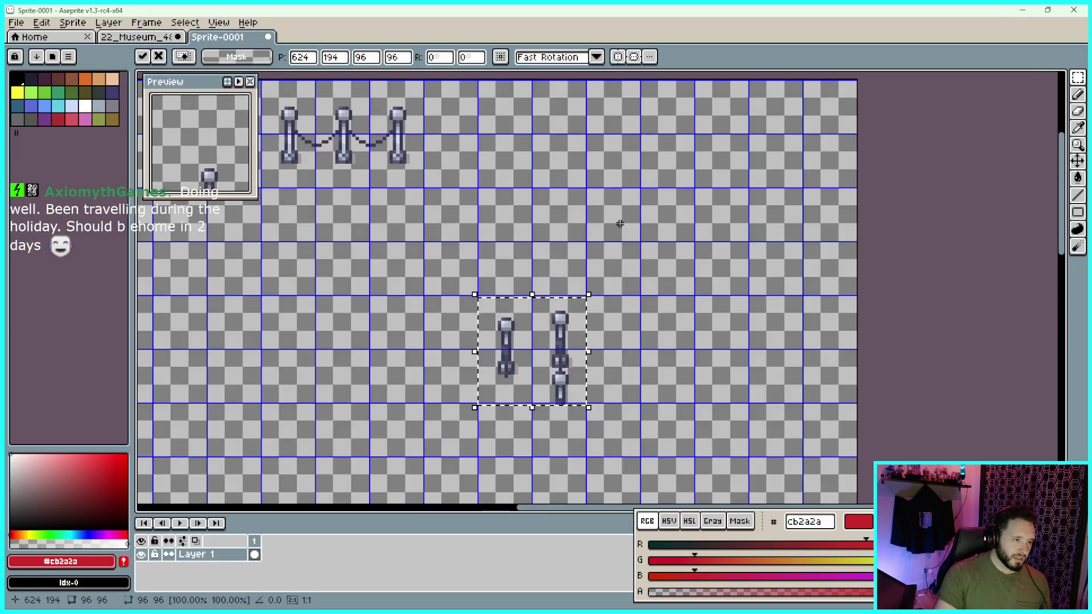
scroll(600, 307, "up", 1)
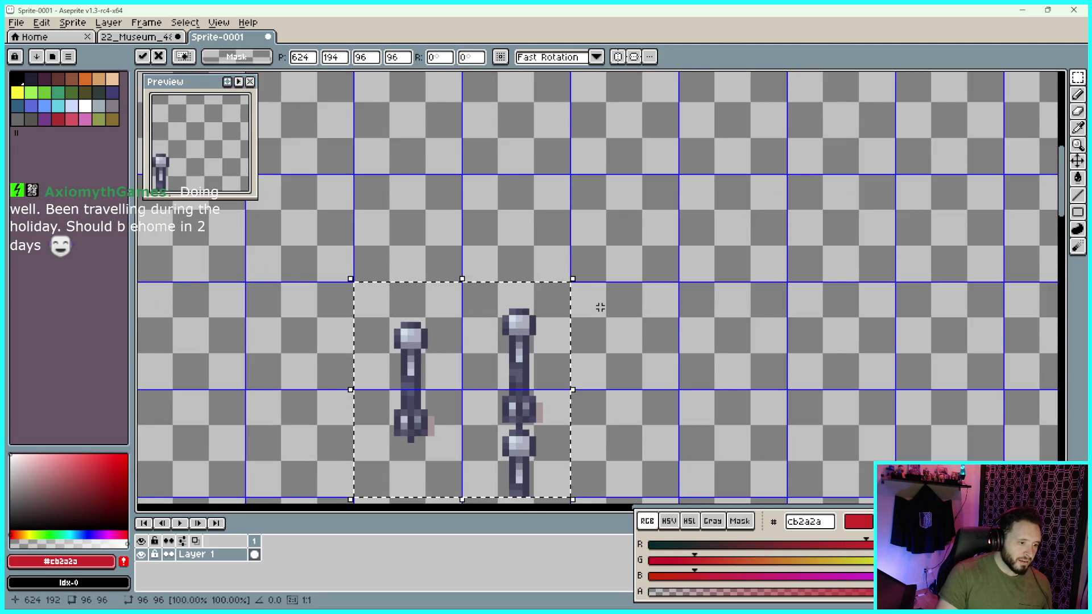
left_click(146, 41)
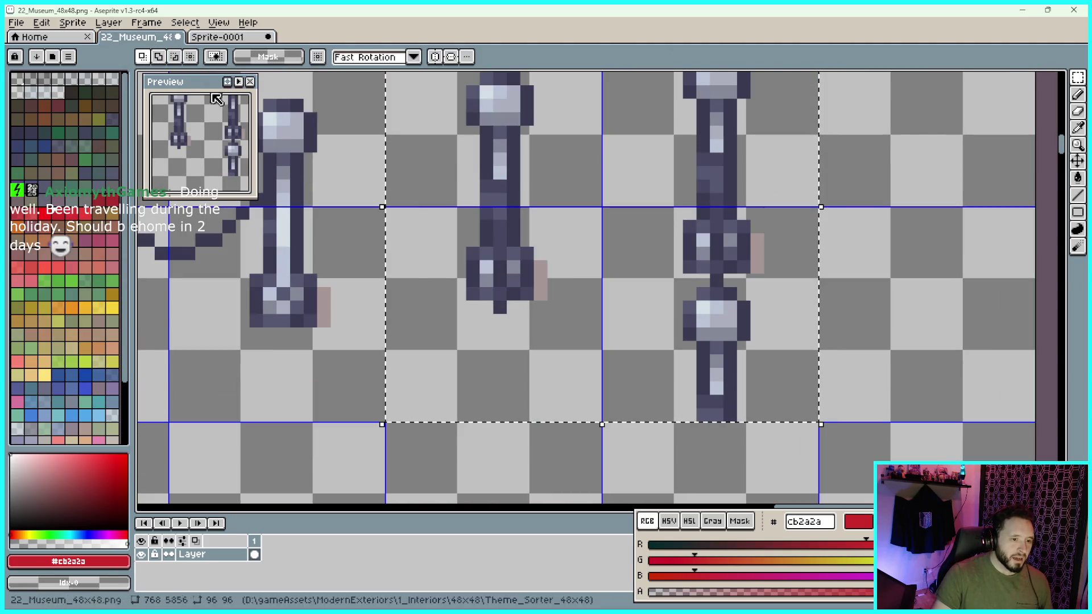
left_click(213, 37)
scroll(602, 229, "down", 2)
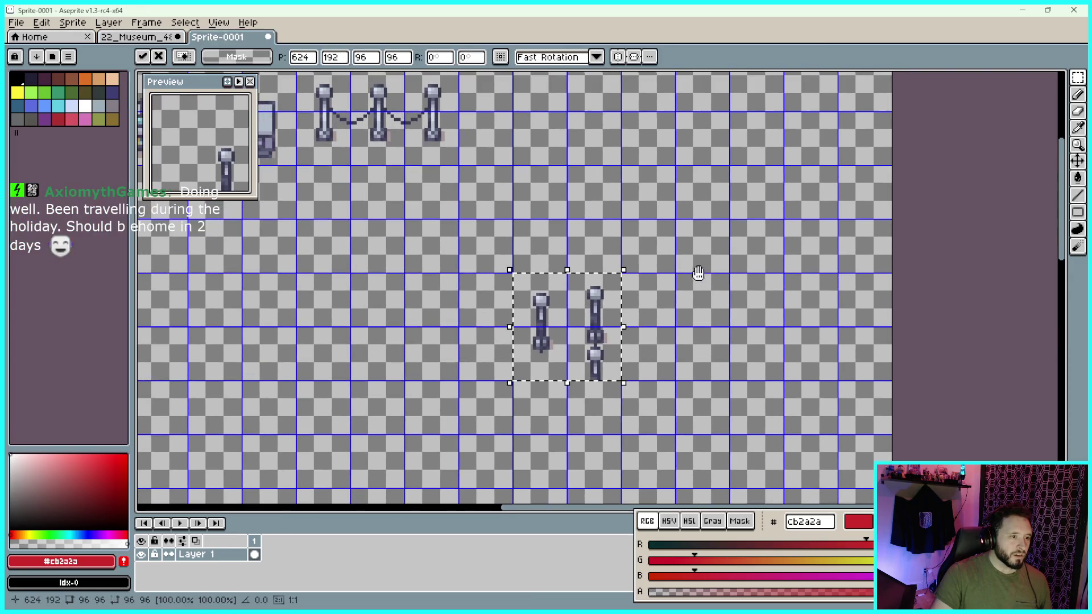
key("Up")
key("Up")
key("Up")
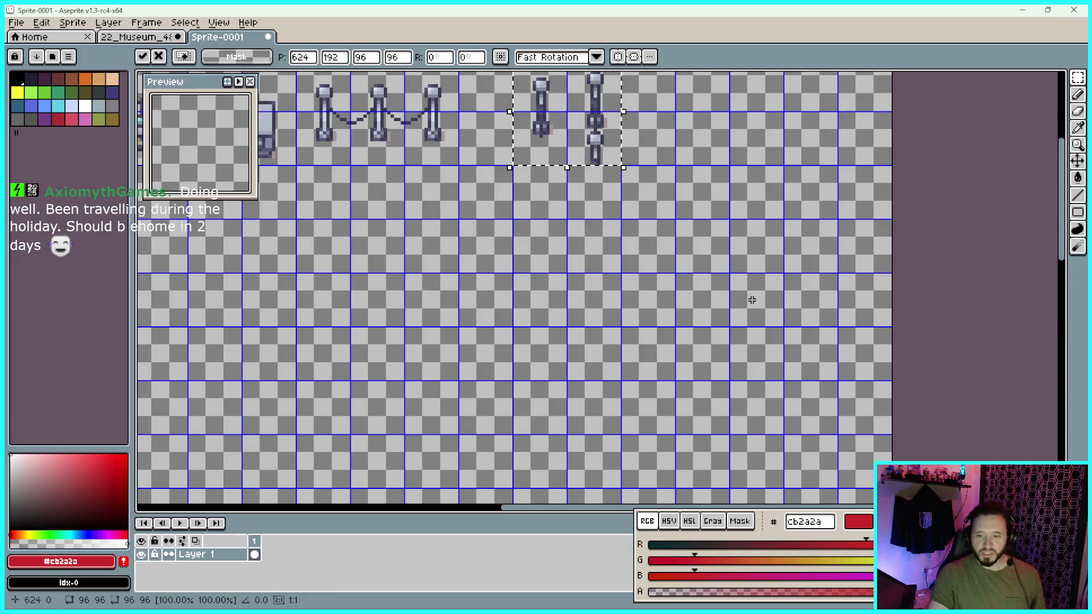
Shift the floating posts one 48px tile left, from X 624 to 576
left_click_drag(758, 232, 769, 251)
scroll(769, 251, "up", 4)
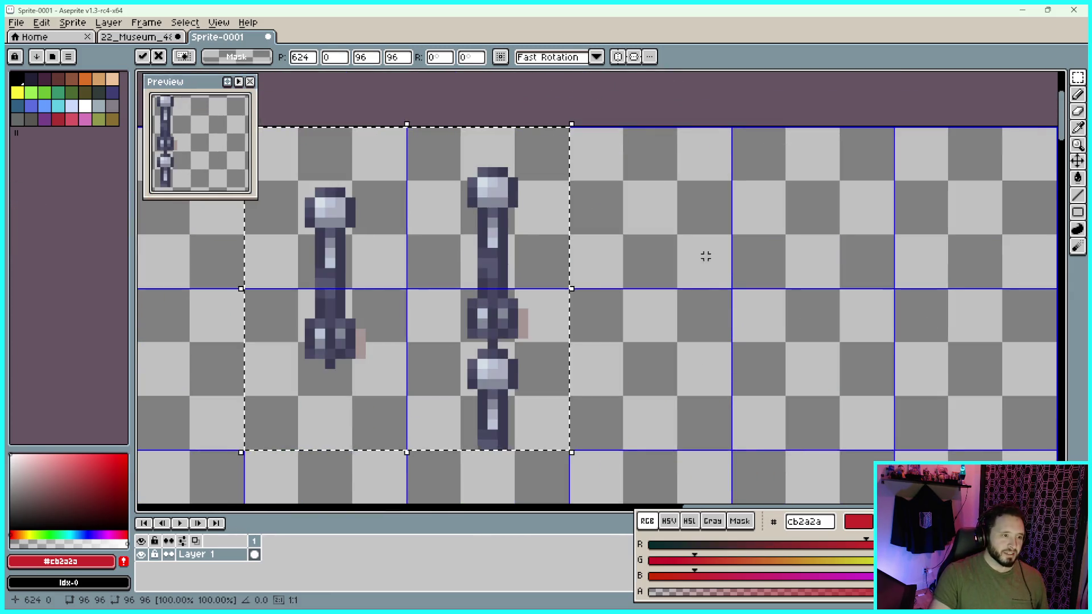
key("Left")
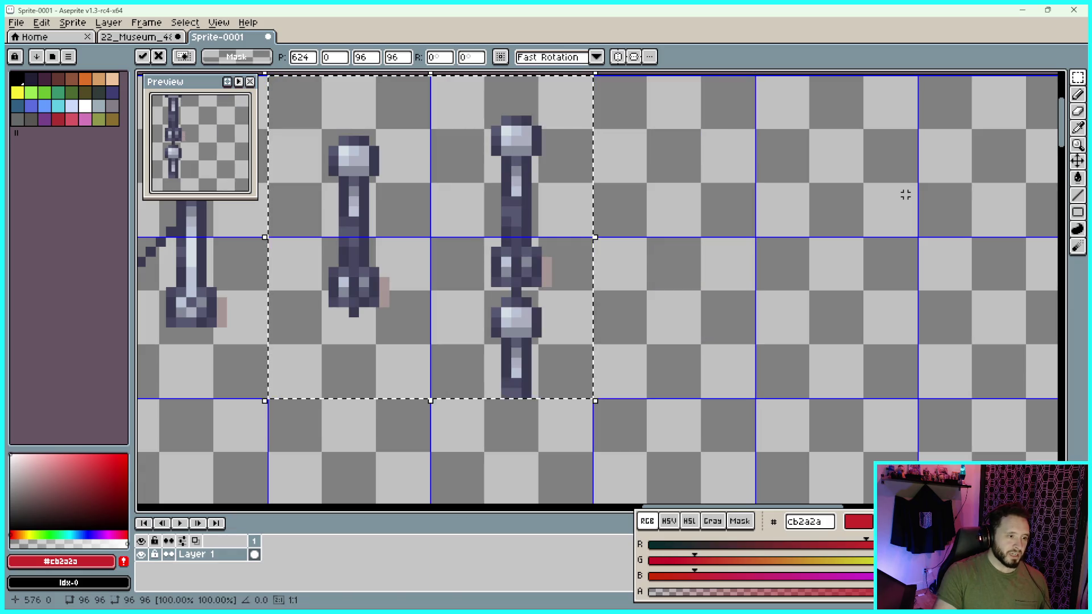
left_click_drag(685, 263, 782, 250)
scroll(741, 234, "up", 1)
scroll(785, 234, "down", 1)
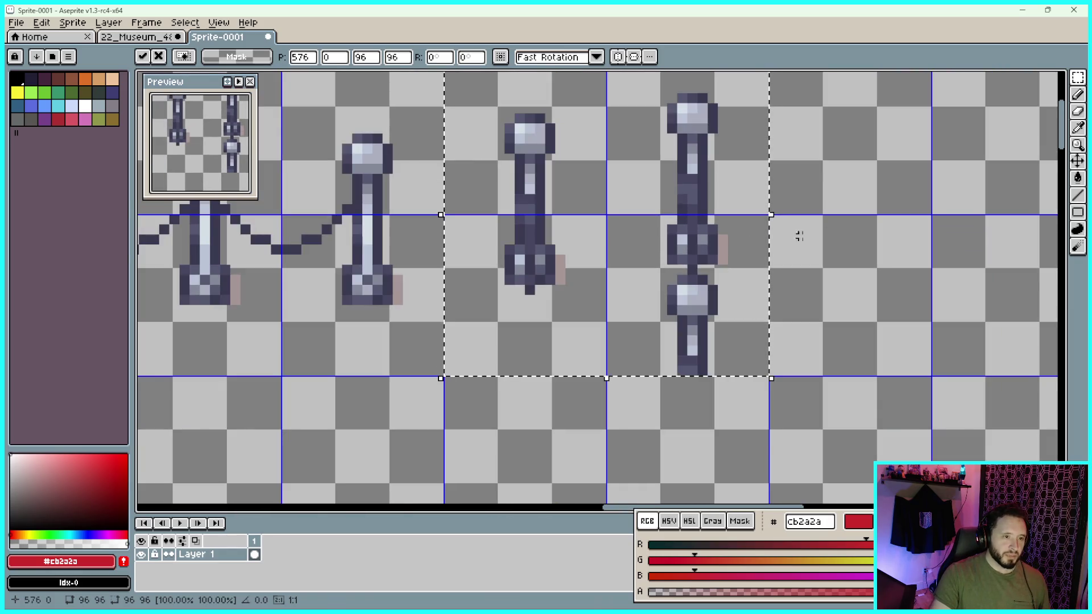
scroll(743, 280, "up", 1)
scroll(743, 281, "down", 1)
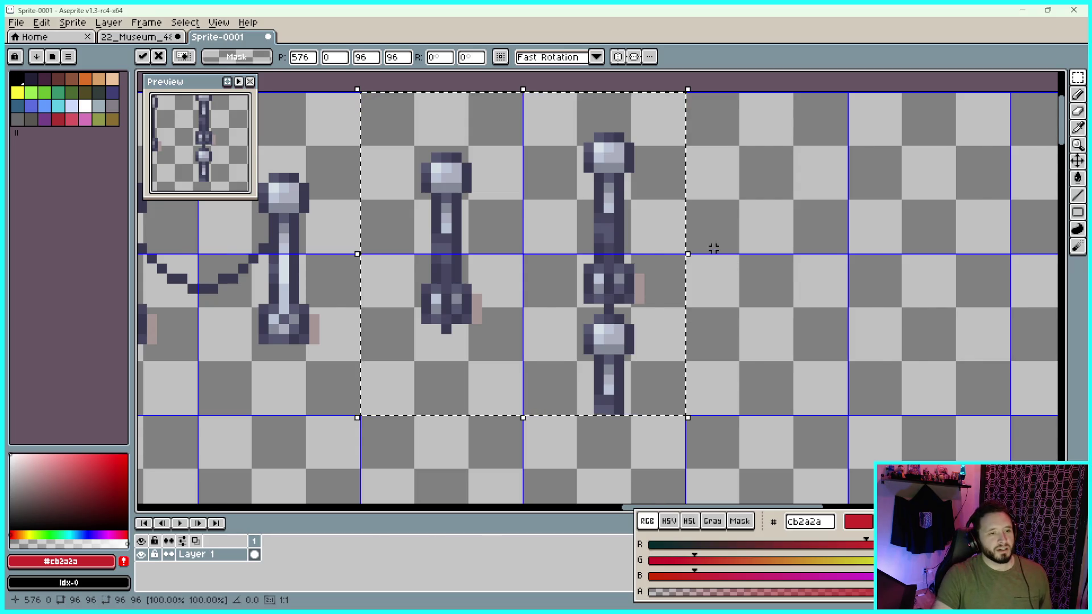
Drop the two stanchion posts into place in Sprite-0001's top row
scroll(714, 248, "down", 1)
left_click(805, 294)
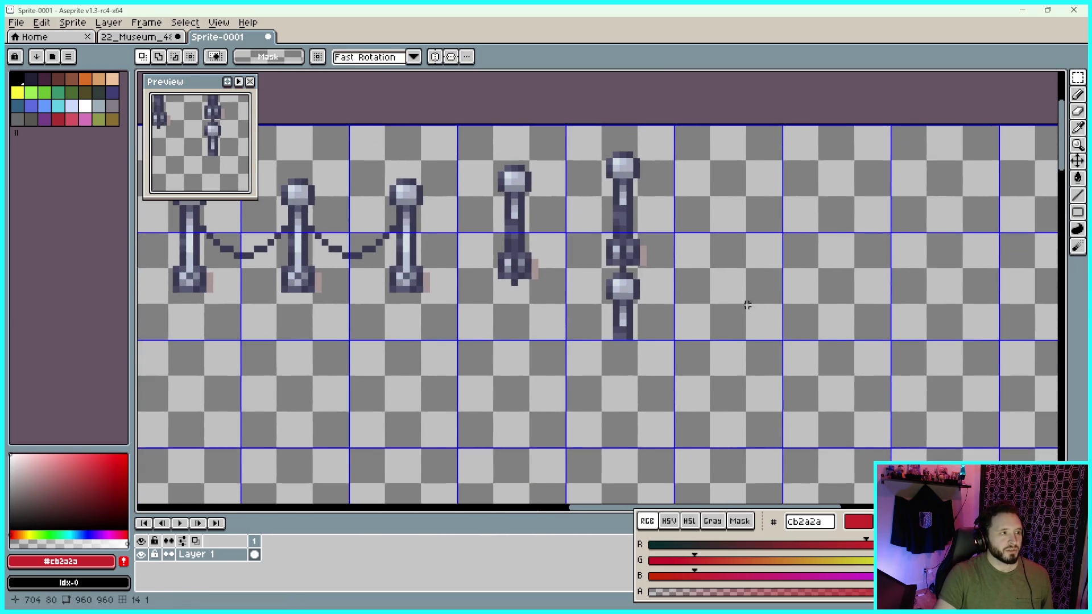
scroll(751, 305, "down", 2)
Show the 22_Museum_48x48 tileset zoomed out to its picture frames and plaque
left_click(145, 37)
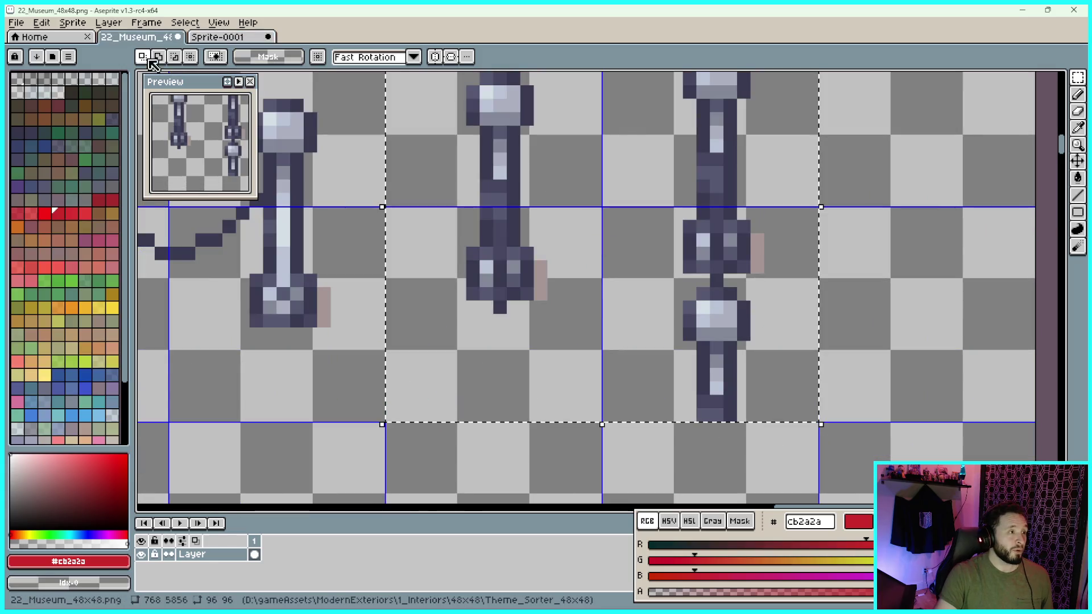
scroll(501, 247, "down", 2)
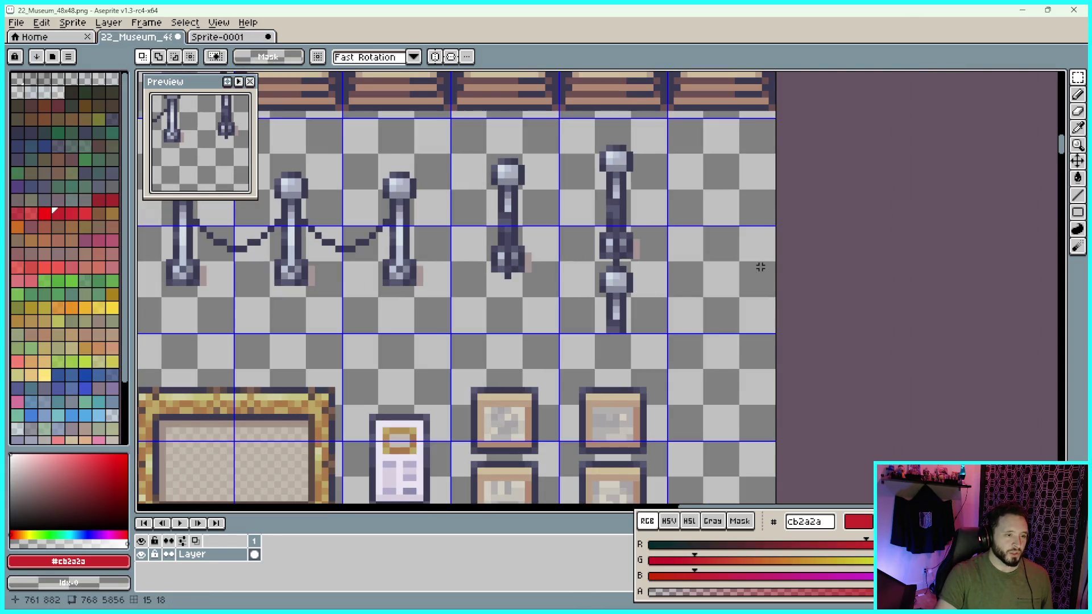
scroll(756, 263, "down", 2)
scroll(633, 365, "up", 2)
scroll(597, 288, "down", 1)
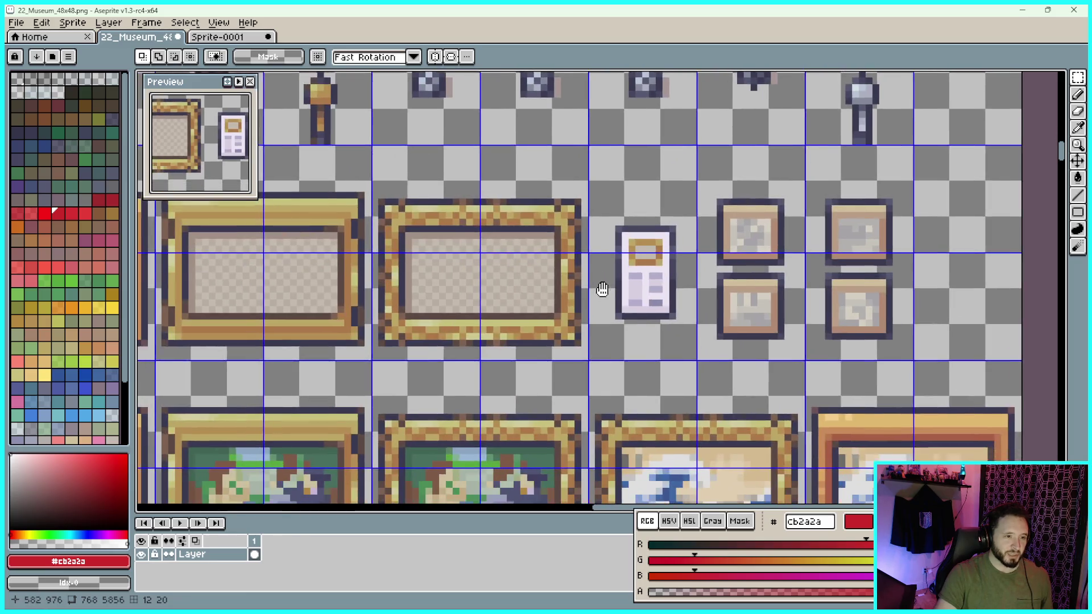
Pan to the wave paintings and marquee-select the 96×96 orange-framed one
scroll(653, 316, "down", 1)
scroll(653, 316, "down", 5)
scroll(653, 315, "left", 3)
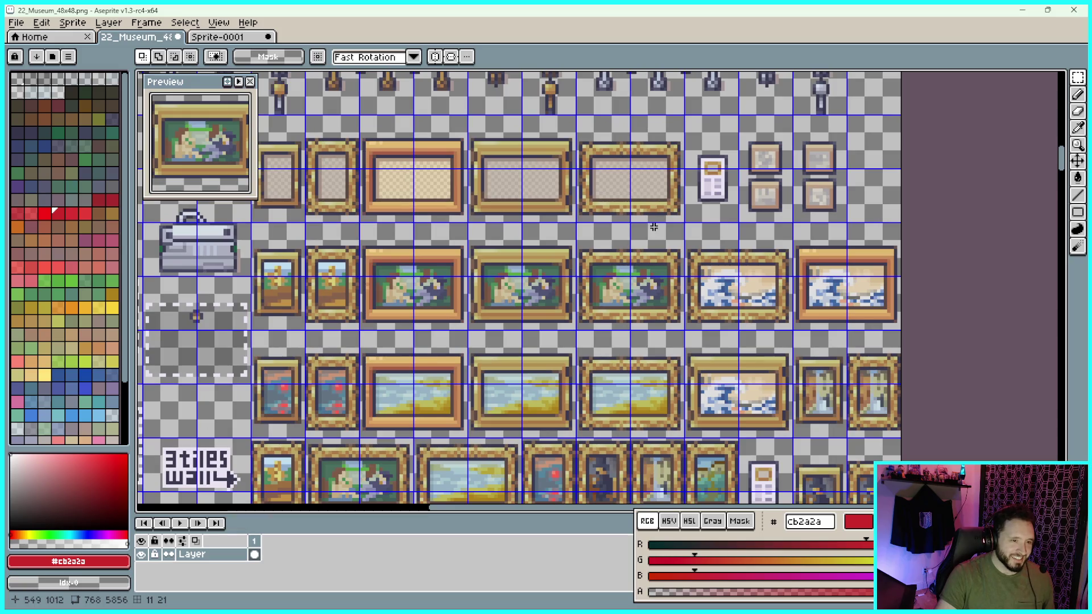
left_click_drag(739, 343, 736, 226)
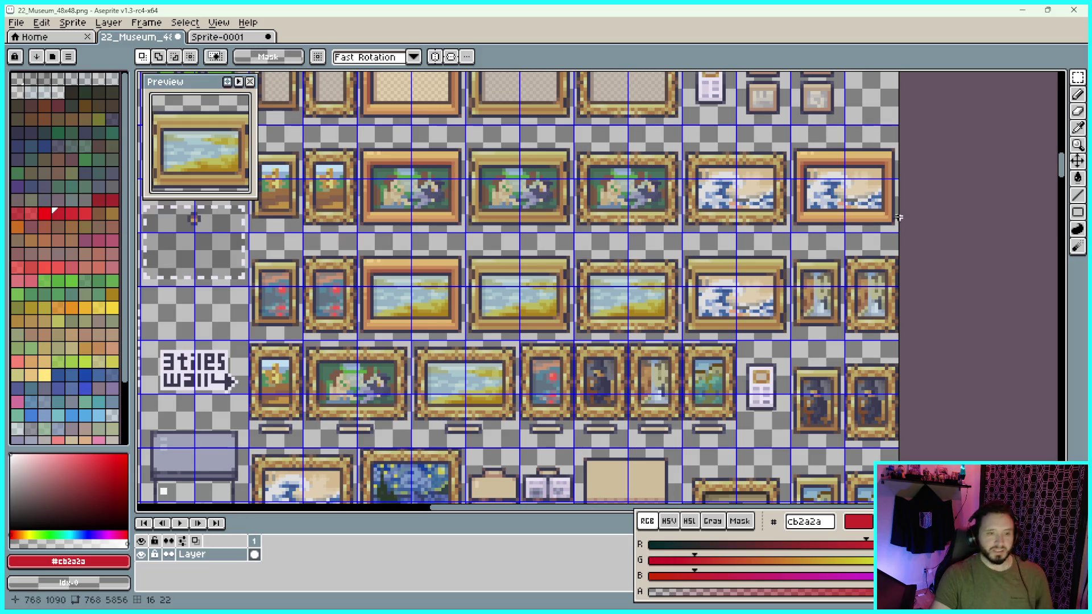
left_click_drag(963, 159, 901, 180)
scroll(863, 185, "up", 4)
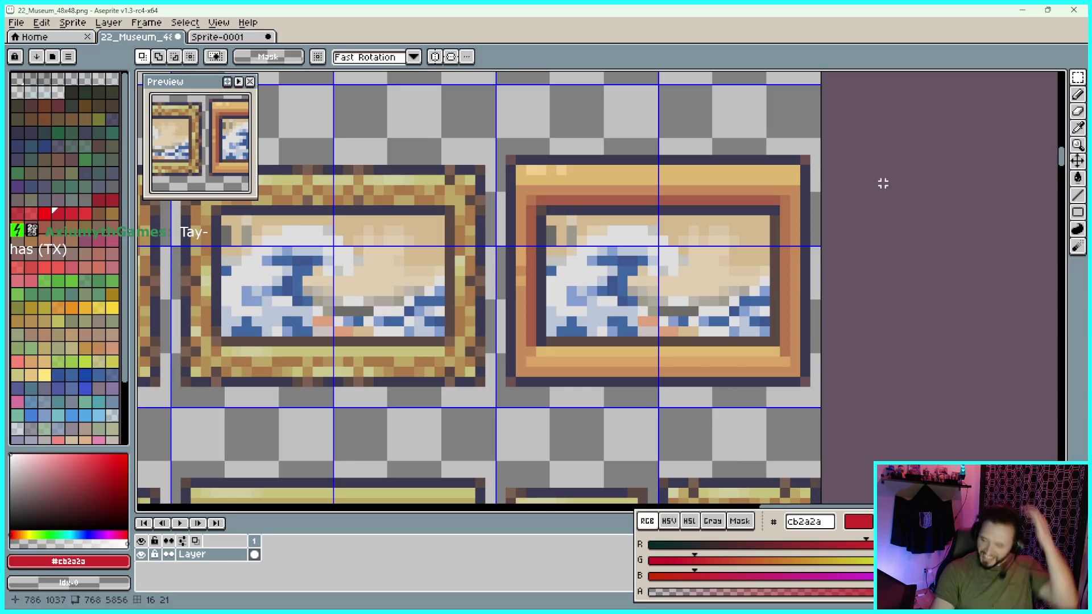
left_click_drag(885, 188, 877, 210)
scroll(853, 170, "up", 1)
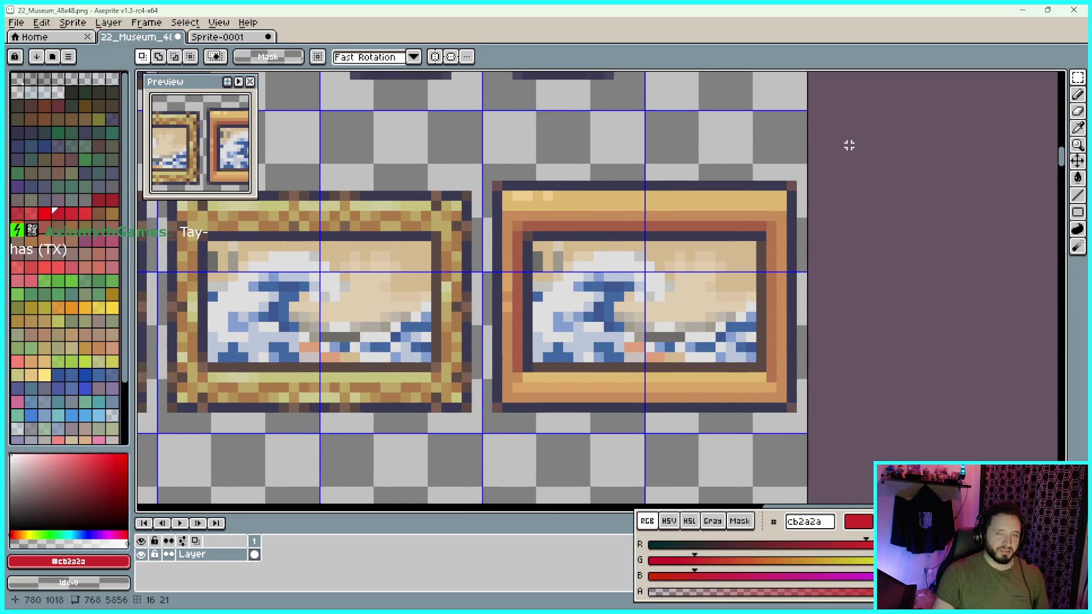
scroll(827, 132, "up", 1)
scroll(822, 120, "up", 1)
mouse_move(804, 99)
left_mouse_down()
mouse_move(619, 437)
mouse_move(549, 483)
mouse_move(519, 478)
mouse_move(517, 405)
left_mouse_up()
scroll(618, 436, "down", 3)
scroll(549, 483, "up", 3)
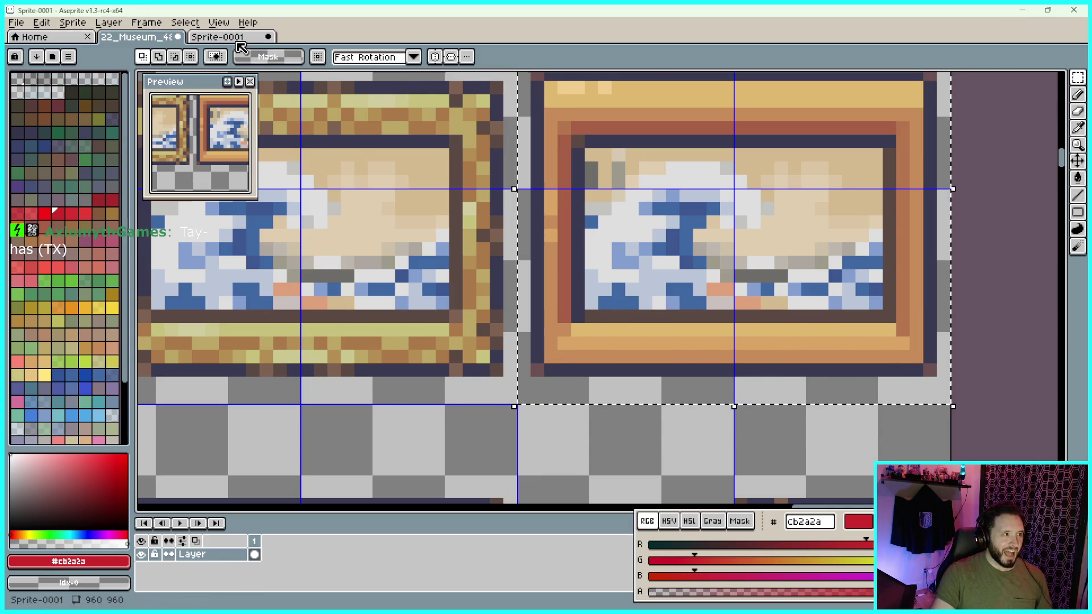
Paste the wave painting into Sprite-0001 beside the stanchion posts and commit it
key("ctrl+Tab")
key("ctrl+v")
scroll(808, 356, "up", 3)
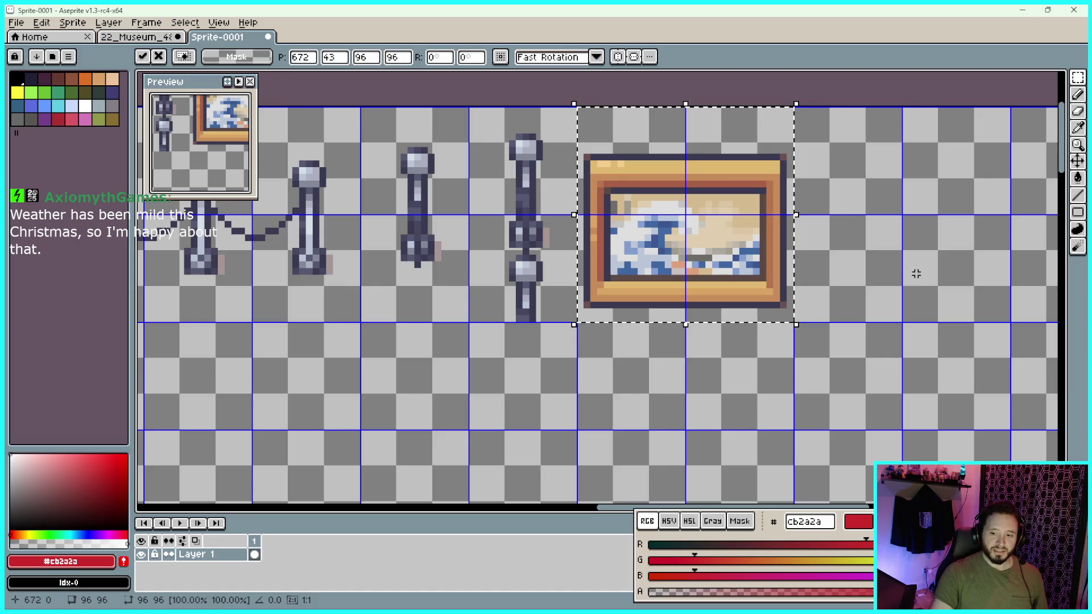
left_click(835, 257)
scroll(808, 265, "up", 1)
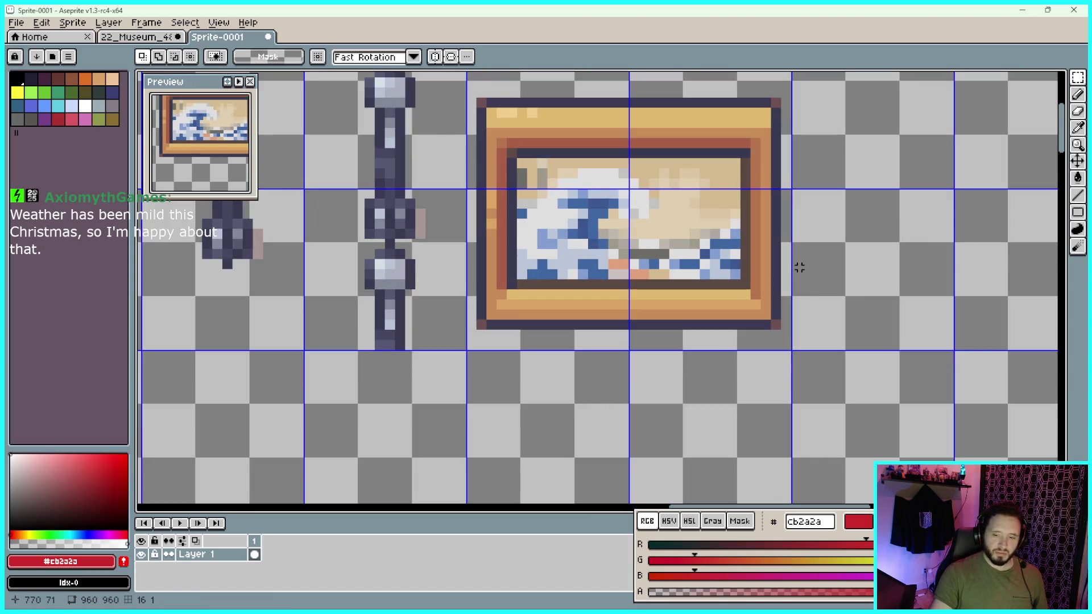
scroll(803, 267, "down", 1)
scroll(912, 245, "down", 1)
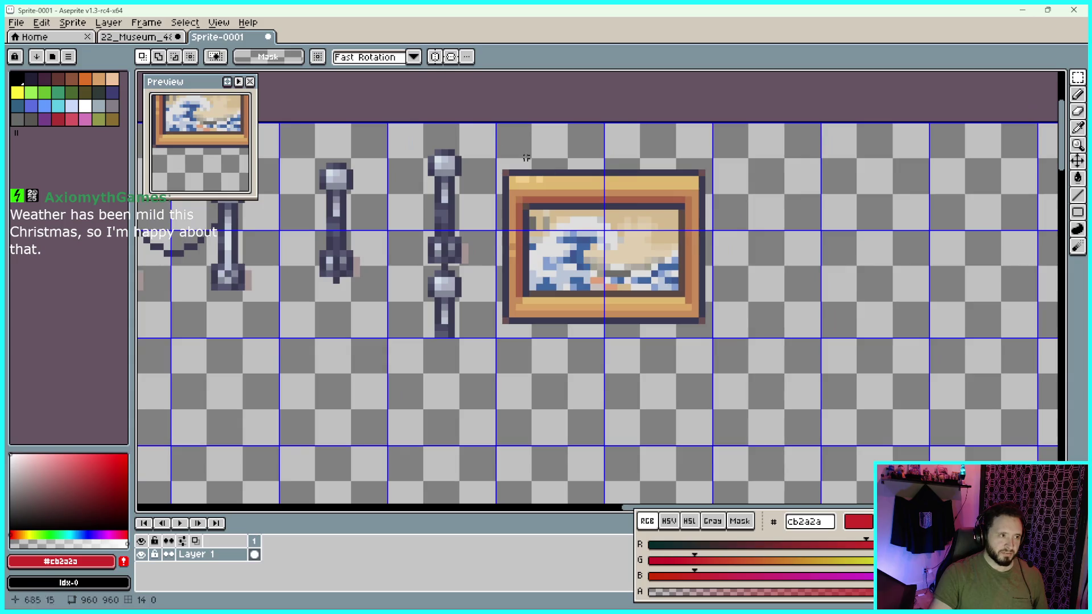
Return to the museum tileset and pan across to the right-hand paintings
key("ctrl+shift+Tab")
scroll(747, 280, "down", 2)
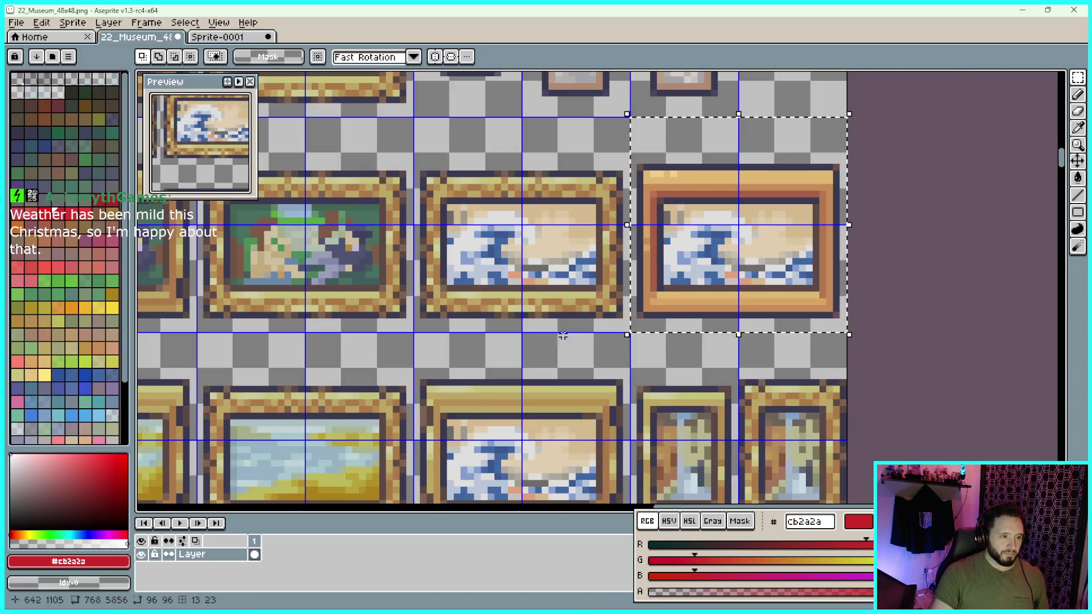
left_click_drag(751, 268, 975, 269)
left_click_drag(566, 285, 665, 274)
scroll(665, 274, "down", 1)
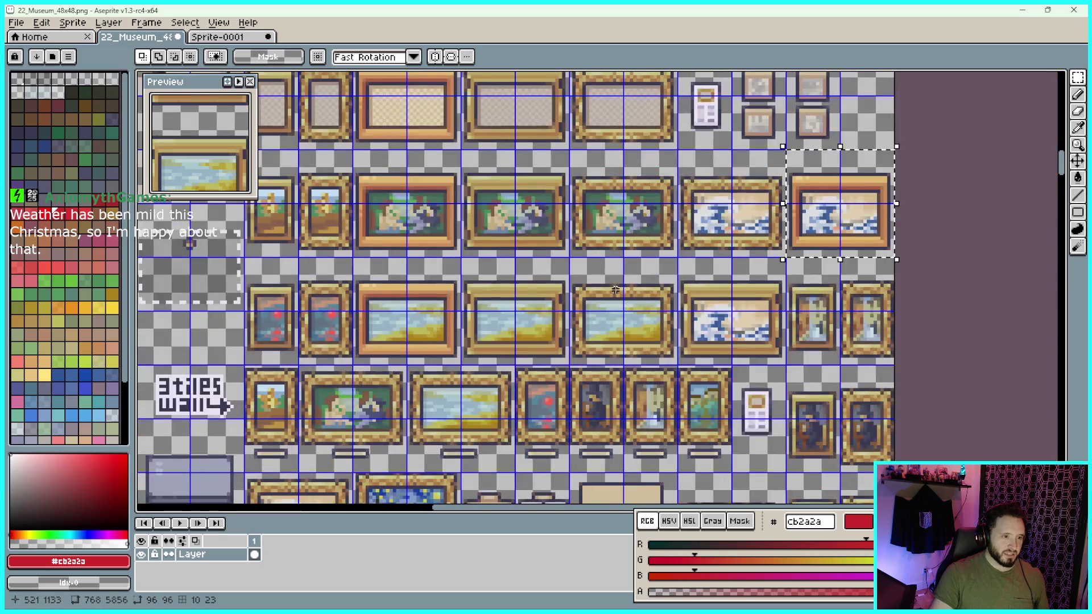
left_click_drag(575, 282, 754, 284)
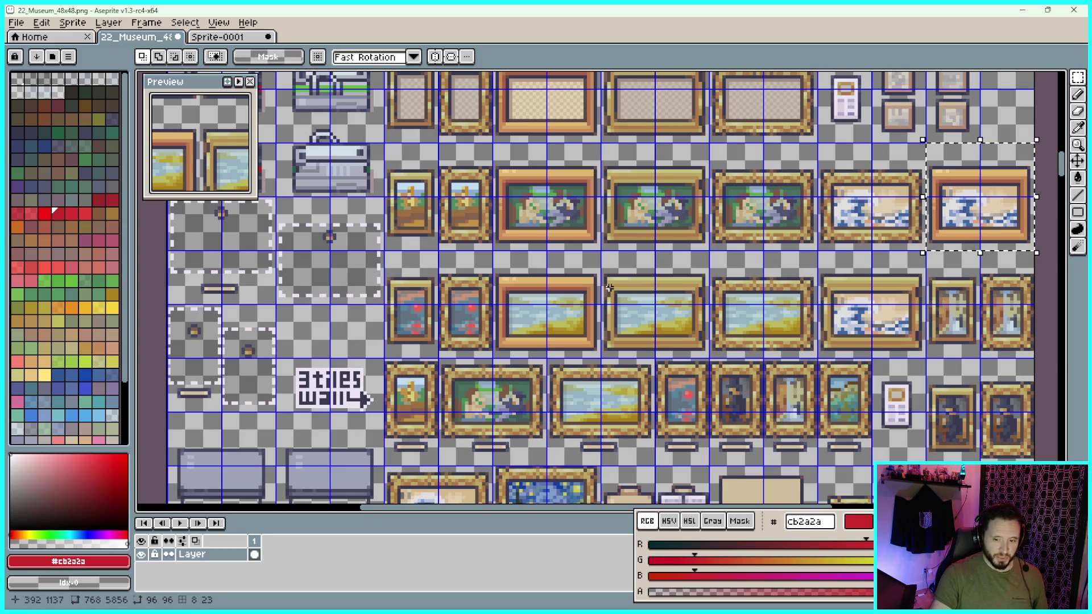
Deselect, marquee the orange-framed landscape painting, and return to Sprite-0001
key("ctrl+d")
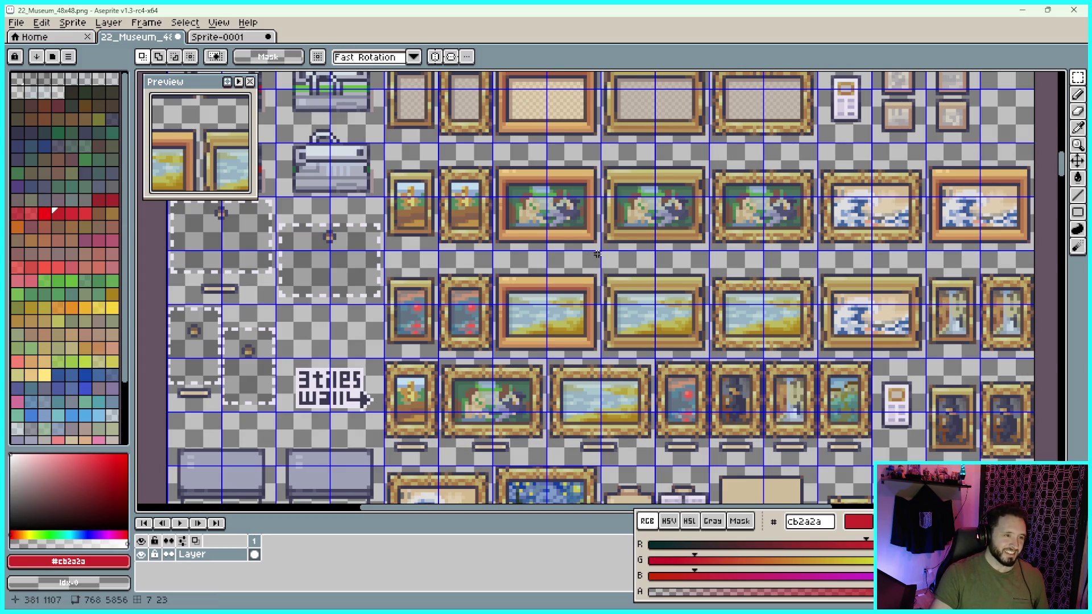
scroll(589, 257, "up", 4)
mouse_move(598, 226)
left_mouse_down()
mouse_move(426, 413)
mouse_move(410, 391)
mouse_move(378, 390)
mouse_move(387, 390)
left_mouse_up()
scroll(592, 239, "down", 4)
scroll(427, 412, "up", 4)
scroll(427, 412, "up", 1)
scroll(379, 390, "down", 2)
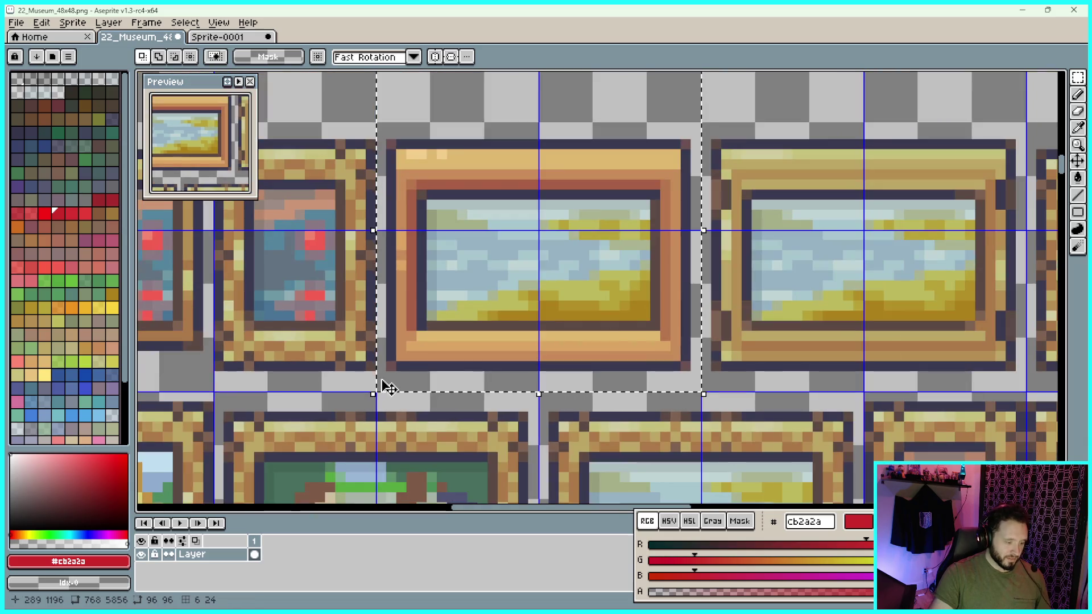
left_click(234, 40)
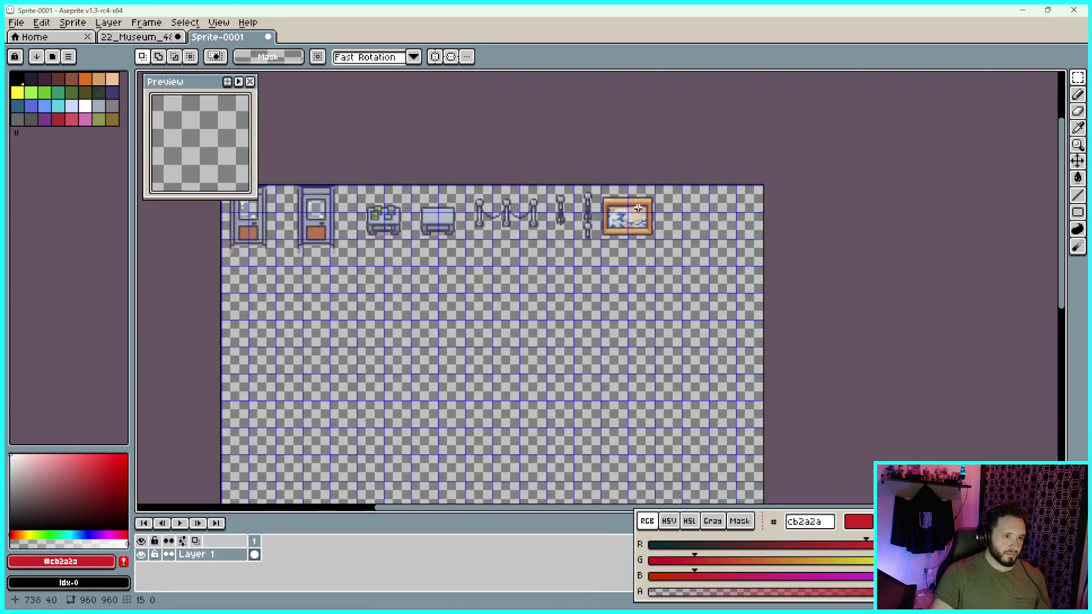
Paste the landscape painting and drag it into the top row at X 768, Y 0
key("ctrl+v")
scroll(770, 249, "up", 2)
scroll(464, 302, "down", 2)
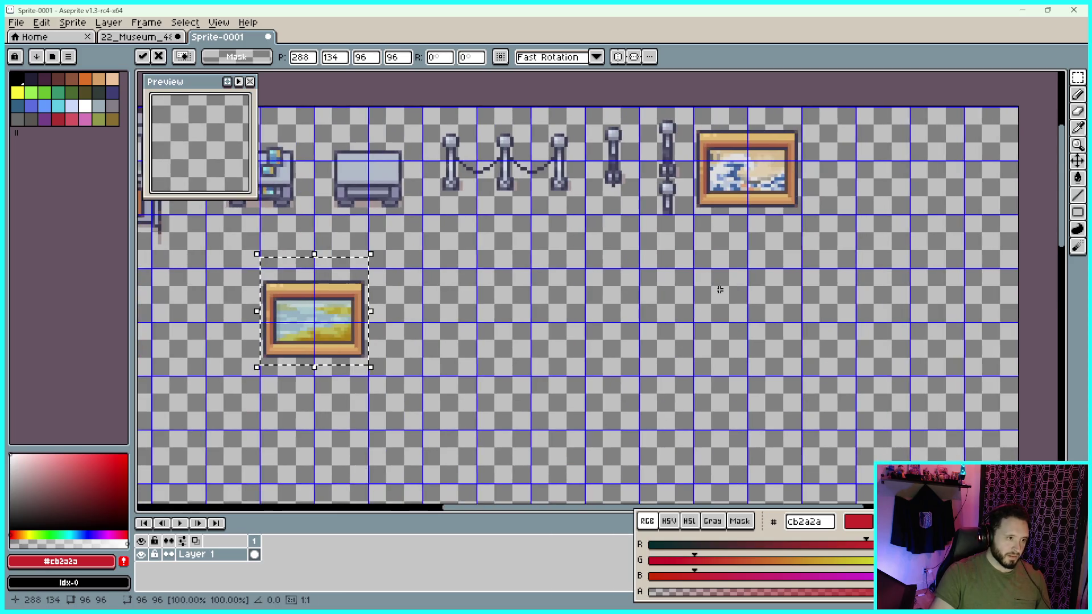
left_click_drag(312, 316, 933, 178)
scroll(777, 342, "up", 2)
scroll(777, 342, "up", 3)
mouse_move(775, 263)
left_mouse_down()
mouse_move(624, 178)
mouse_move(524, 189)
left_mouse_up()
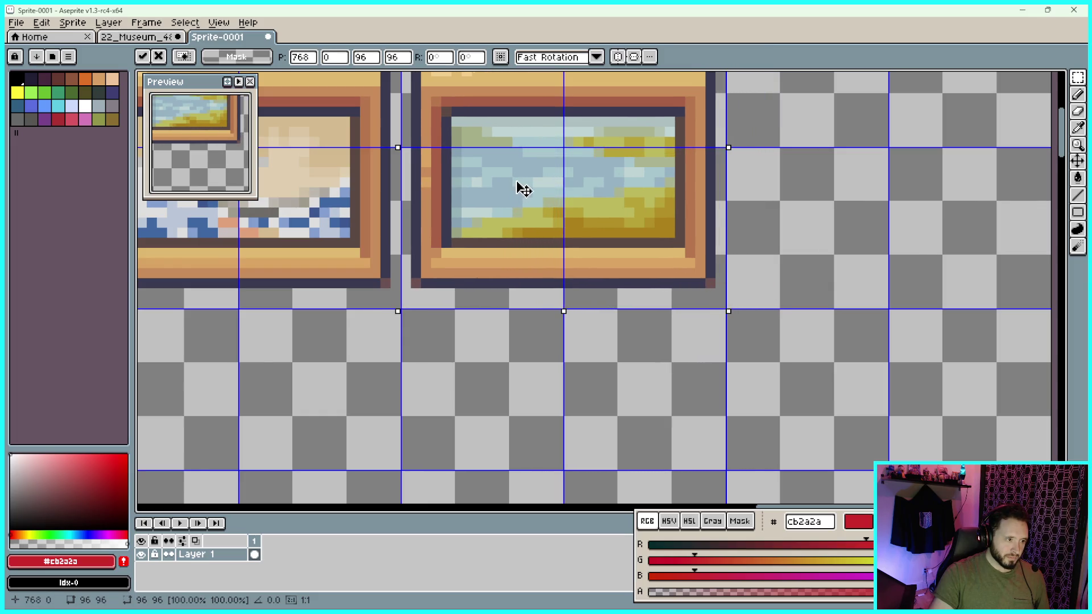
Commit the landscape painting directly right of the wave painting
scroll(523, 190, "up", 2)
scroll(524, 190, "down", 2)
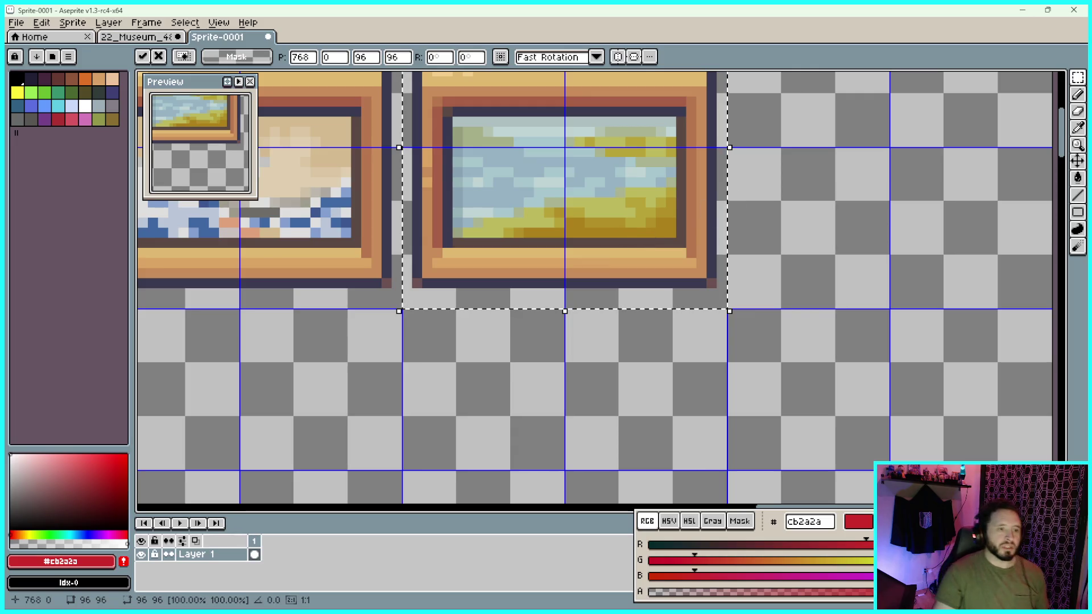
scroll(810, 216, "up", 3)
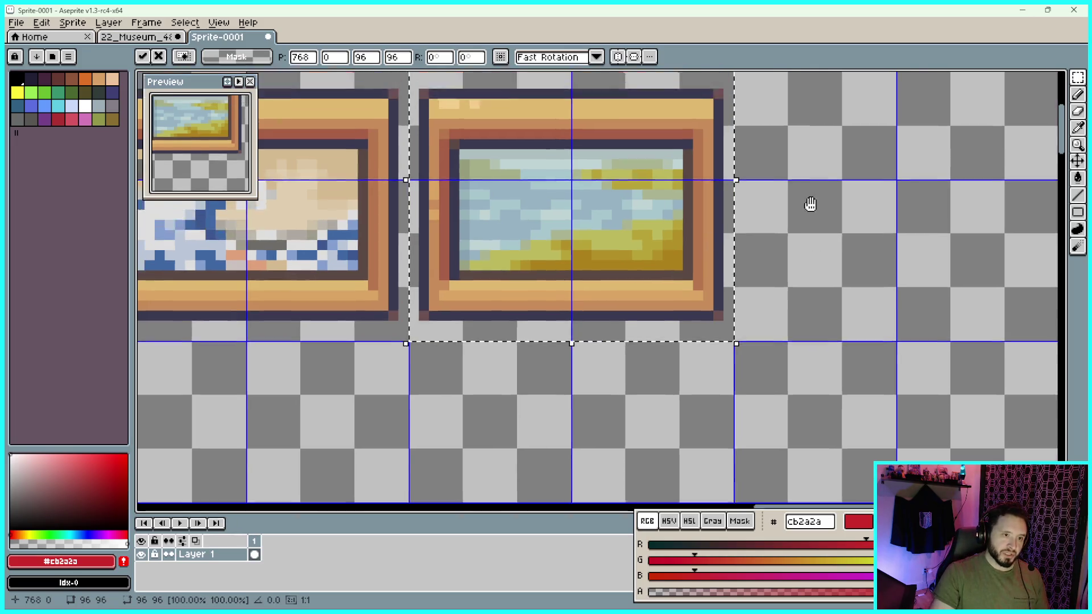
scroll(700, 190, "up", 2)
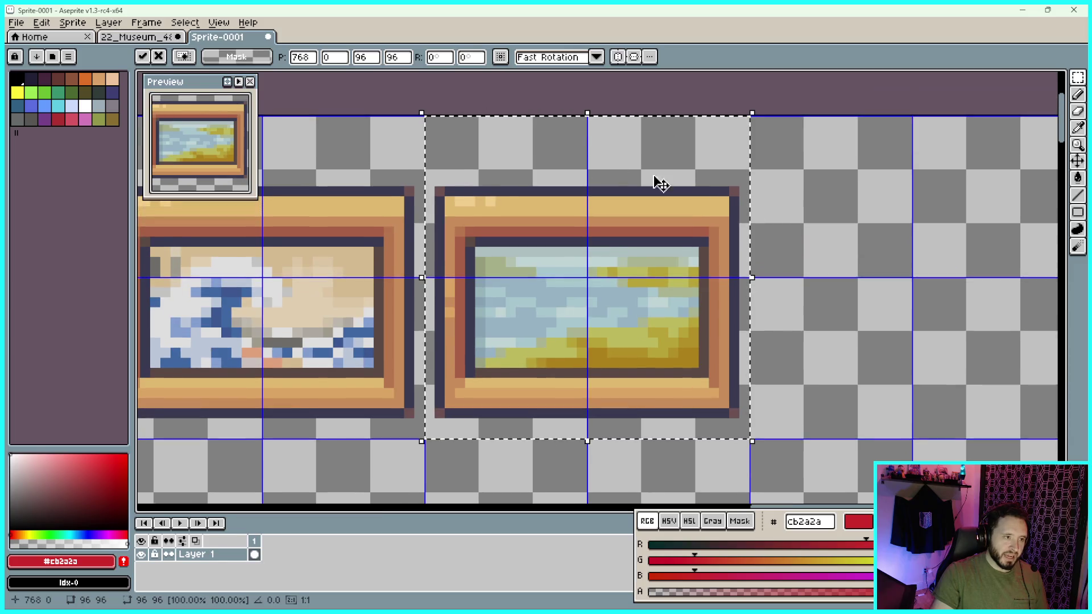
scroll(451, 229, "up", 1)
scroll(451, 229, "up", 1)
scroll(390, 196, "up", 2)
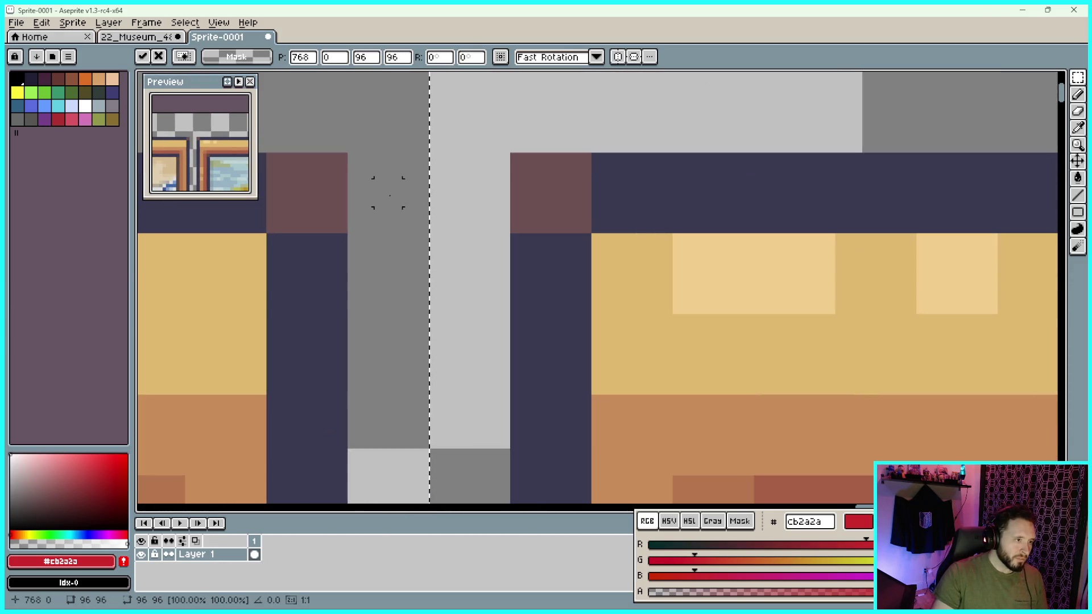
scroll(388, 193, "down", 4)
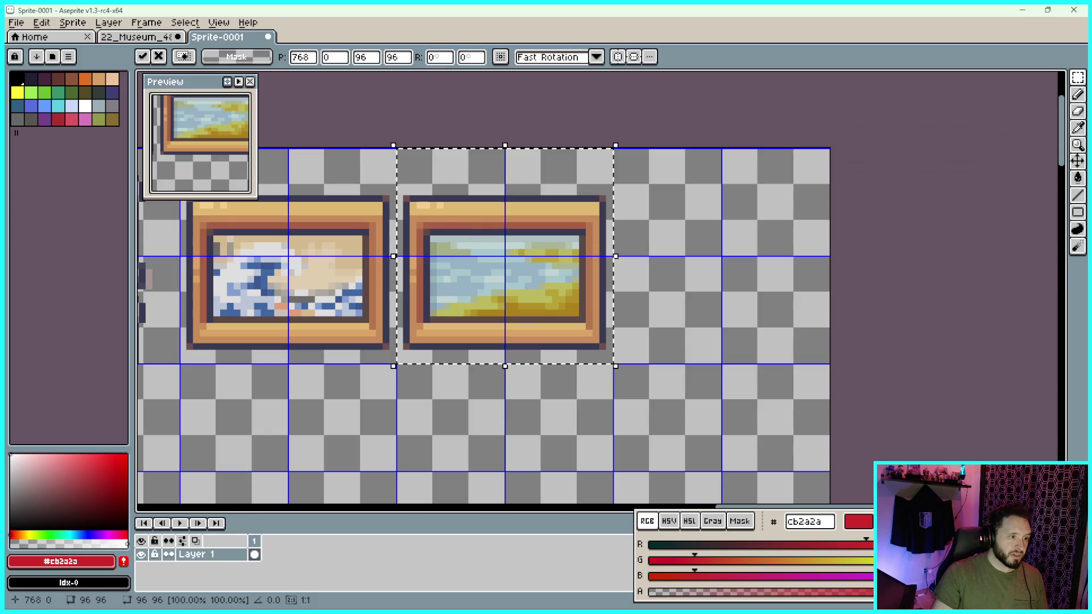
key("Return")
left_click_drag(671, 381, 741, 345)
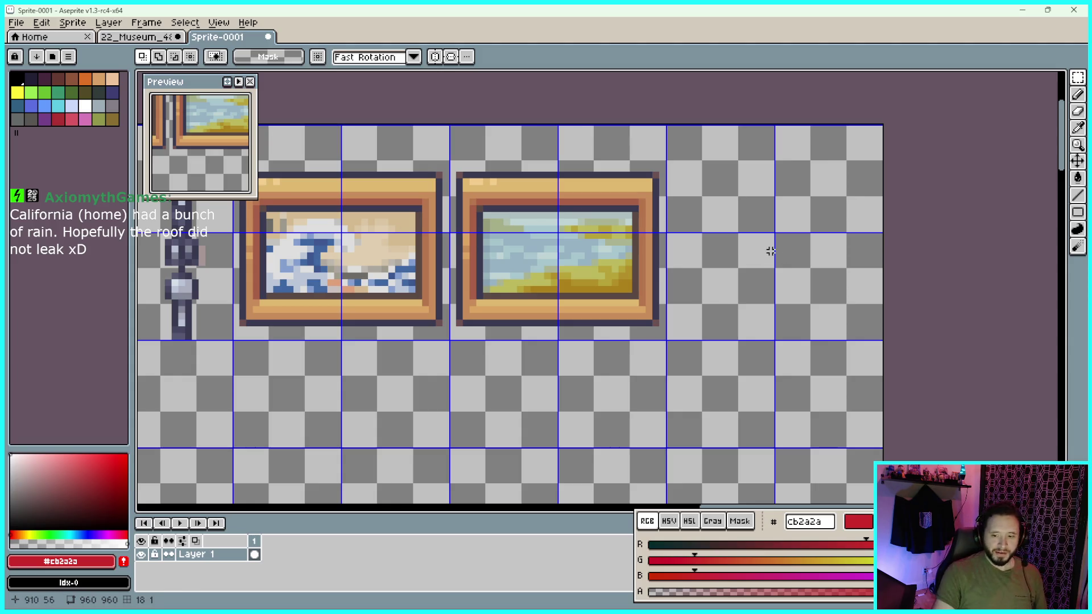
left_click_drag(742, 264, 822, 263)
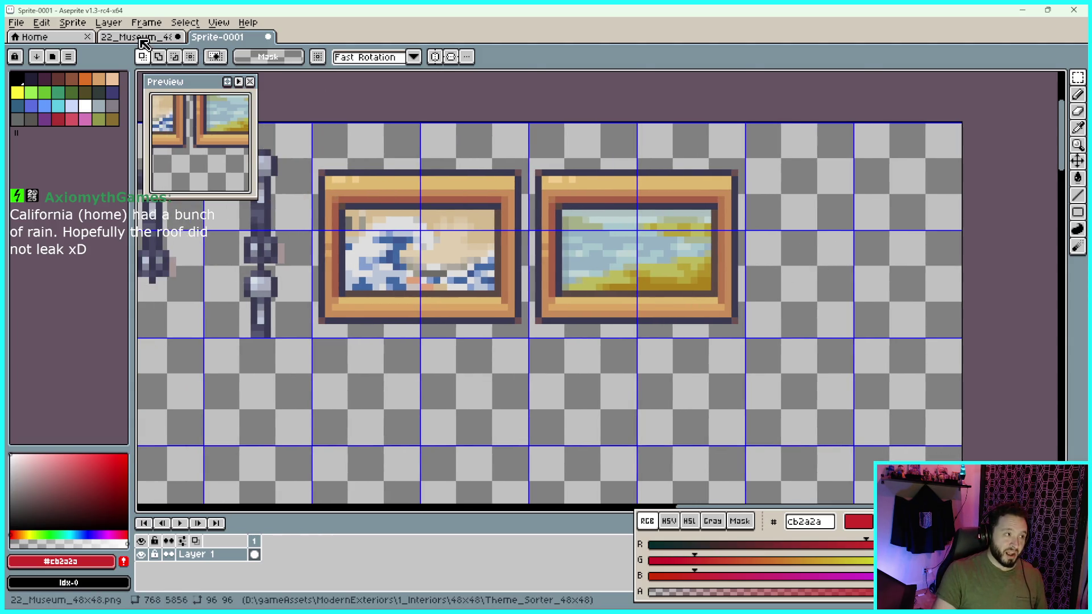
Bring the 22_Museum tileset's row of pillars into close view
left_click(137, 36)
scroll(537, 190, "down", 2)
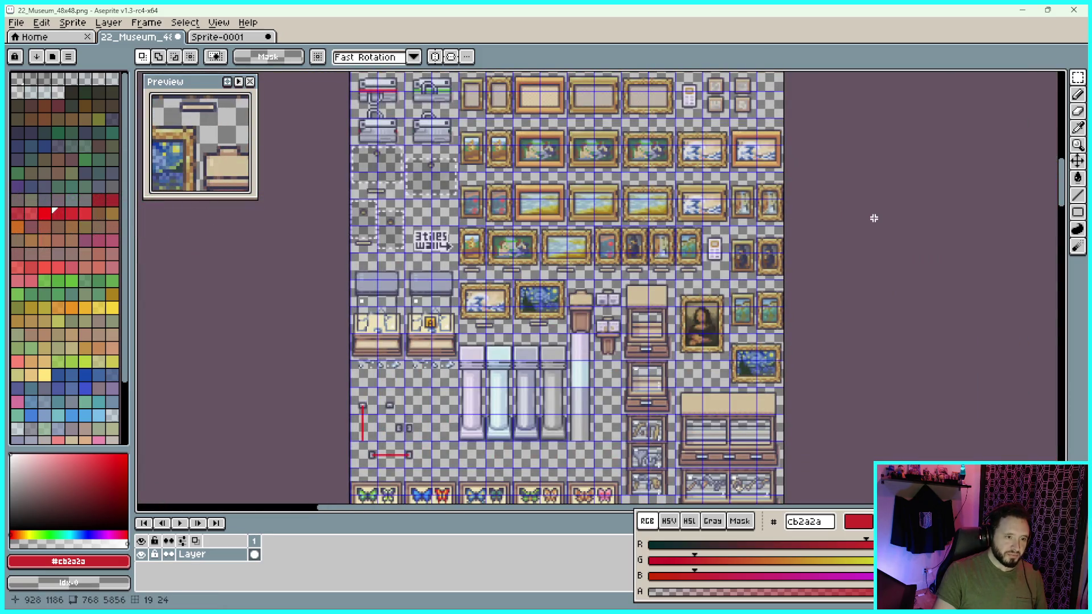
scroll(655, 284, "up", 2)
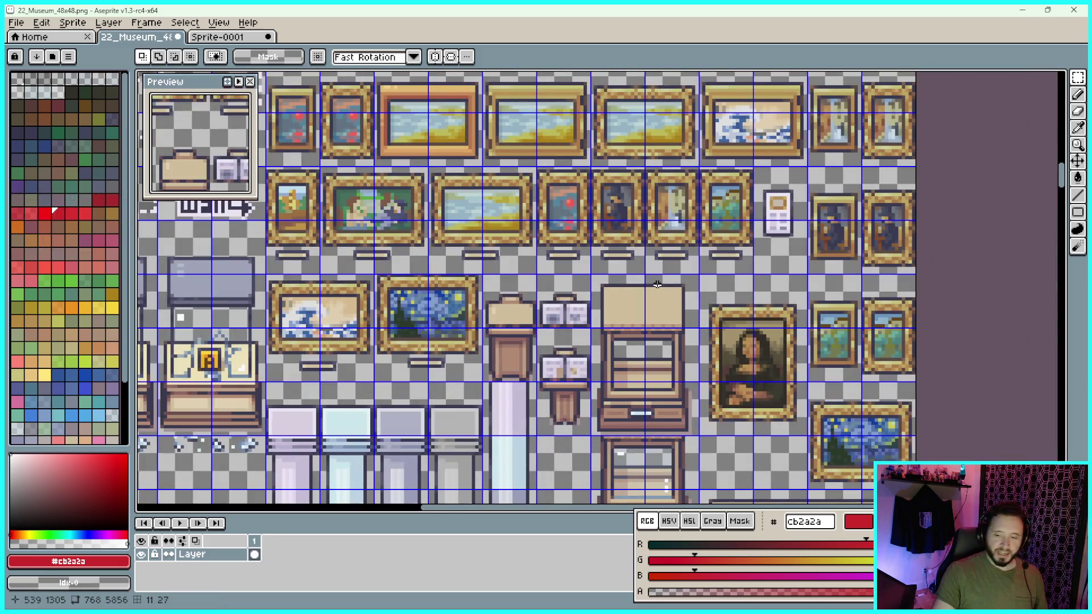
mouse_move(657, 284)
left_mouse_down()
mouse_move(702, 261)
mouse_move(731, 195)
left_mouse_up()
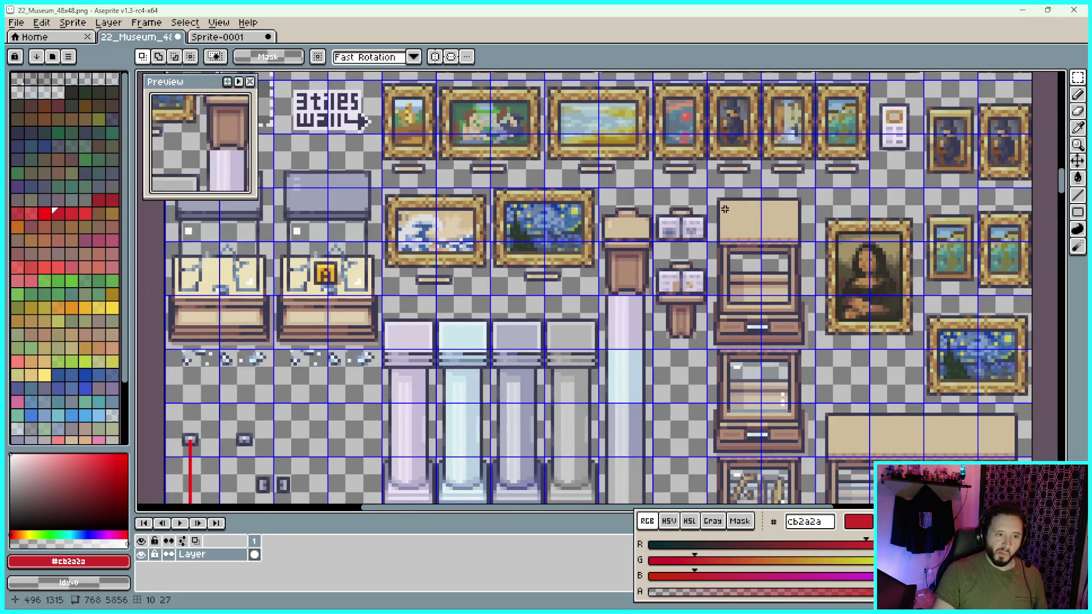
left_click_drag(915, 359, 869, 279)
scroll(861, 307, "down", 2)
scroll(737, 336, "left", 2)
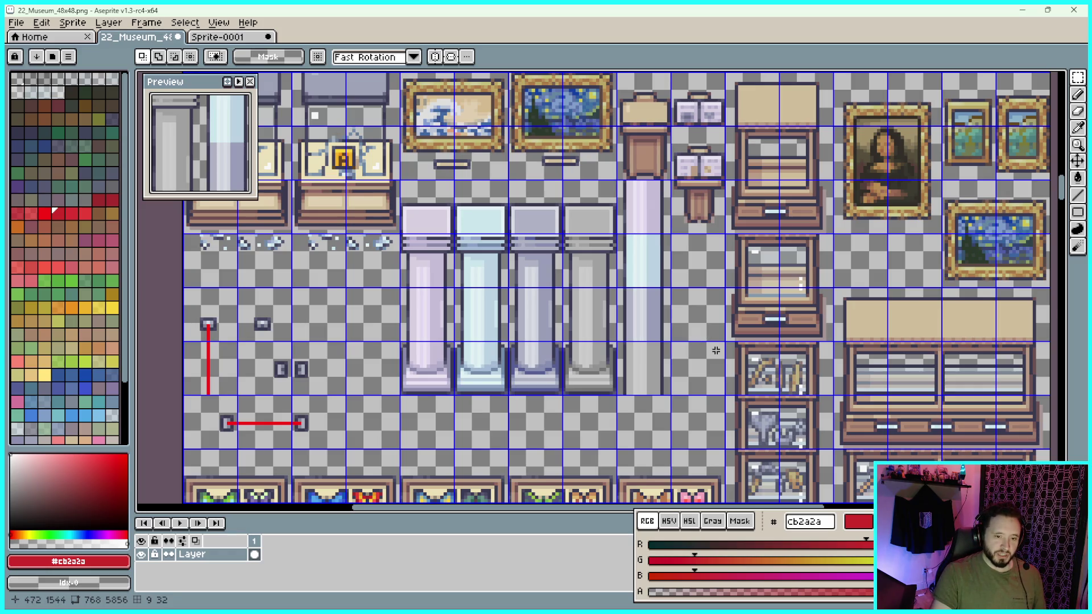
scroll(707, 293, "up", 2)
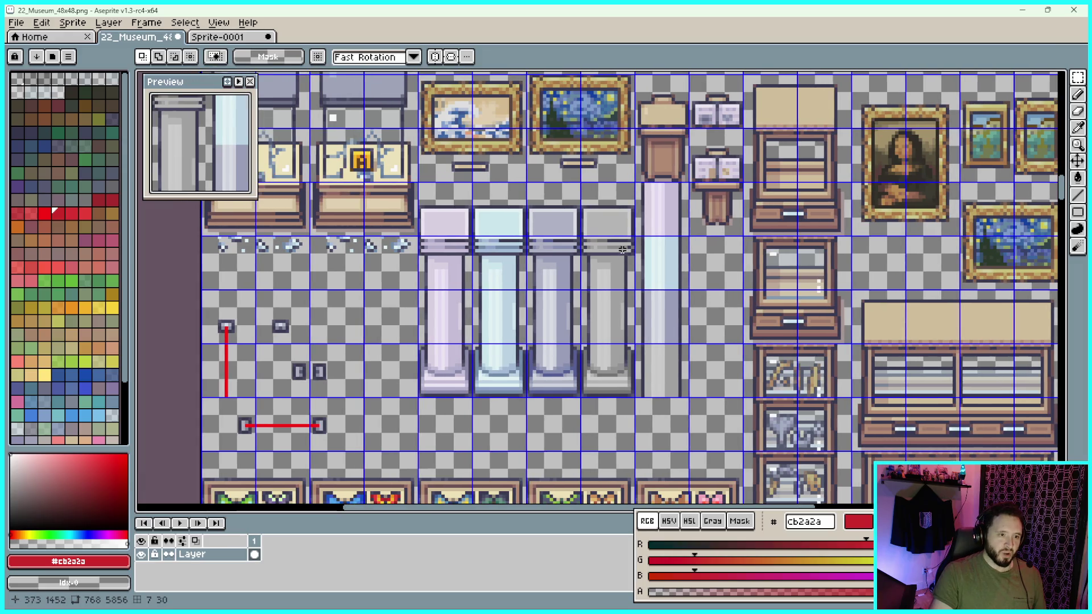
scroll(700, 261, "down", 3)
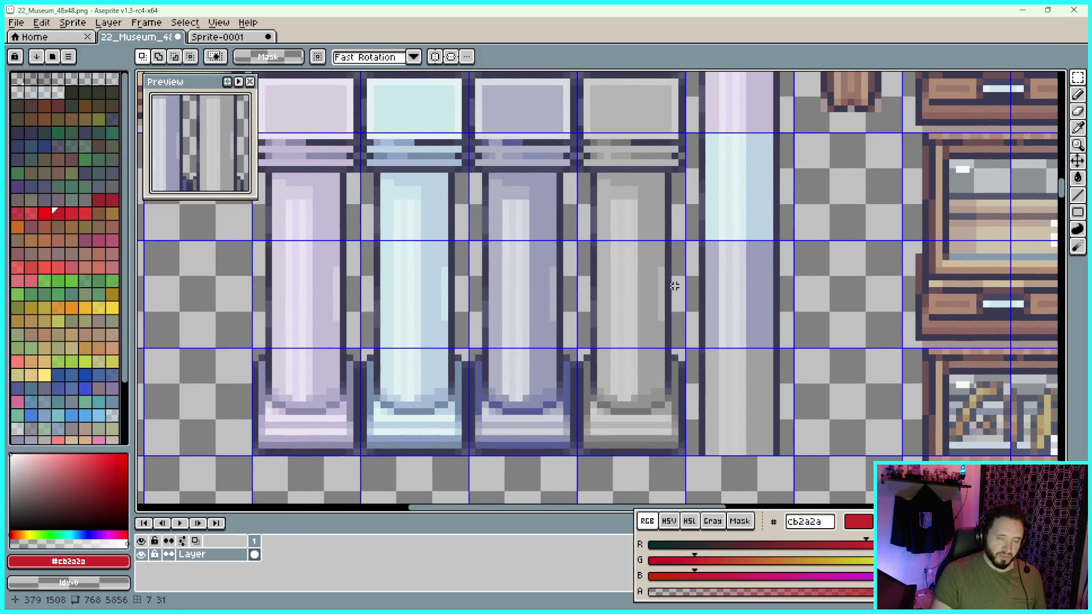
scroll(760, 252, "left", 2)
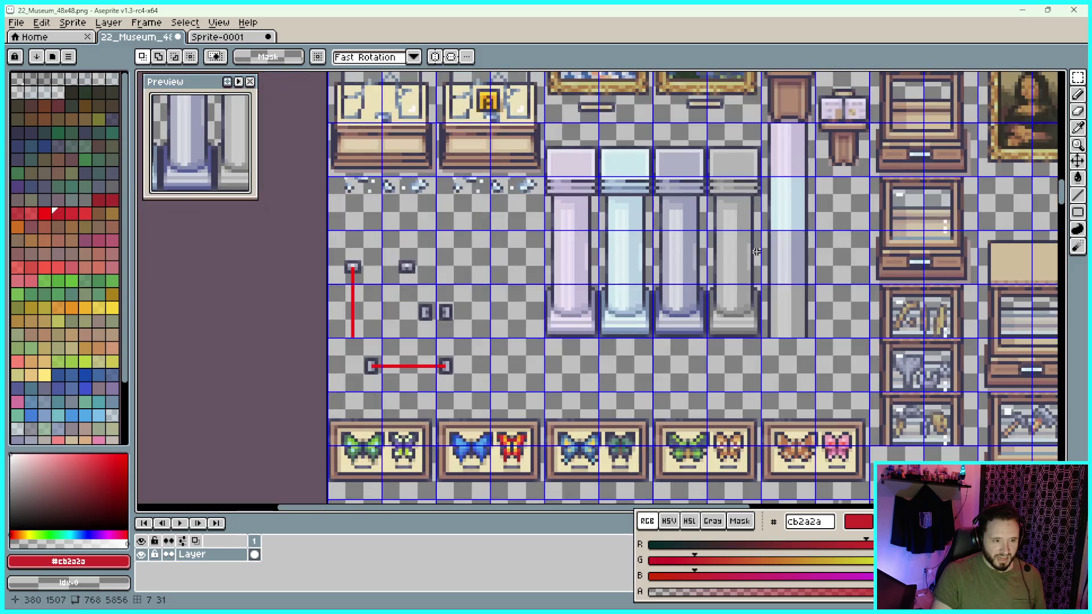
scroll(768, 244, "down", 2)
left_click_drag(778, 227, 647, 251)
scroll(633, 251, "up", 1)
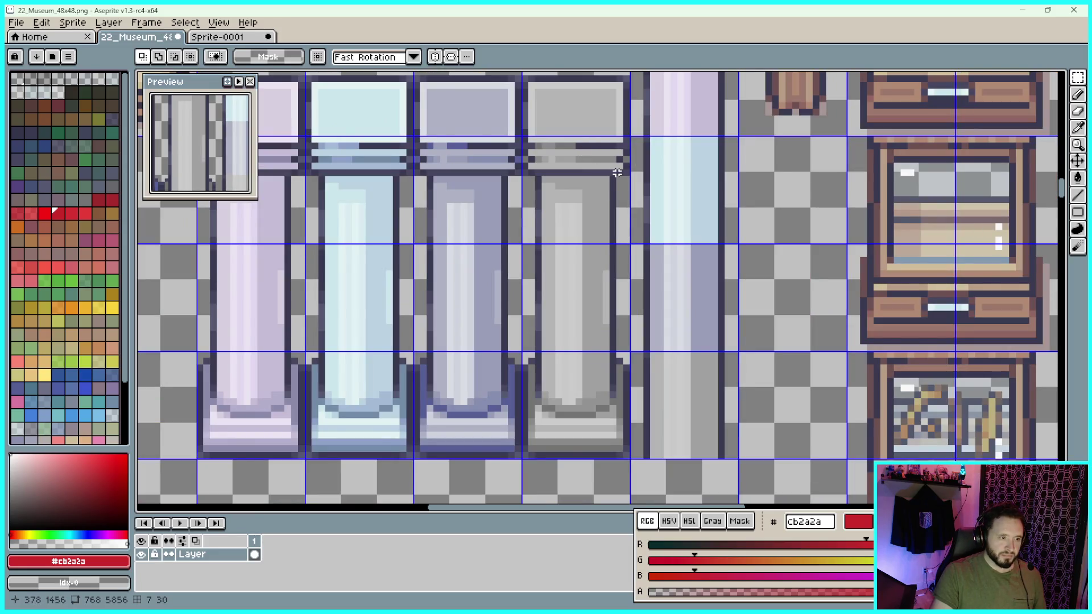
scroll(614, 171, "down", 3)
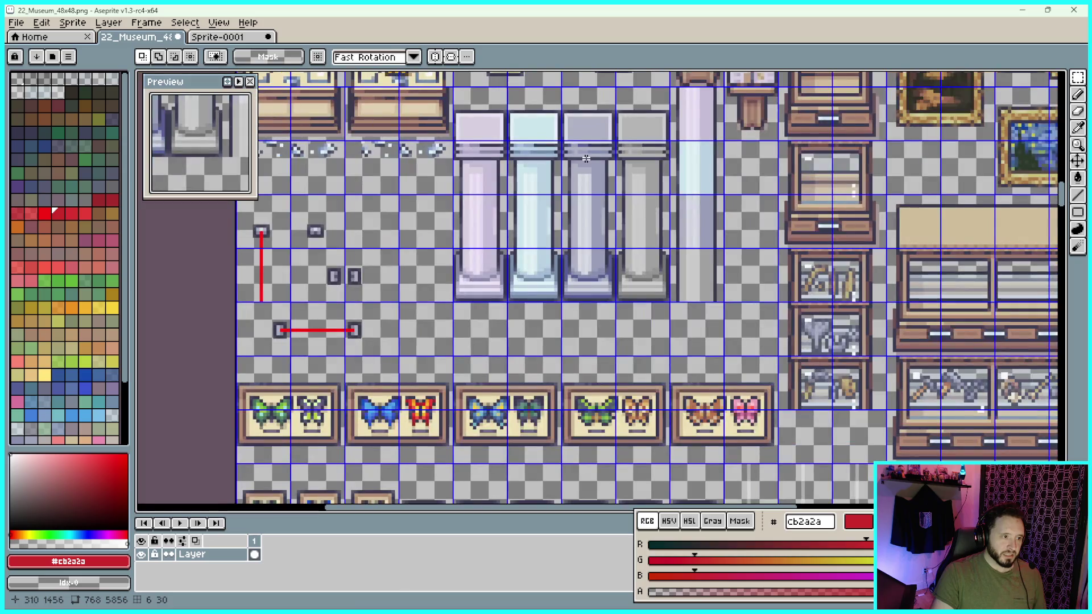
scroll(589, 149, "up", 2)
scroll(605, 128, "up", 2)
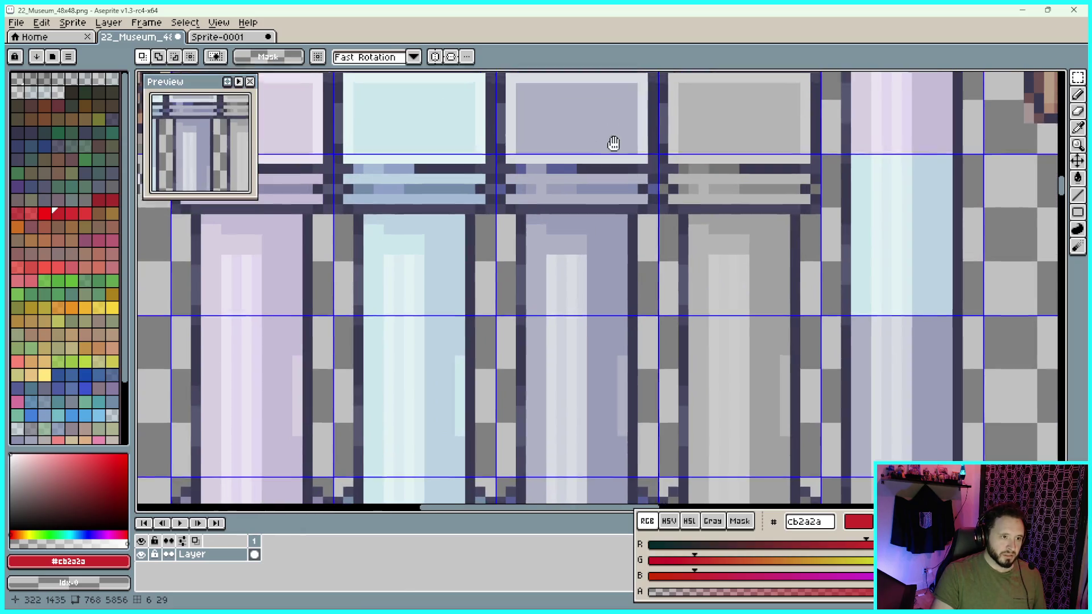
left_click_drag(611, 136, 616, 264)
scroll(634, 202, "up", 1)
scroll(639, 185, "up", 1)
scroll(639, 185, "down", 1)
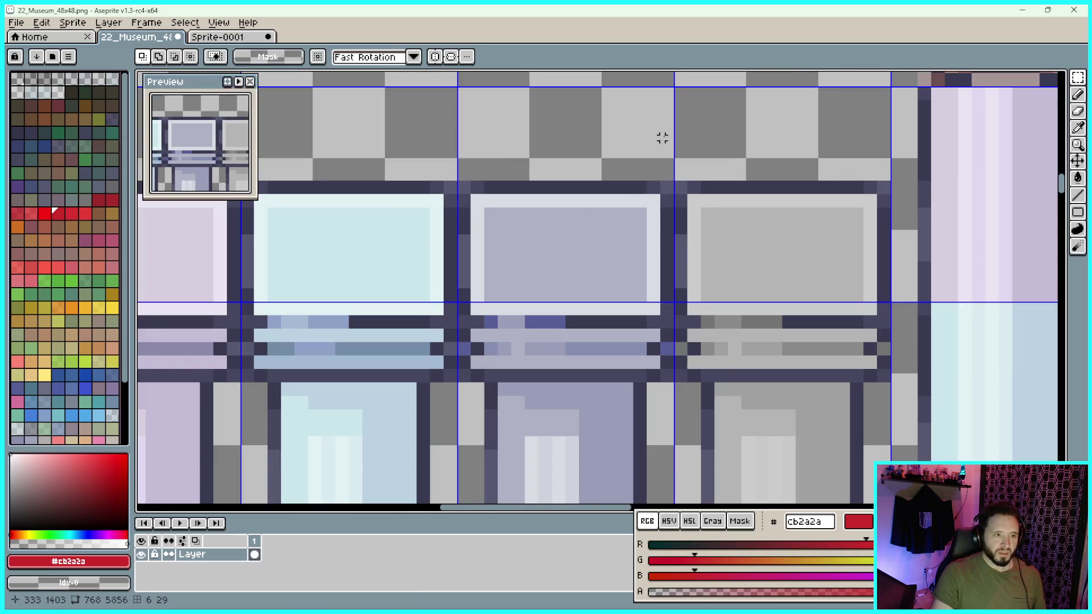
scroll(671, 86, "up", 1)
Marquee the bluish-grey pillar as a 48×192 px block and return to Sprite-0001
mouse_move(671, 87)
left_mouse_down()
mouse_move(560, 475)
mouse_move(548, 484)
mouse_move(524, 426)
mouse_move(487, 414)
left_mouse_up()
scroll(560, 475, "down", 7)
scroll(548, 484, "up", 5)
scroll(549, 463, "up", 2)
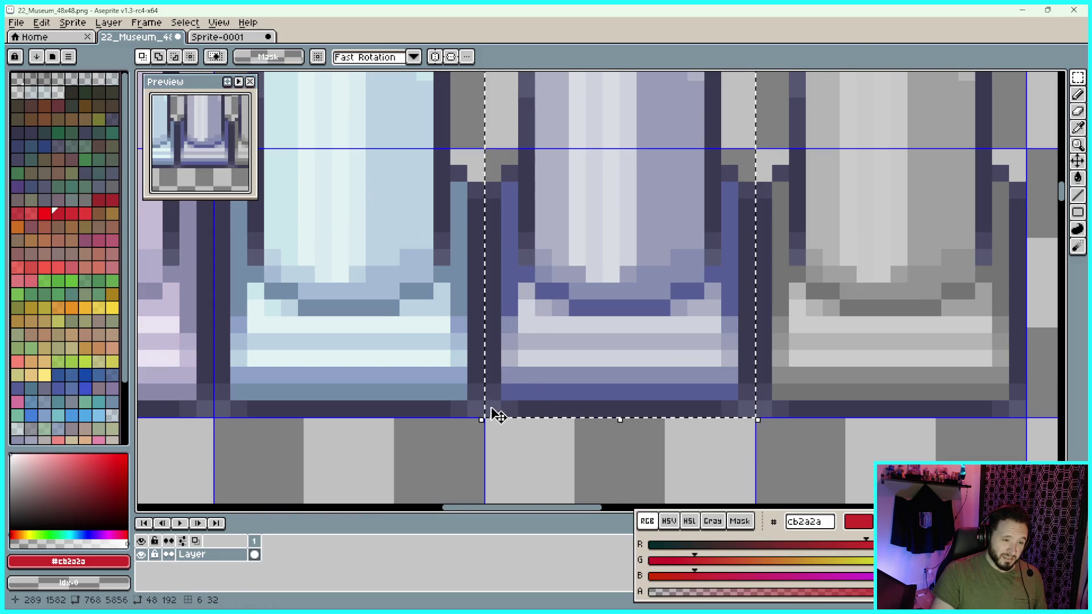
scroll(568, 317, "down", 6)
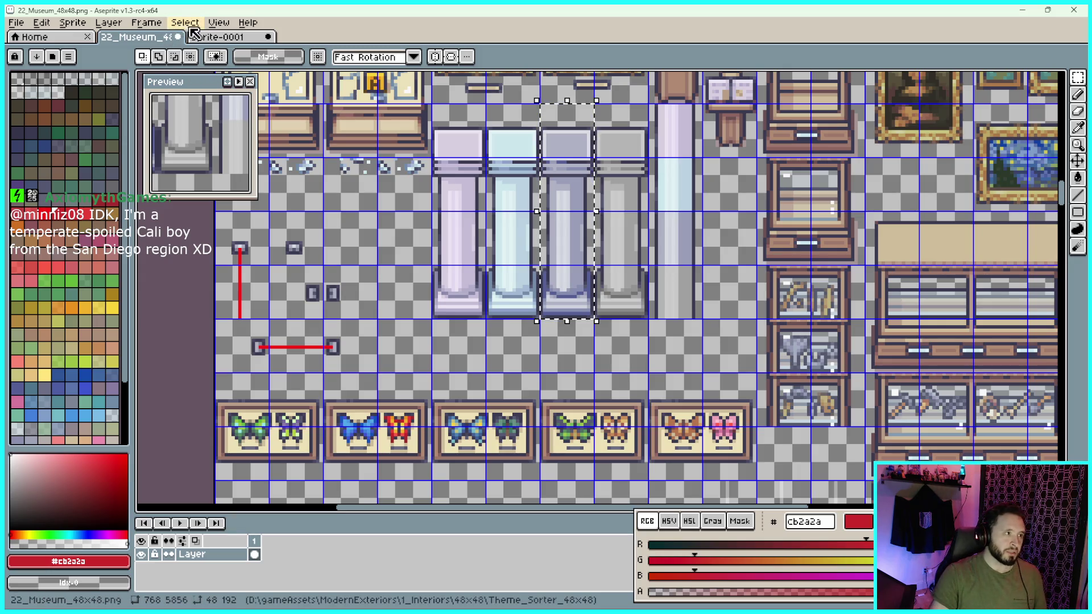
left_click(227, 37)
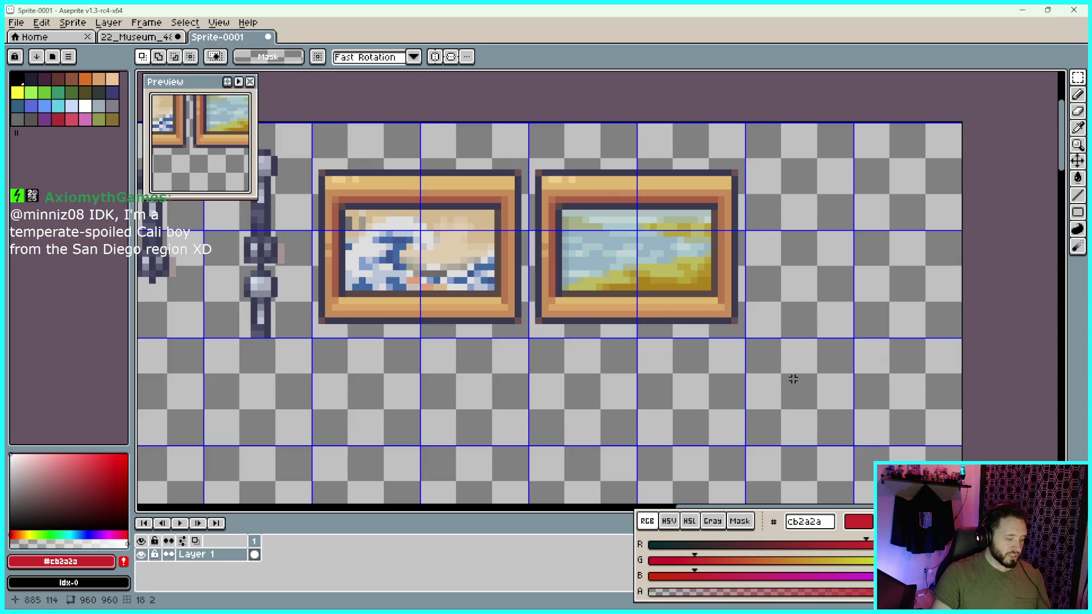
Paste the copied pillar into Sprite-0001 and move it past the framed paintings
scroll(791, 379, "down", 2)
left_click_drag(794, 367, 836, 319)
key("ctrl+v")
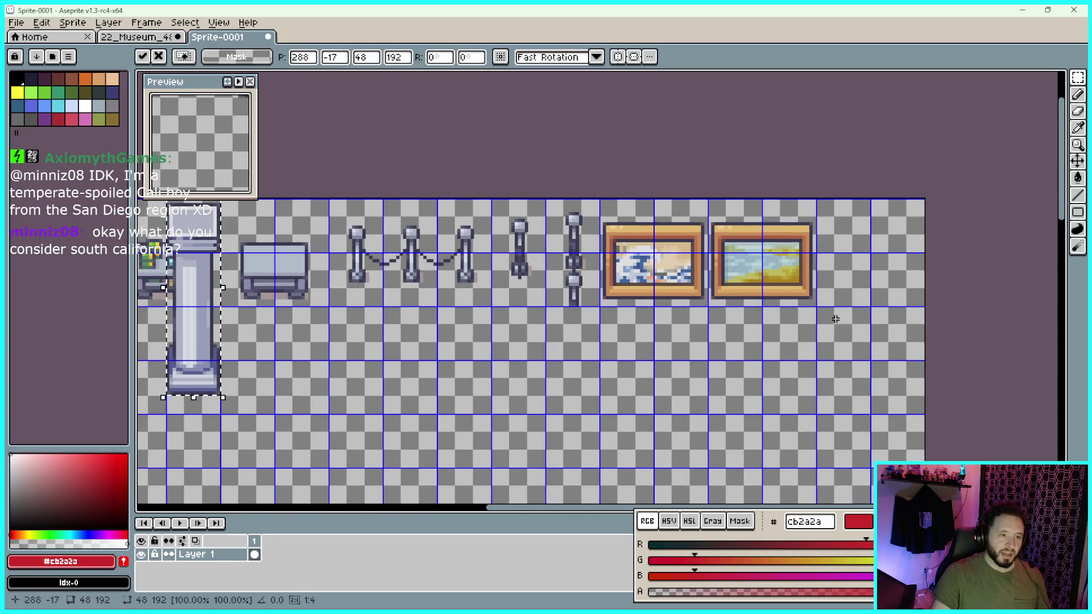
mouse_move(424, 369)
left_mouse_down()
mouse_move(605, 361)
mouse_move(575, 341)
left_mouse_up()
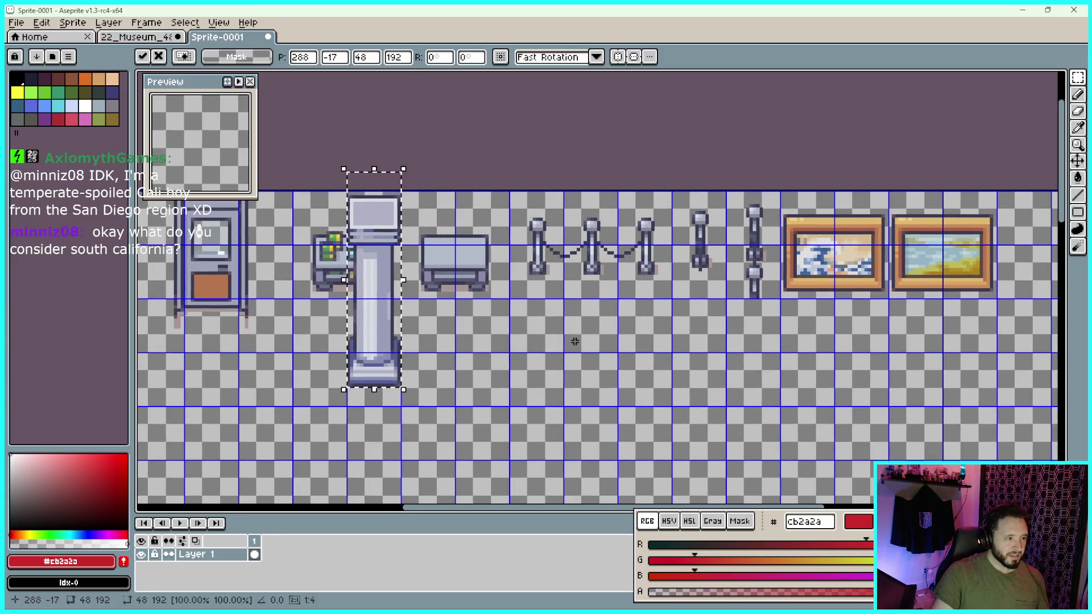
key("shift+Down")
left_click_drag(537, 290, 450, 276)
mouse_move(303, 362)
left_mouse_down()
mouse_move(1025, 358)
mouse_move(962, 350)
left_mouse_up()
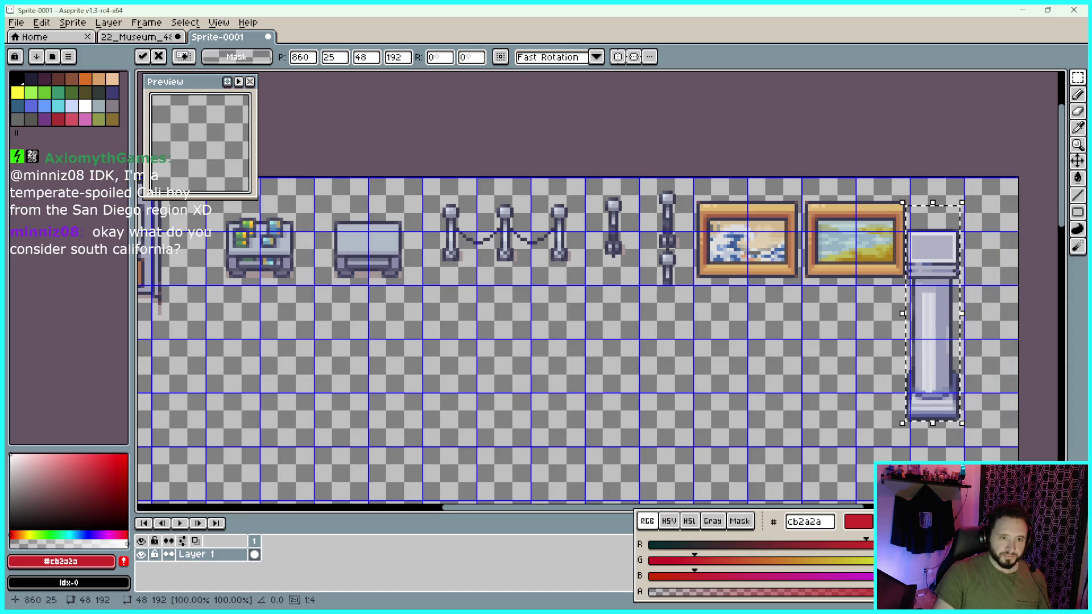
Align the pillar in the top grid row beside the paintings and deselect to confirm it
scroll(962, 349, "right", 3)
left_click_drag(804, 354, 866, 325)
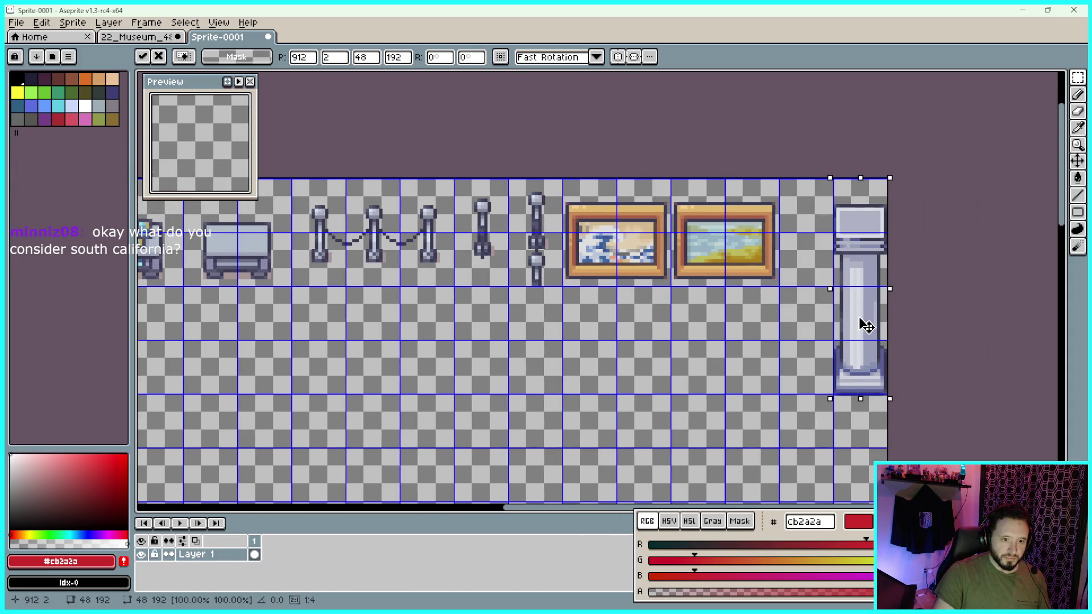
scroll(885, 334, "up", 4)
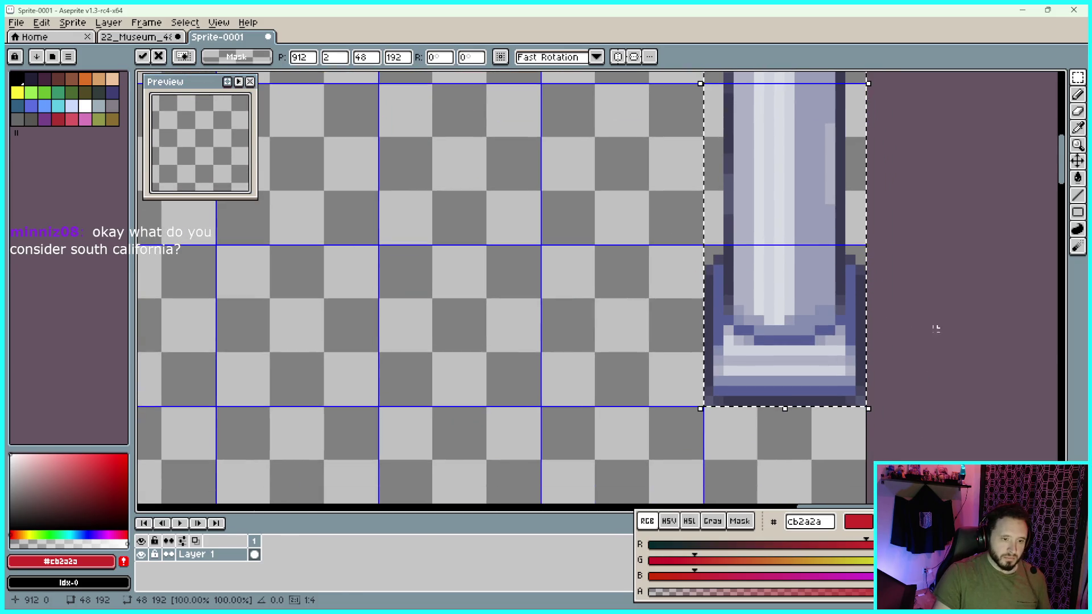
scroll(933, 324, "up", 2)
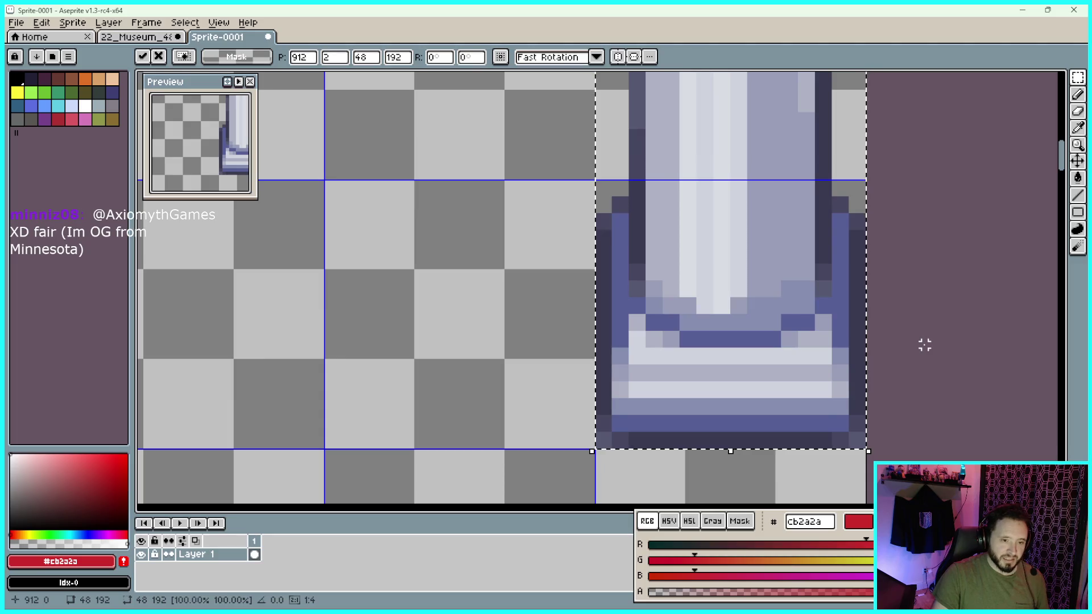
key("ctrl+d")
scroll(924, 345, "down", 1)
scroll(870, 290, "down", 1)
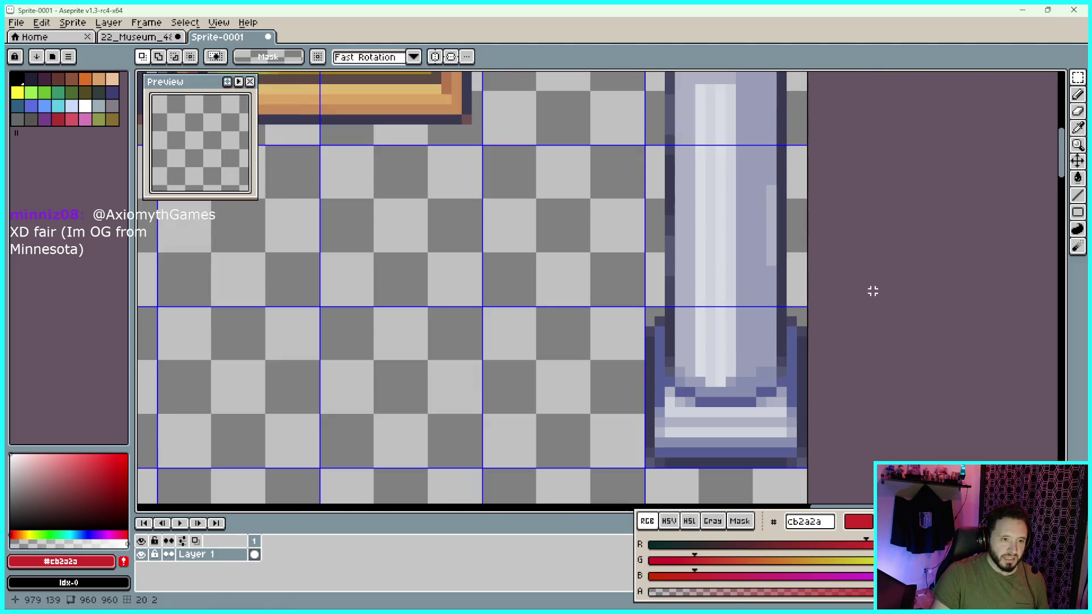
scroll(885, 266, "down", 3)
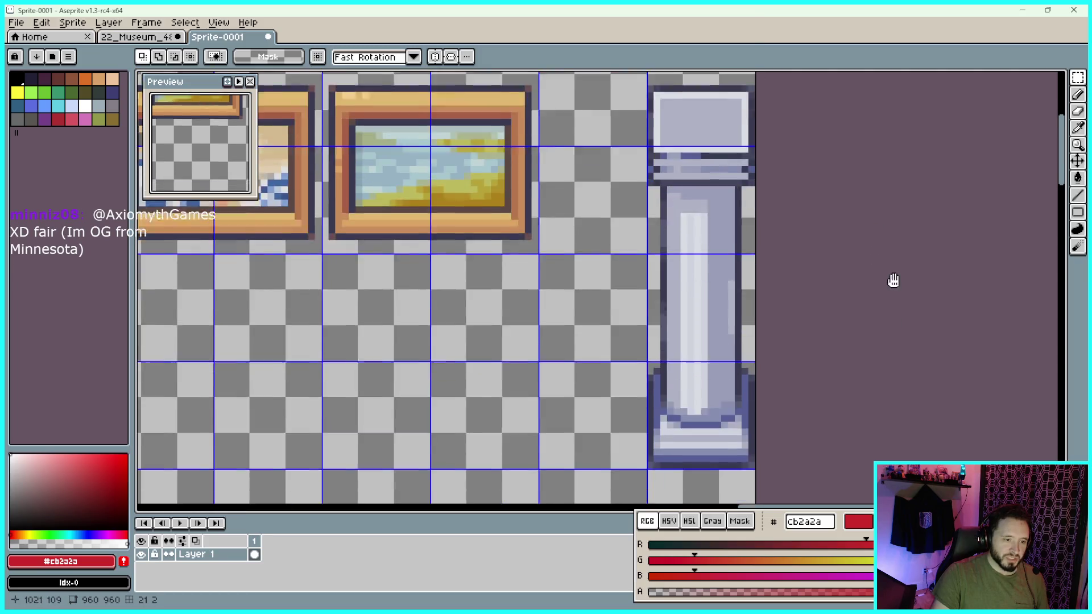
left_click_drag(893, 280, 898, 245)
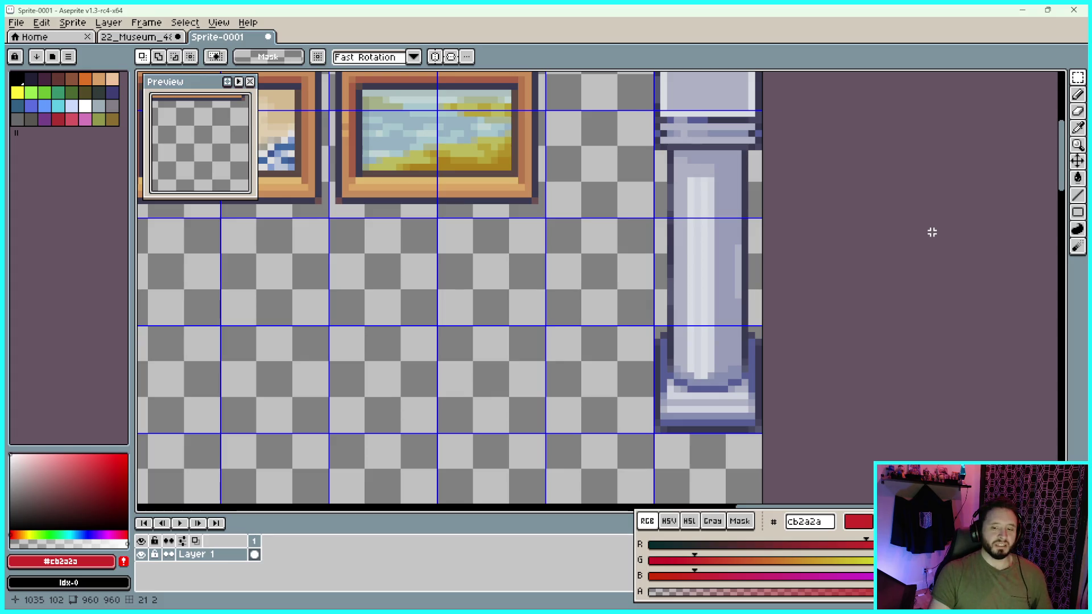
scroll(933, 227, "down", 2)
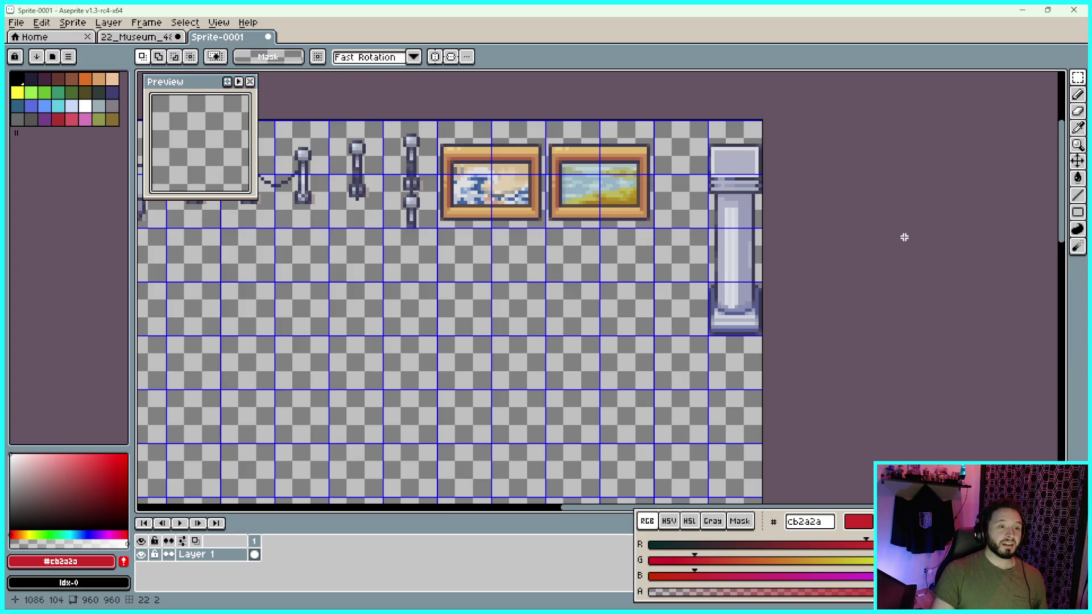
scroll(904, 237, "up", 2)
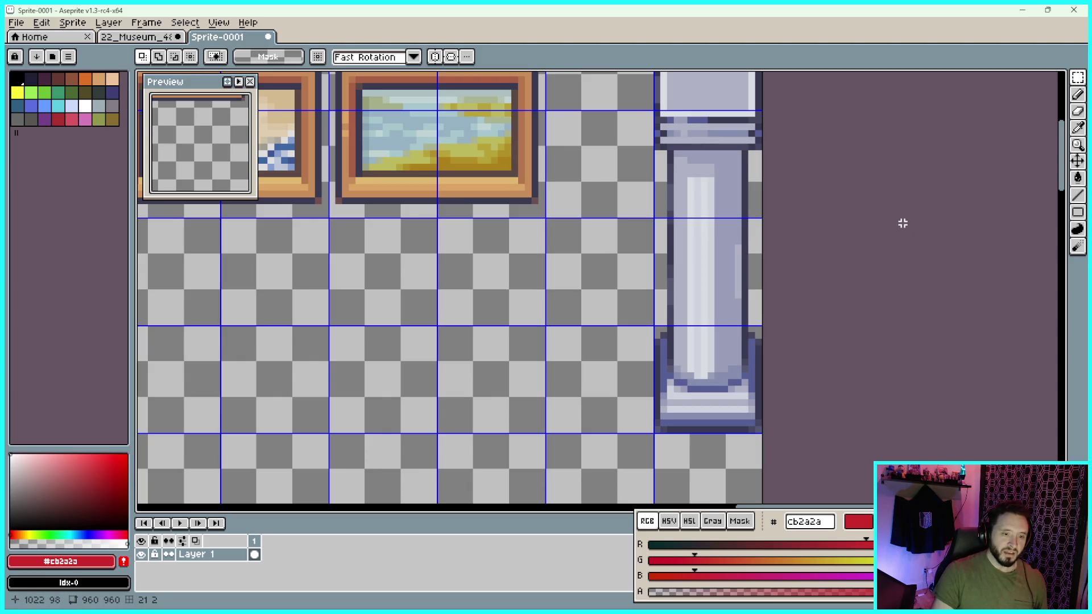
scroll(900, 235, "down", 2)
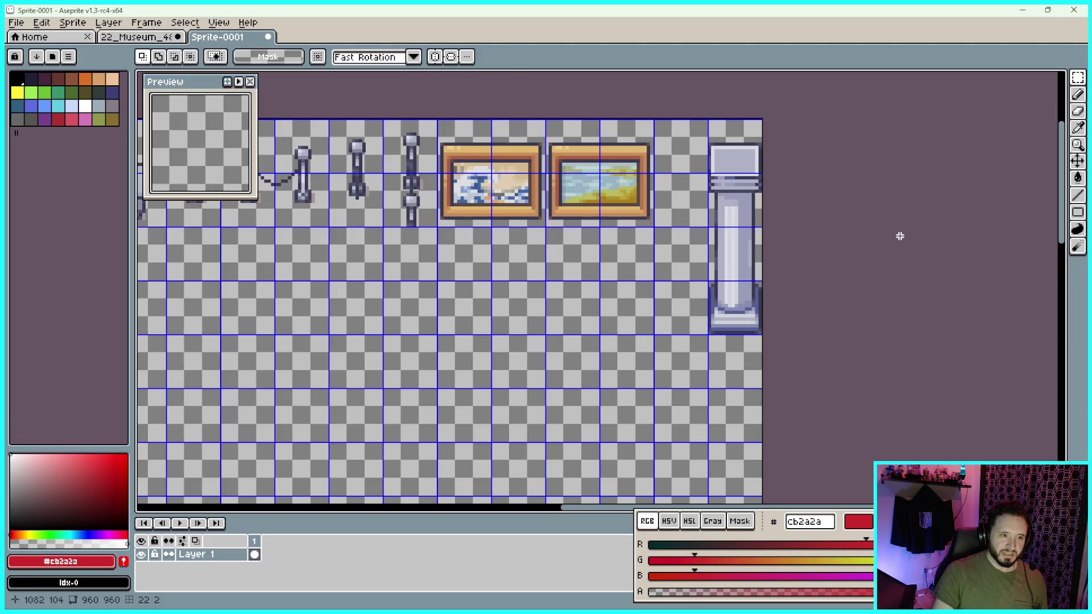
scroll(901, 244, "up", 2)
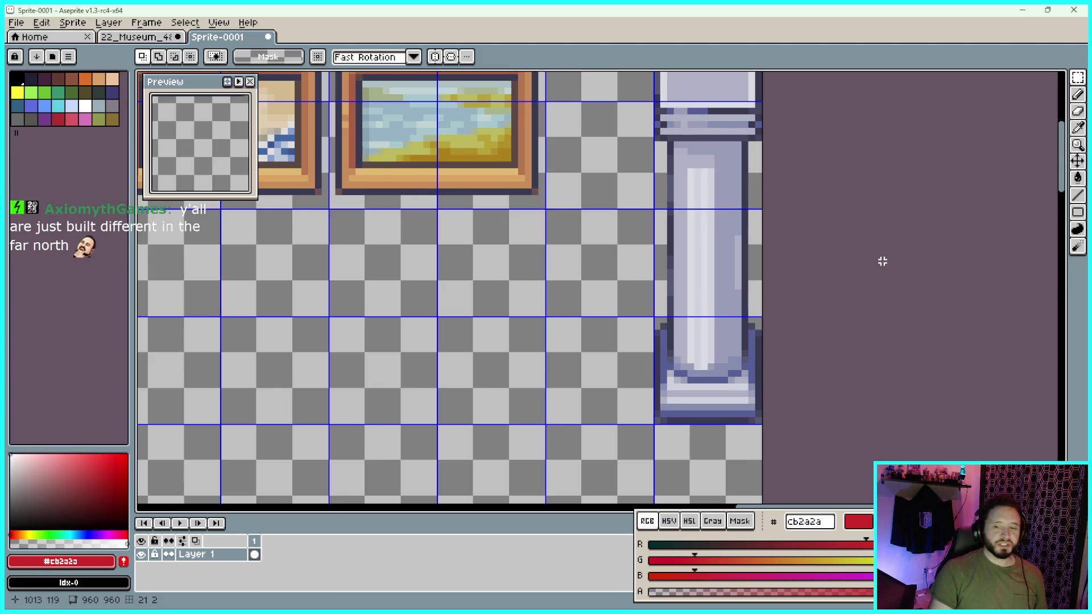
scroll(860, 255, "down", 3)
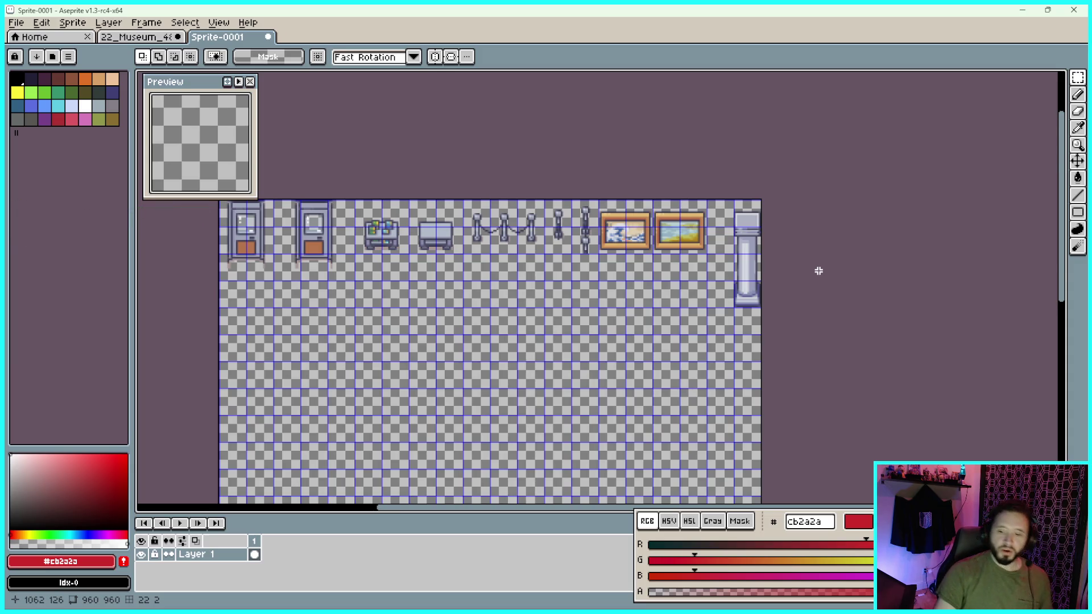
Zoom out over the sprite, then return to the 22_Museum_48x48 tileset showing pillars and display cases
scroll(802, 263, "up", 2)
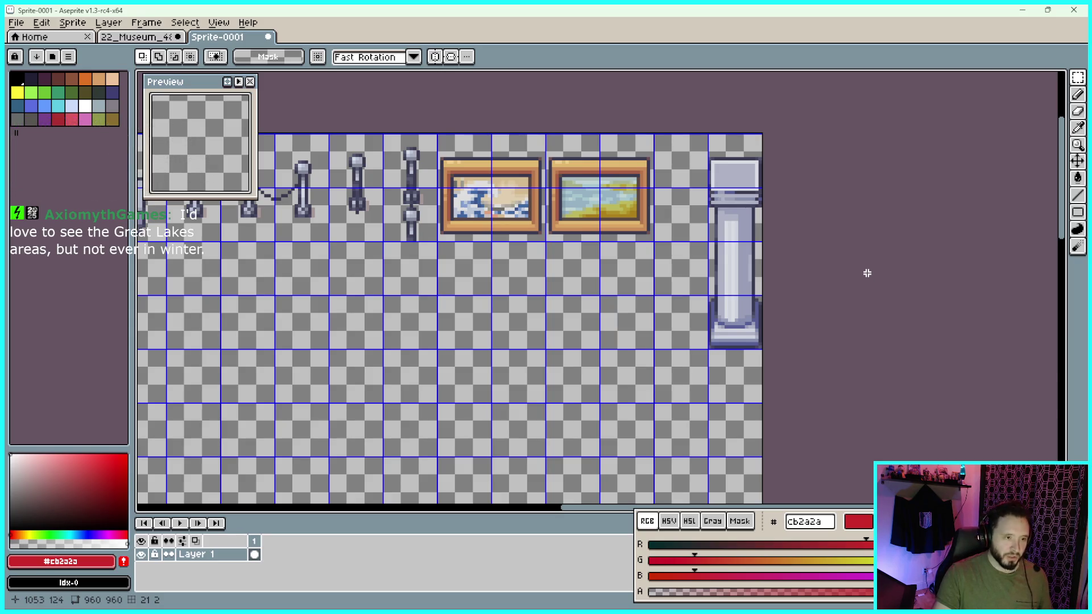
scroll(603, 261, "down", 2)
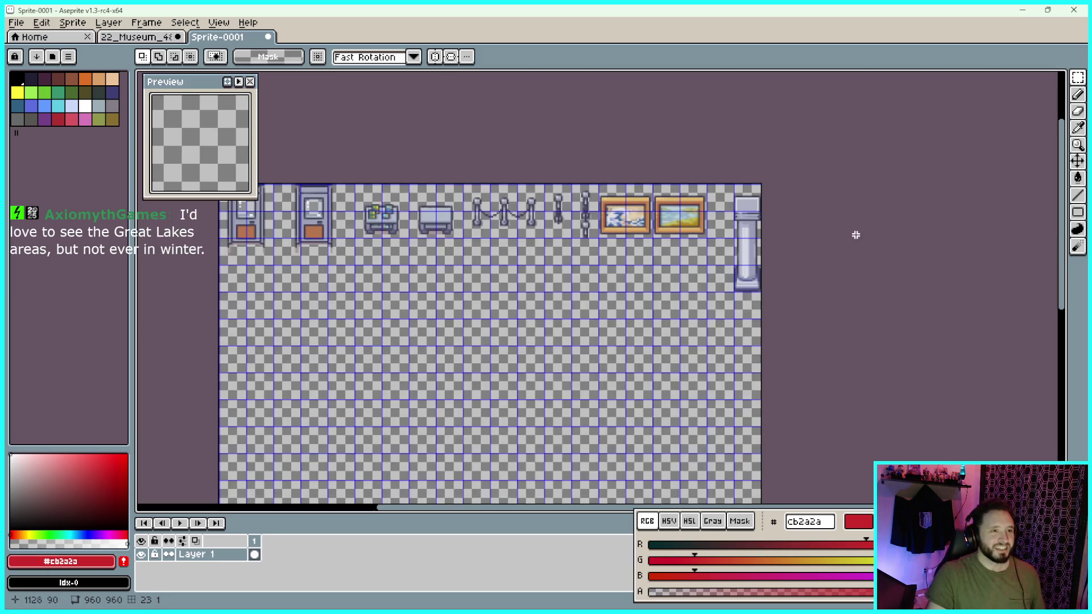
scroll(642, 256, "up", 3)
scroll(921, 257, "down", 2)
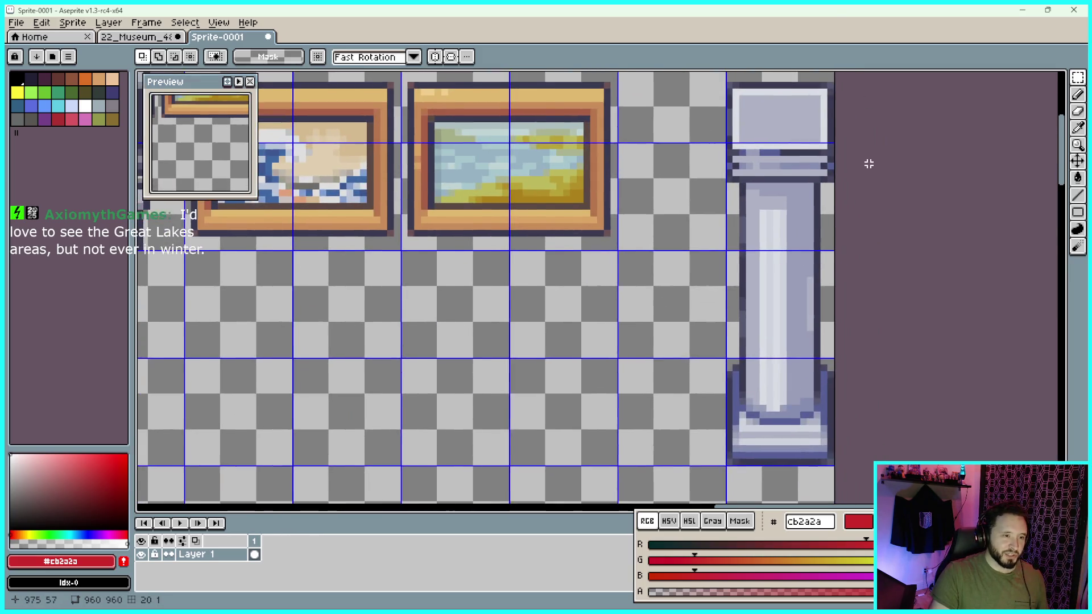
left_click(142, 40)
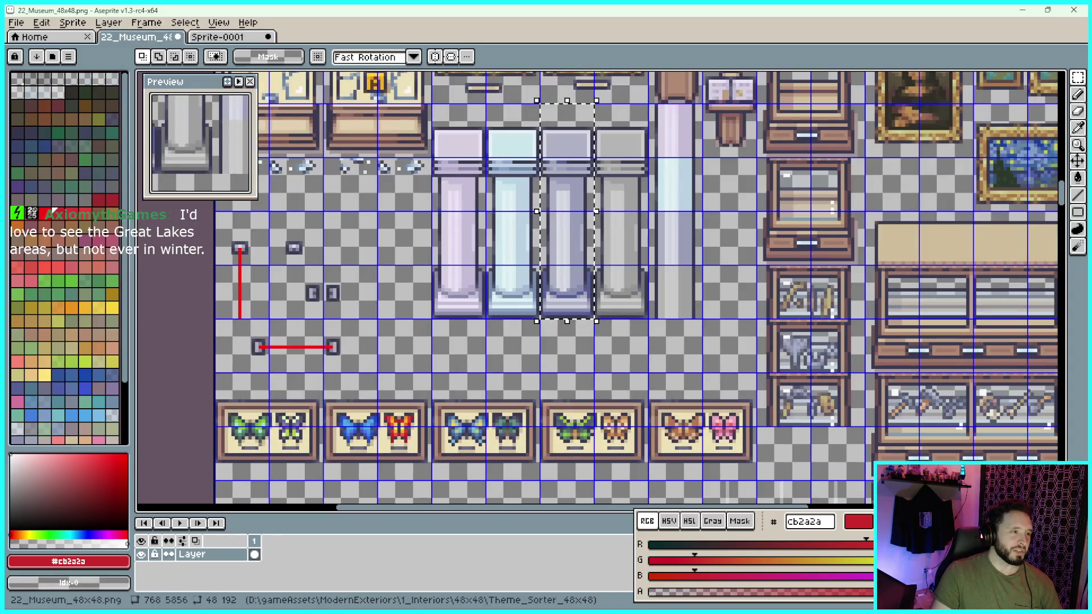
scroll(618, 212, "down", 2)
scroll(618, 212, "right", 3)
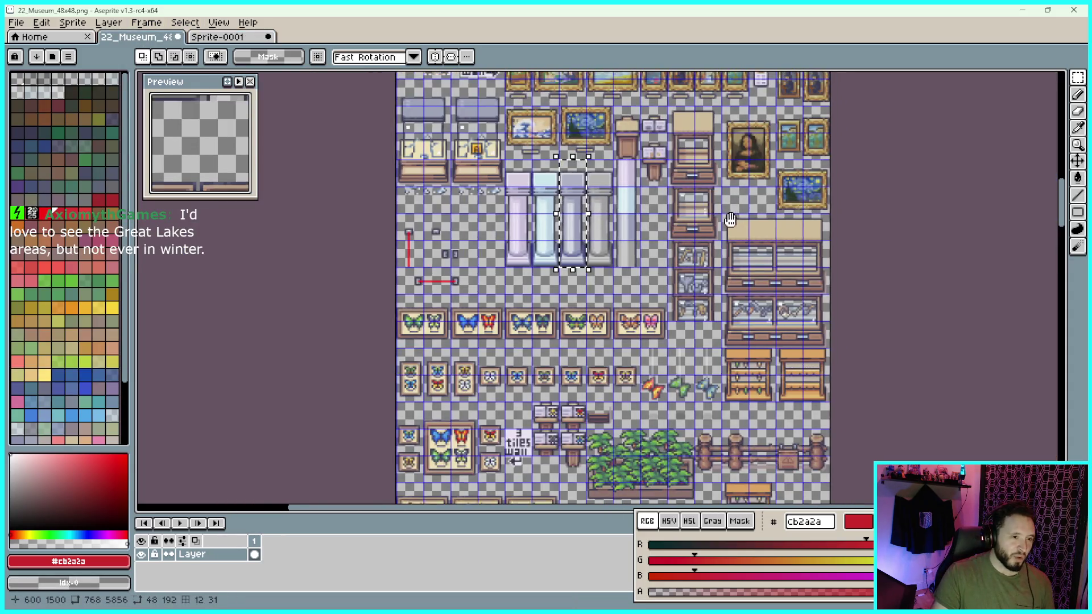
scroll(782, 301, "up", 1)
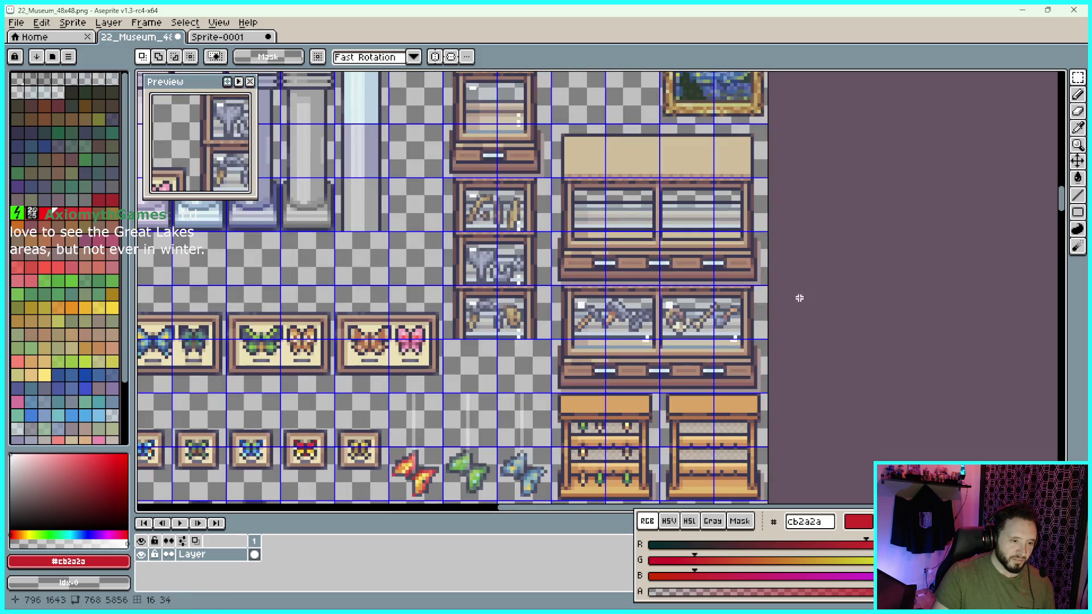
scroll(819, 251, "up", 3)
scroll(819, 251, "left", 2)
scroll(803, 263, "down", 2)
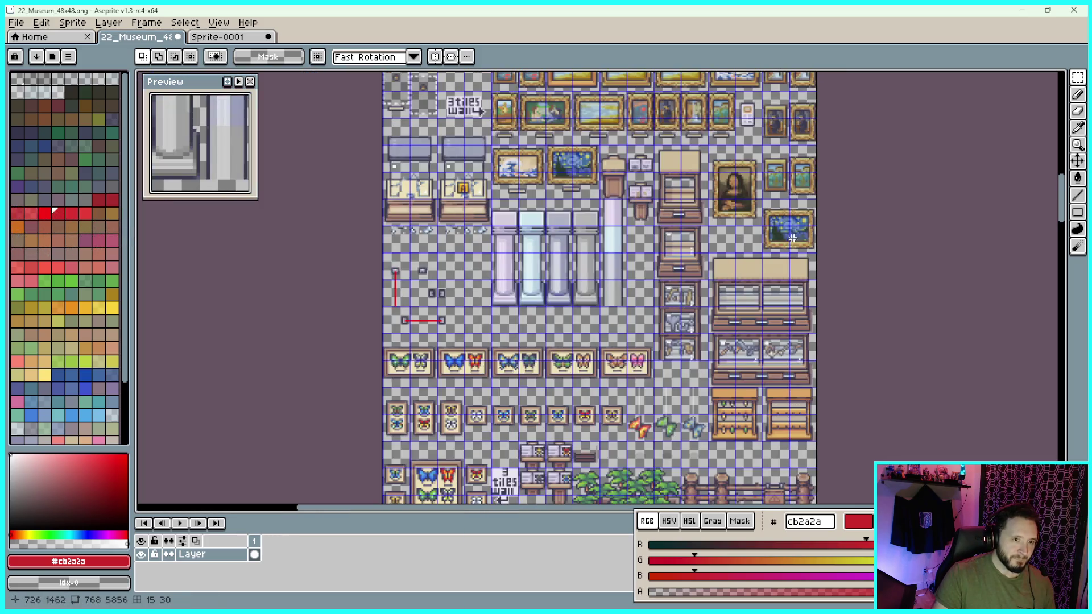
scroll(892, 390, "up", 2)
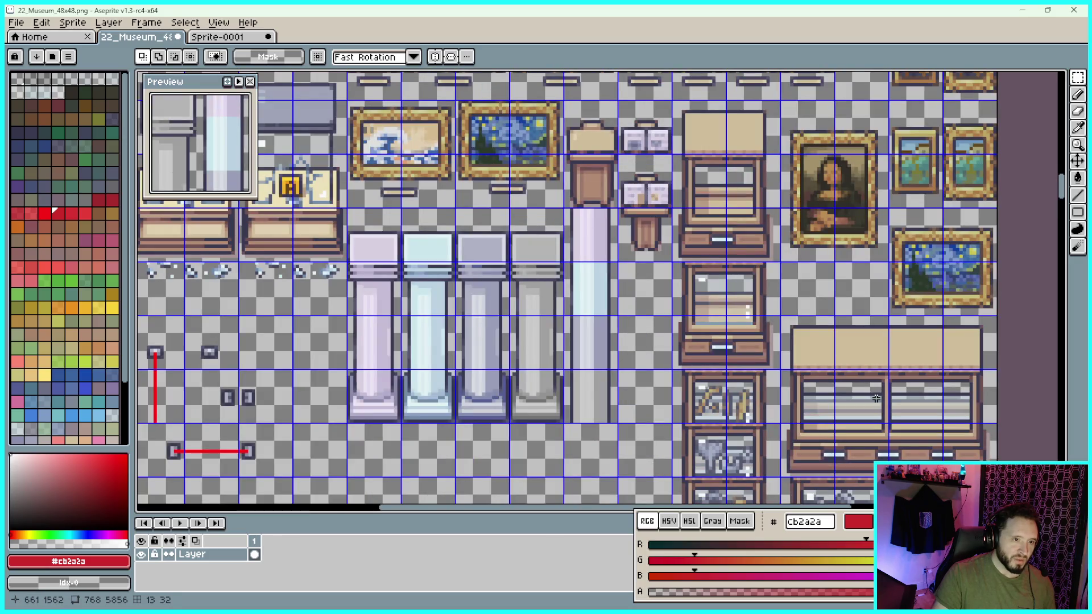
scroll(784, 283, "down", 2)
scroll(784, 284, "right", 1)
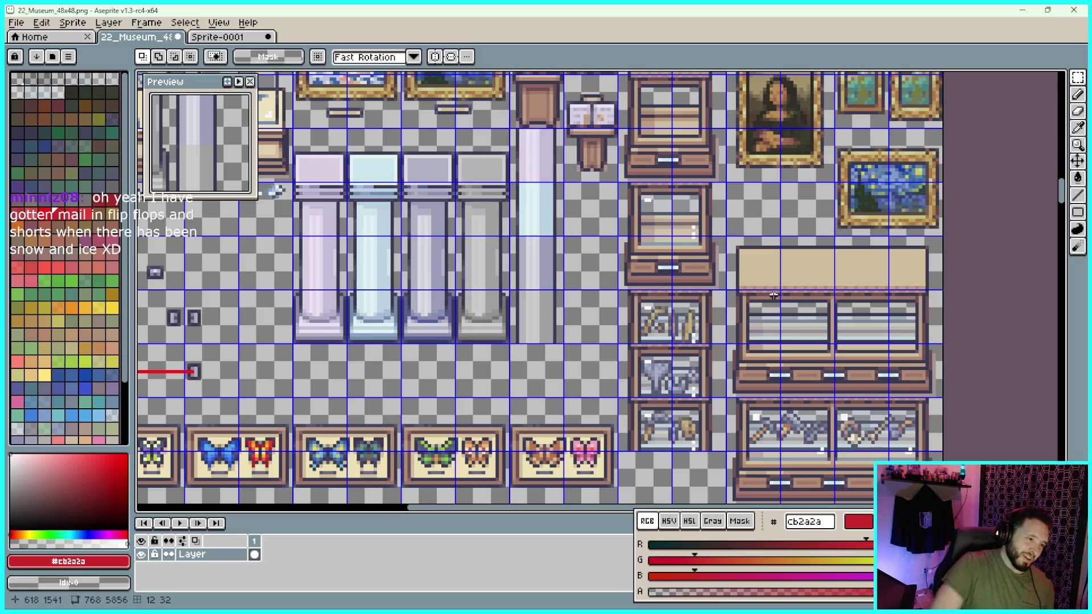
scroll(774, 296, "down", 3)
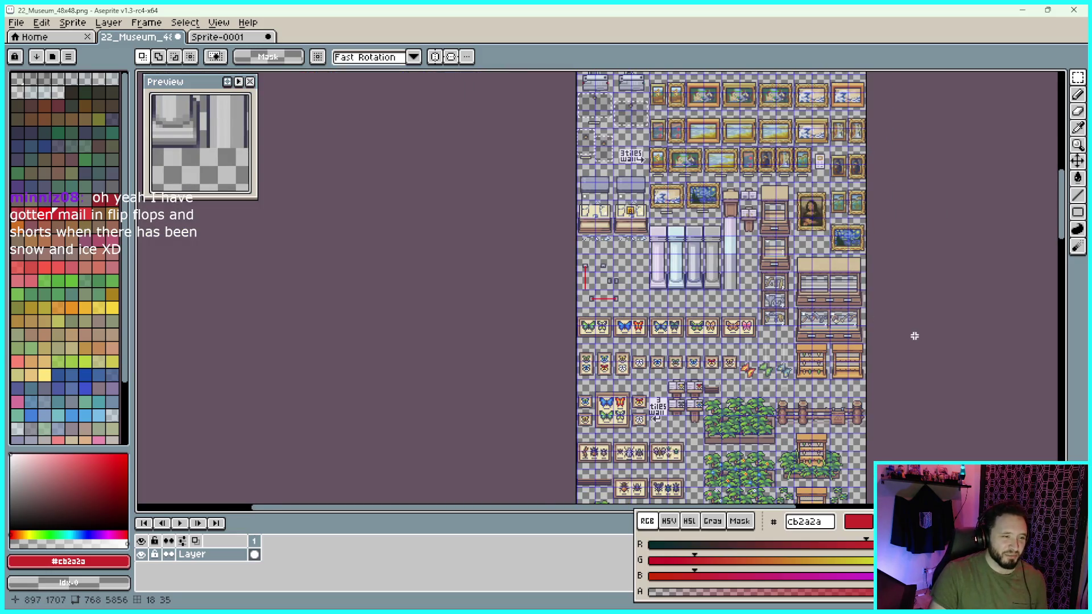
scroll(834, 321, "right", 1)
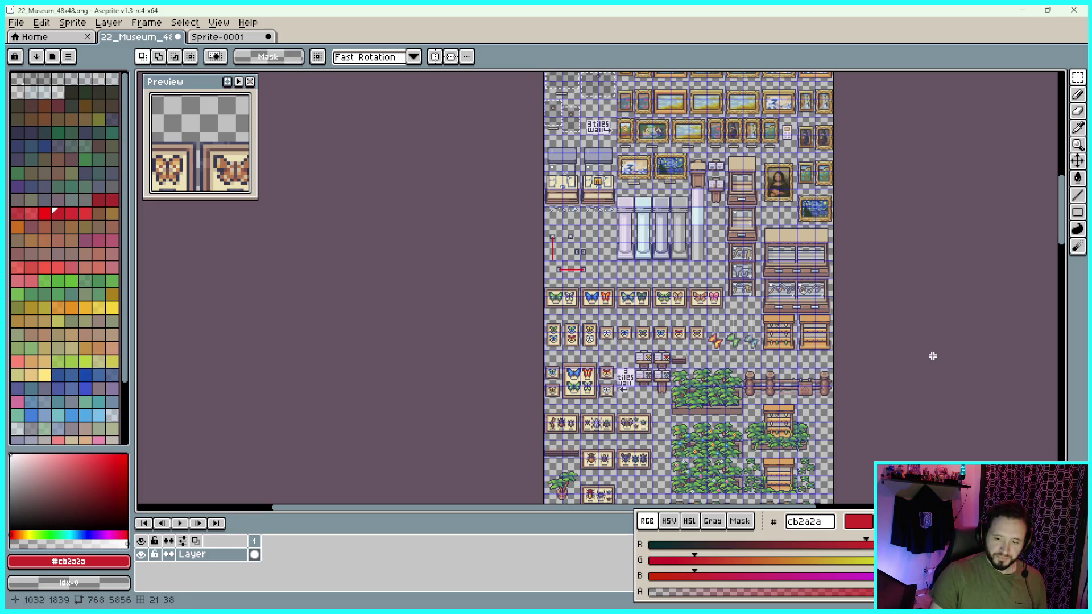
left_click_drag(936, 358, 893, 331)
scroll(886, 329, "up", 3)
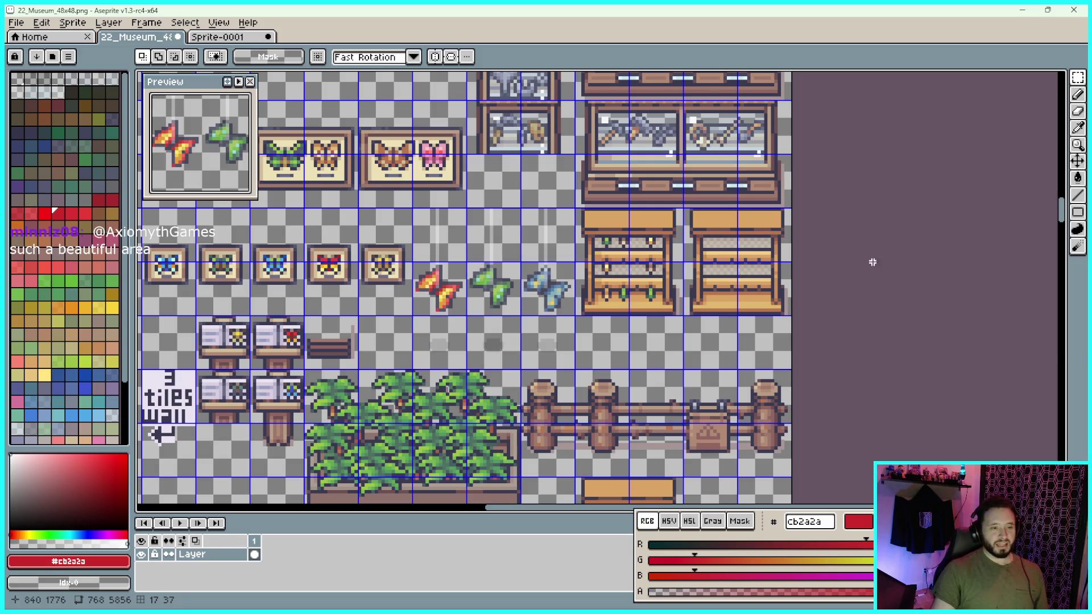
scroll(862, 263, "down", 1)
left_click_drag(865, 343, 871, 337)
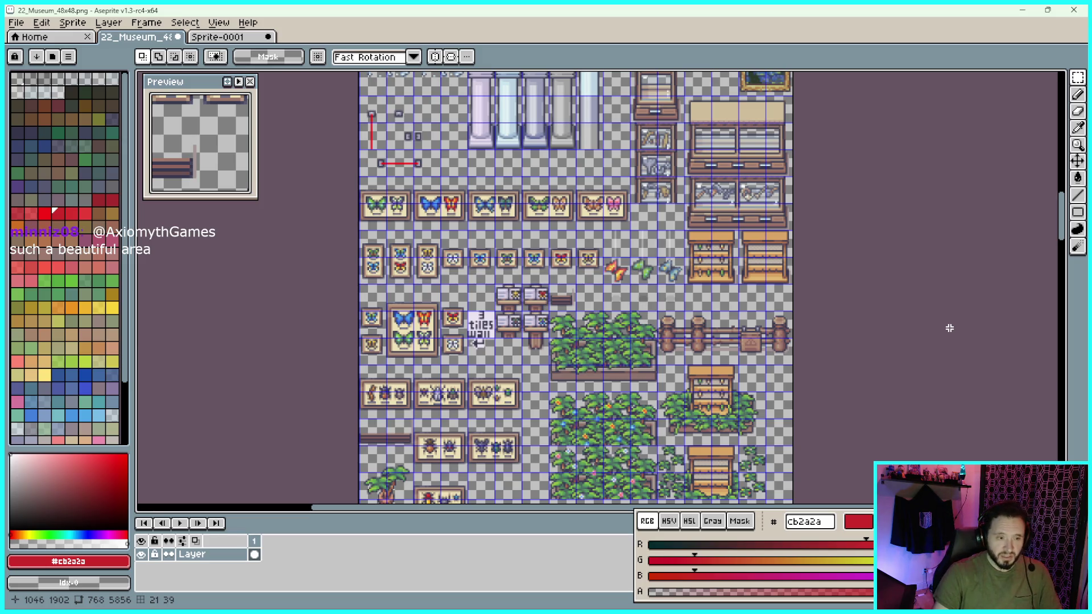
scroll(719, 321, "up", 1)
scroll(846, 357, "down", 2)
scroll(842, 301, "down", 1)
scroll(824, 307, "down", 4)
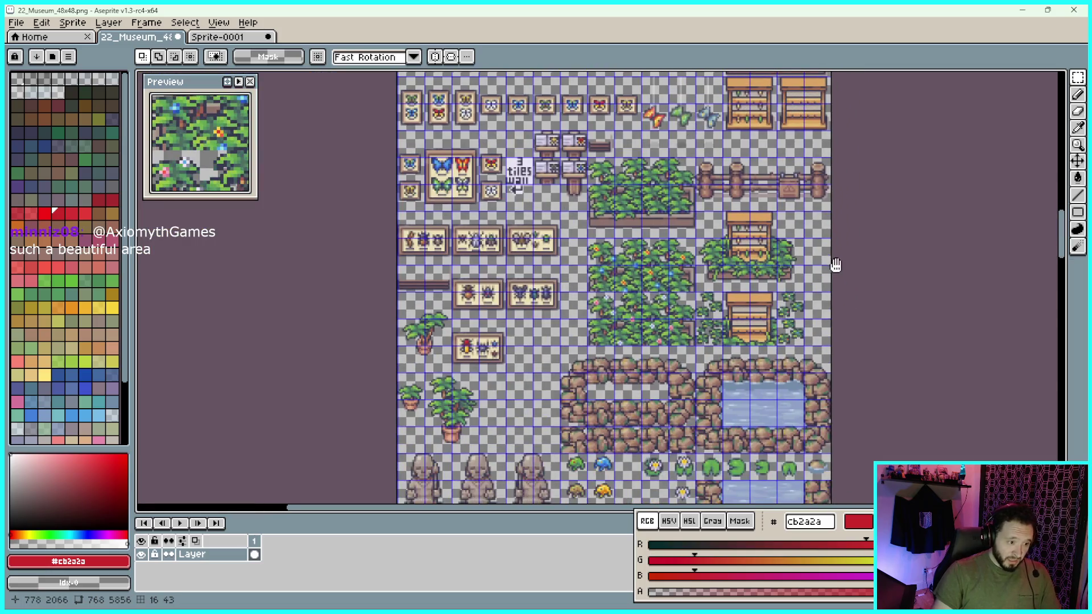
Scroll down the museum tileset to the skeleton, souvenir and display case tiles
scroll(782, 318, "down", 2)
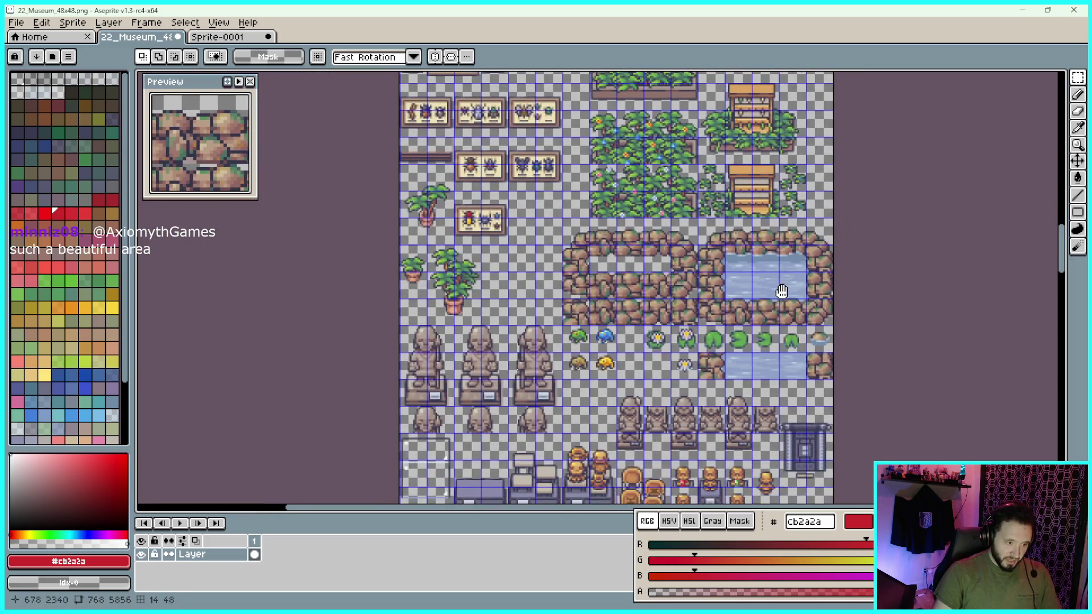
scroll(792, 378, "down", 4)
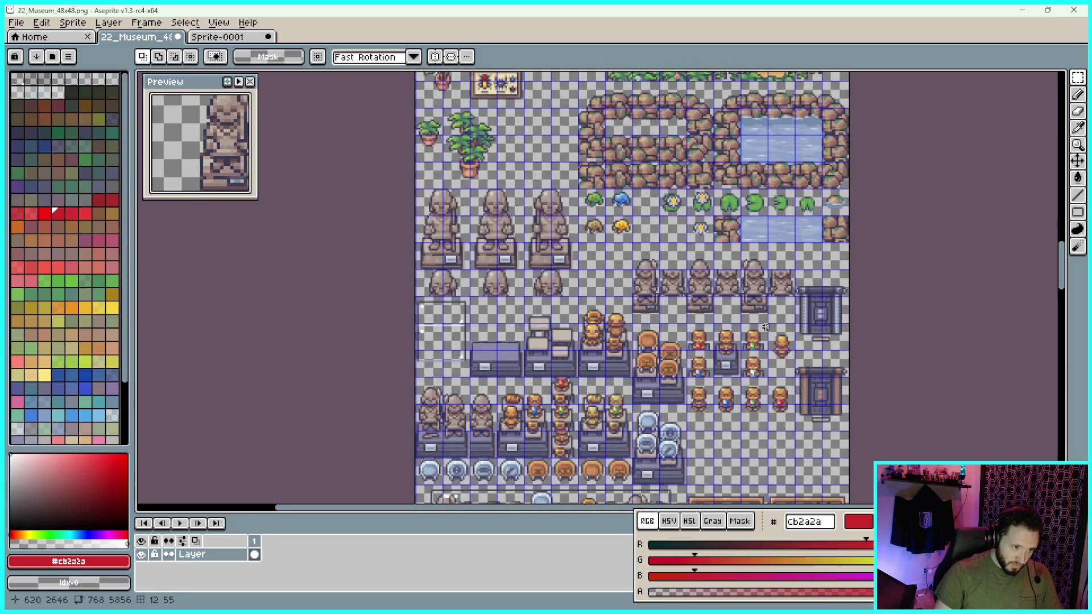
scroll(743, 221, "down", 3)
scroll(782, 331, "down", 12)
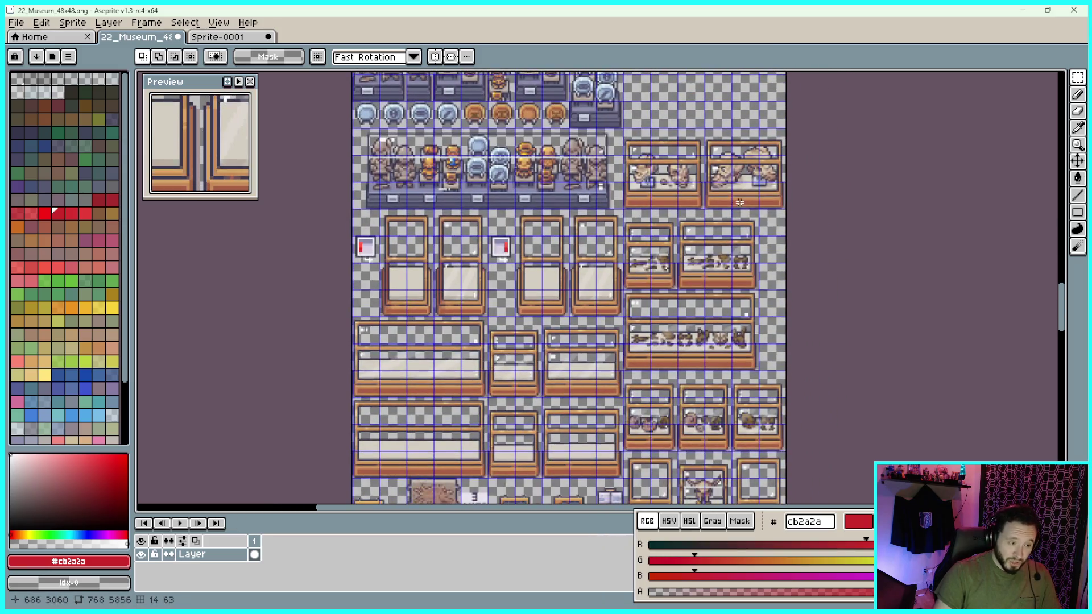
scroll(762, 227, "down", 5)
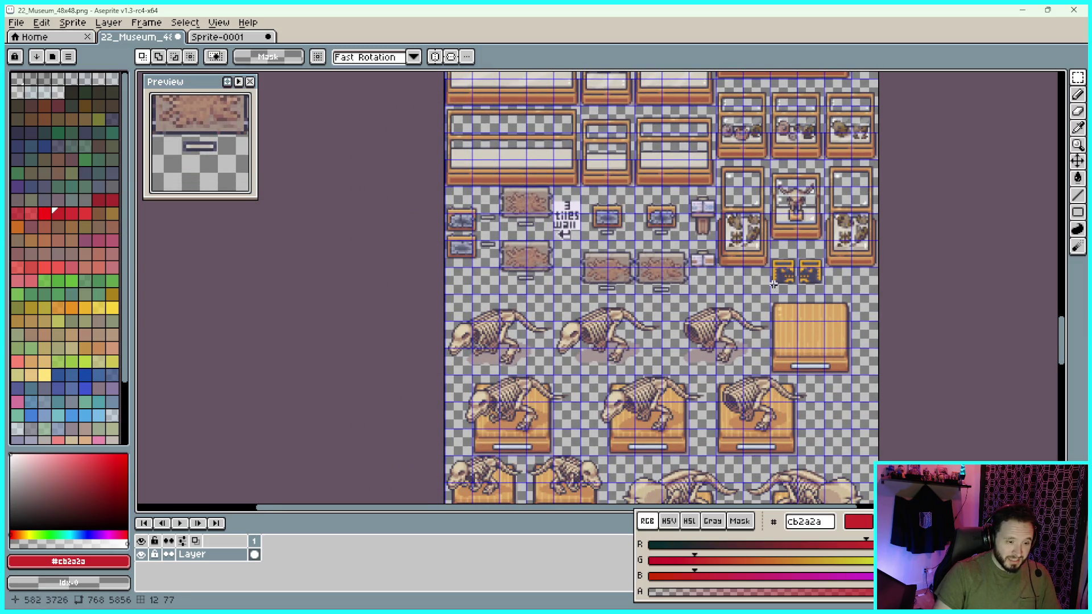
scroll(815, 371, "down", 10)
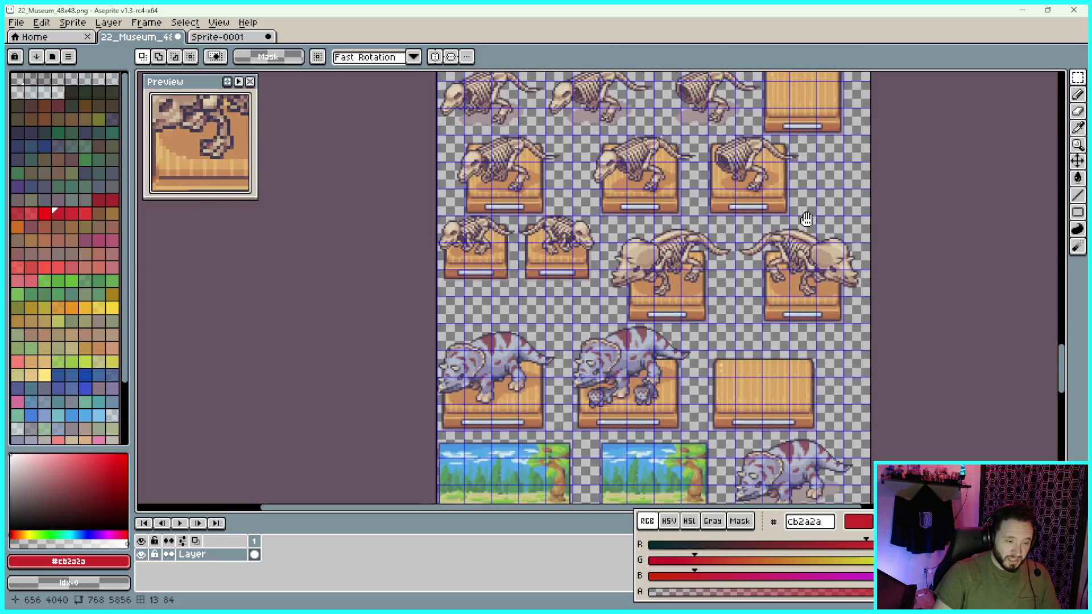
scroll(832, 291, "down", 6)
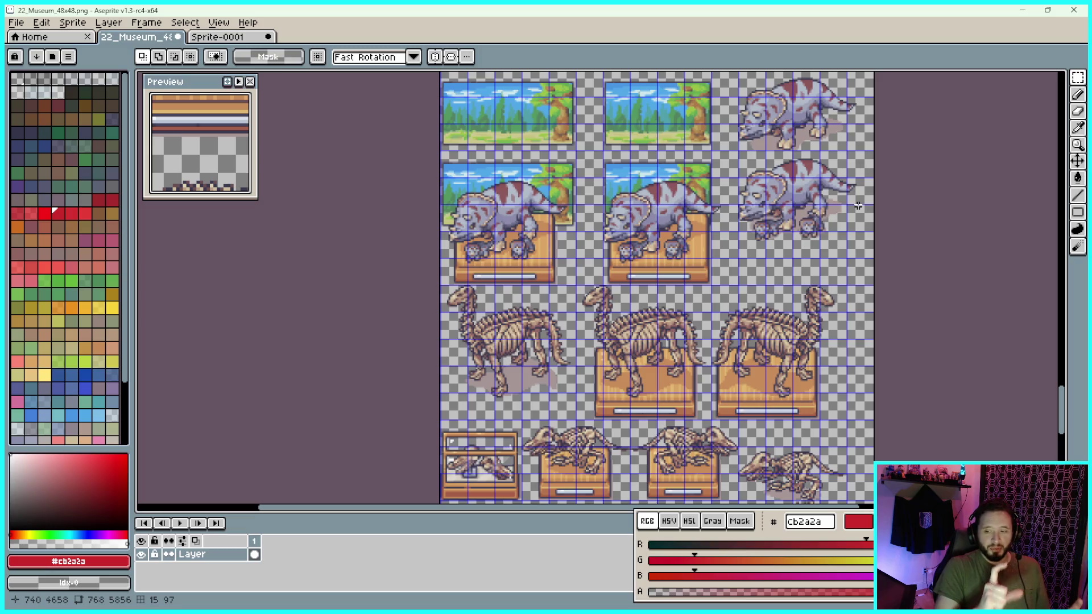
left_click_drag(924, 383, 898, 218)
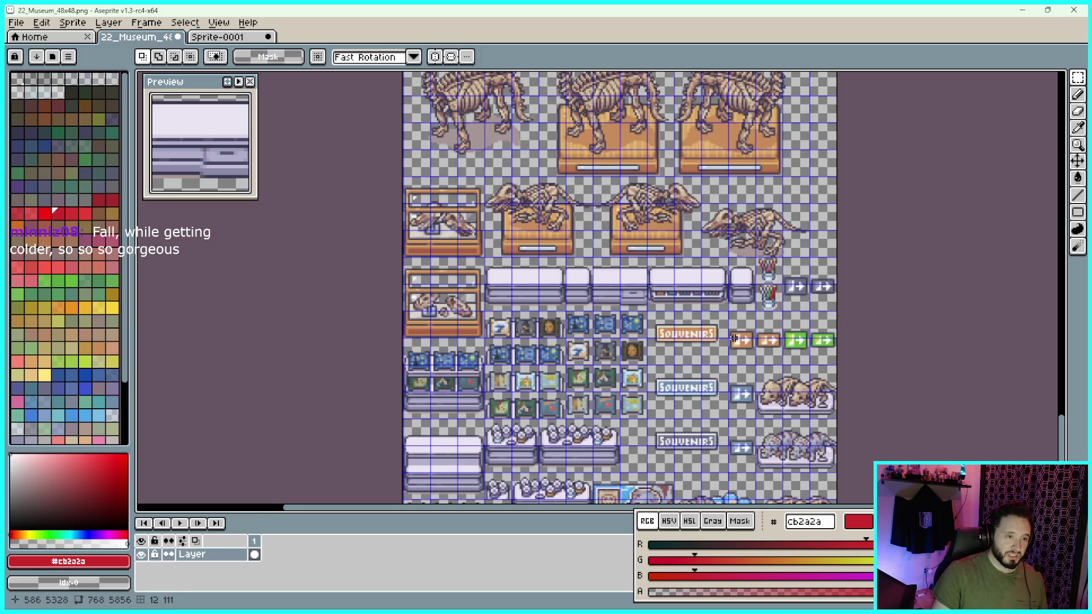
left_click_drag(650, 327, 695, 299)
Look over the tileset's bottom rows, then switch back to Sprite-0001
scroll(696, 299, "up", 2)
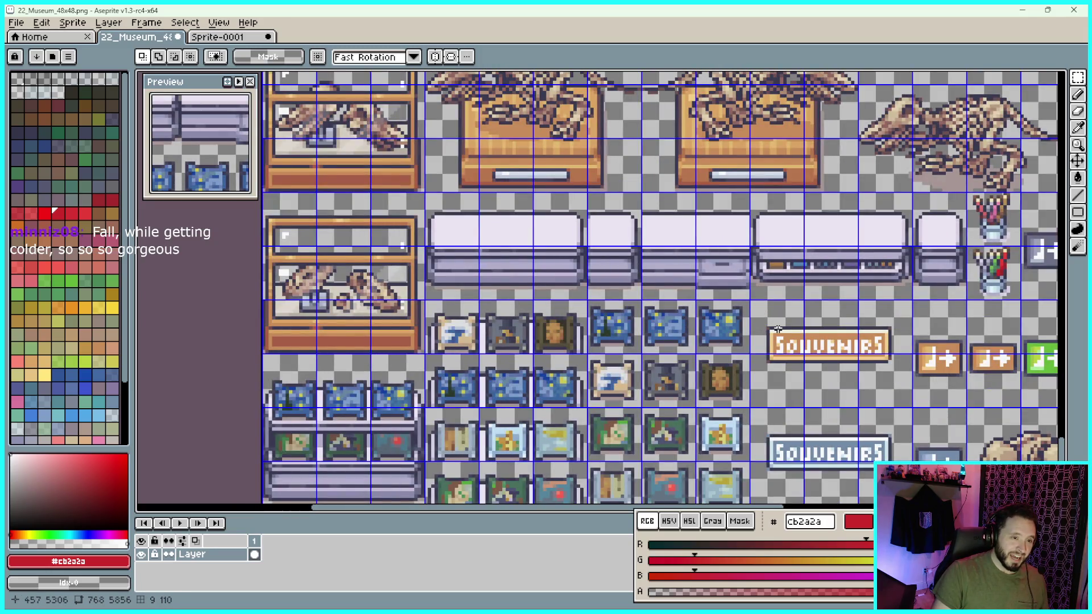
scroll(751, 297, "up", 2)
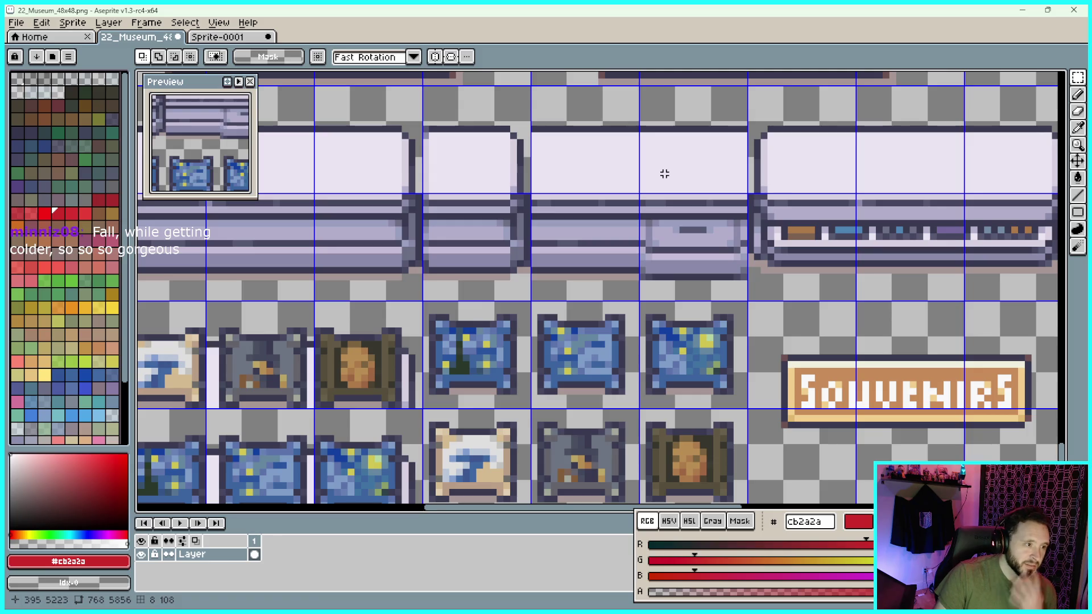
scroll(664, 177, "down", 2)
scroll(664, 177, "down", 2)
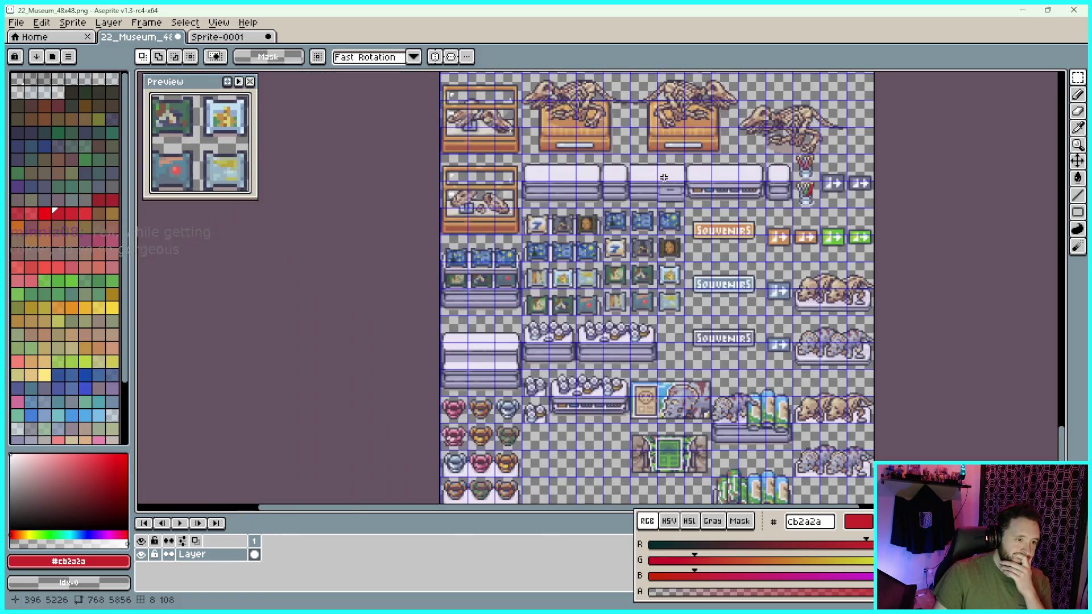
left_click_drag(814, 351, 802, 243)
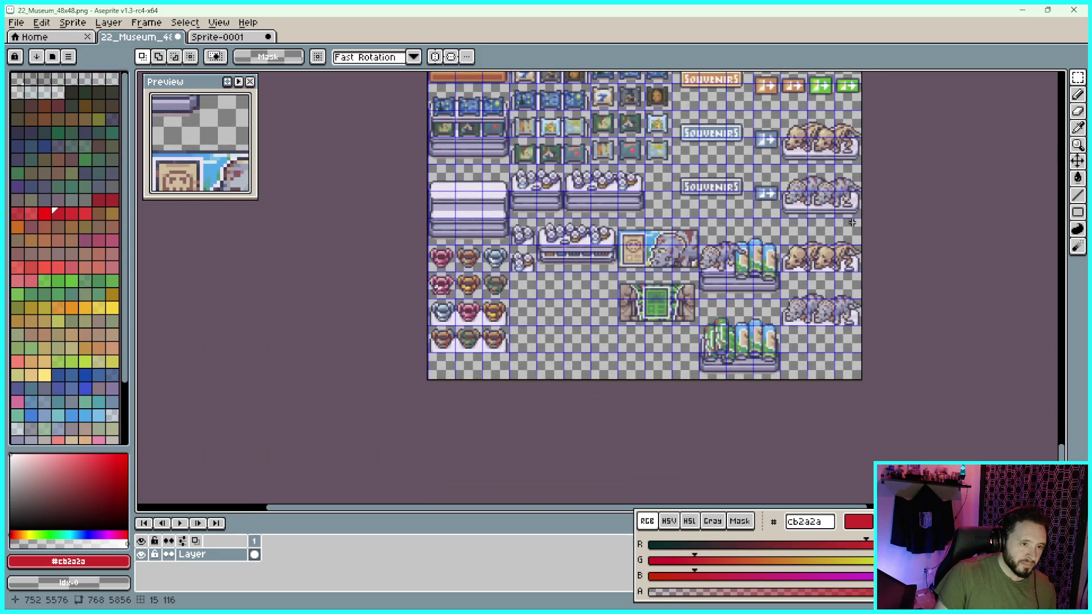
left_click_drag(939, 177, 916, 230)
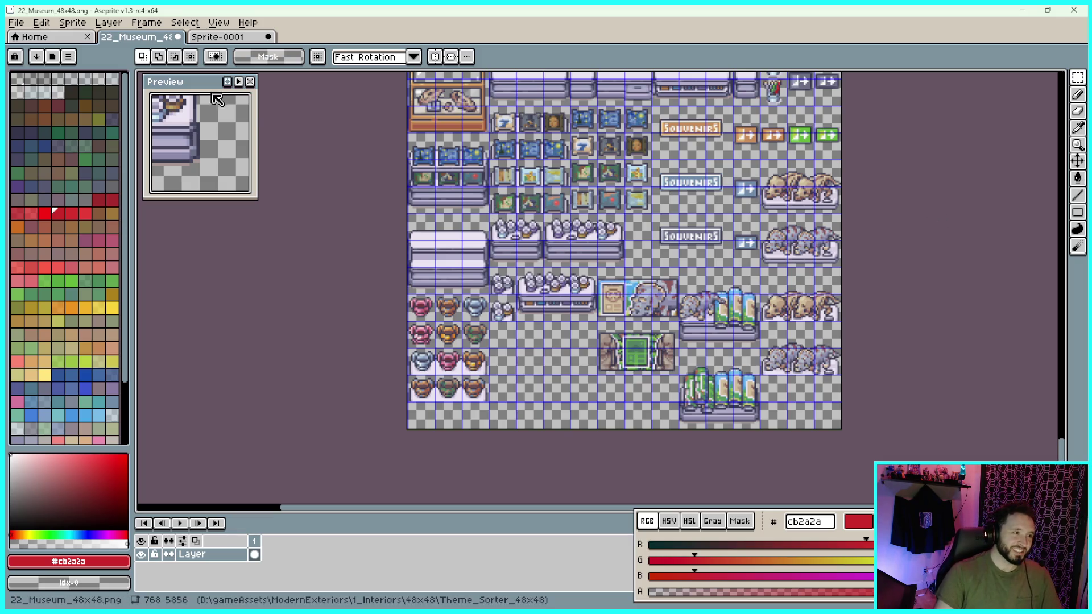
left_click(244, 38)
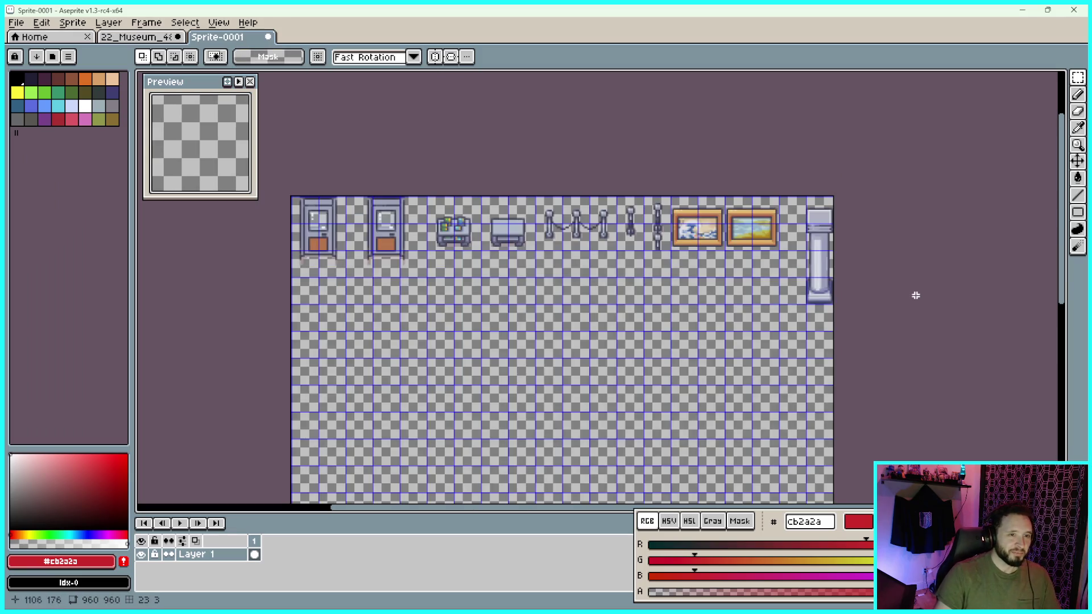
Pan Sprite-0001's tile row to the top, move the colour bar right, and return to 22_Museum_48x48.png
mouse_move(605, 396)
left_mouse_down()
mouse_move(631, 341)
mouse_move(630, 251)
left_mouse_up()
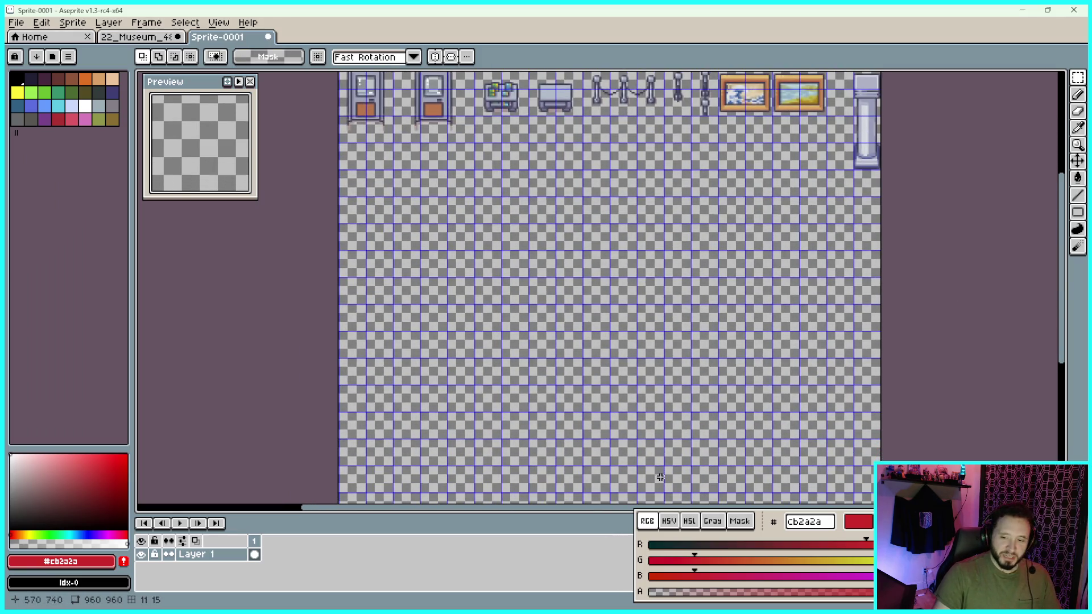
mouse_move(792, 531)
left_mouse_down()
mouse_move(842, 520)
mouse_move(832, 535)
left_mouse_up()
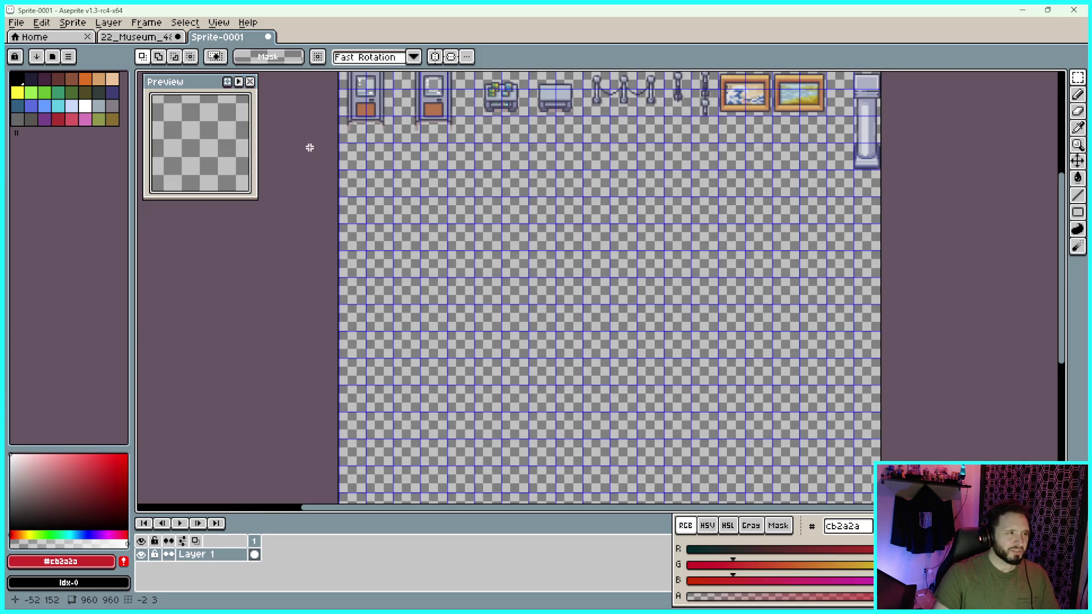
left_click(134, 37)
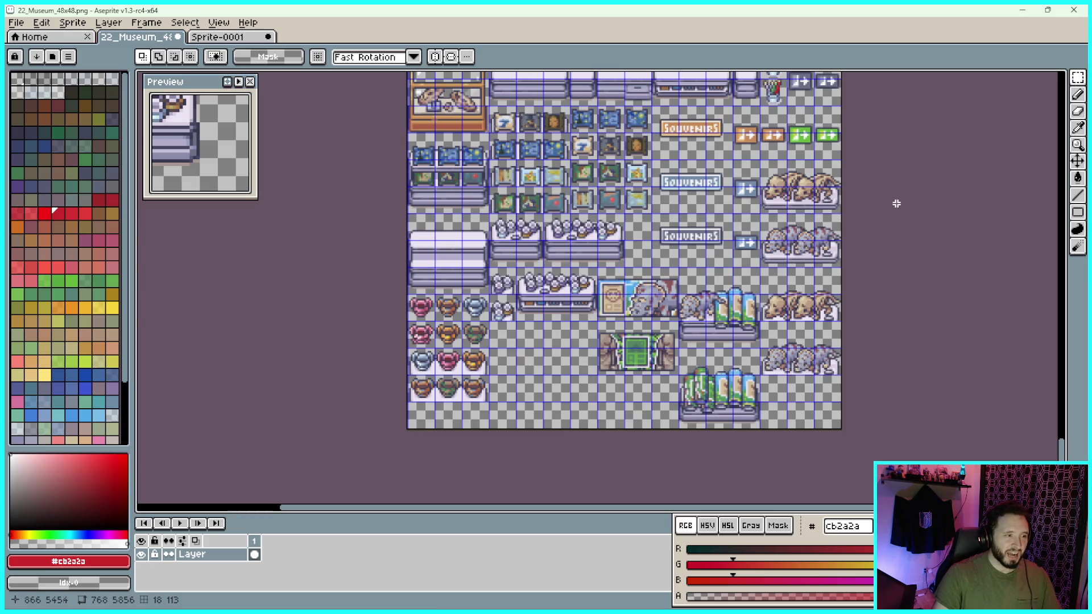
left_click_drag(901, 192, 886, 203)
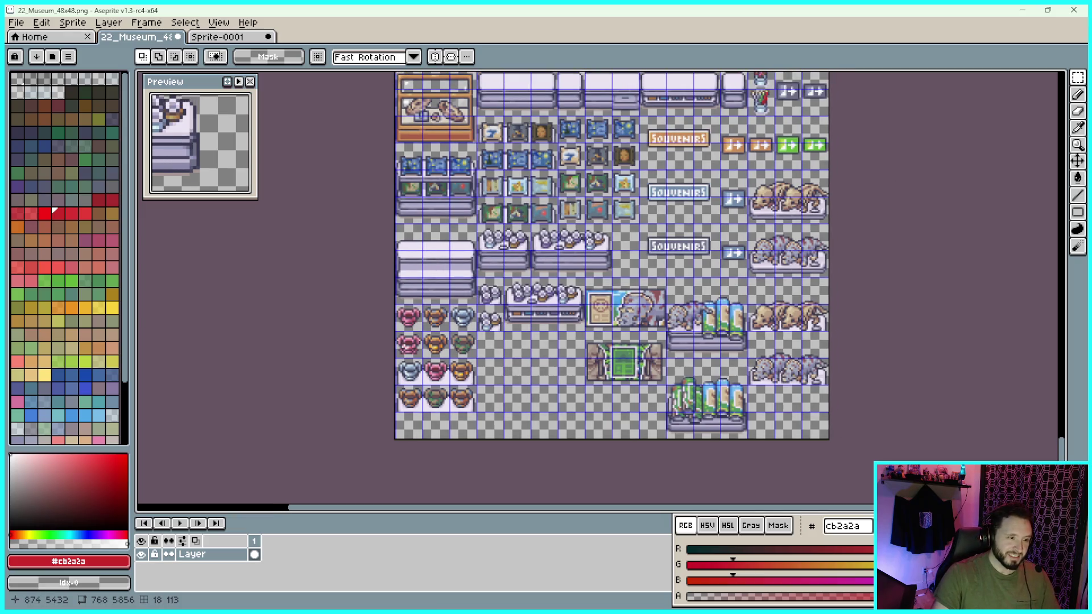
scroll(888, 216, "up", 3)
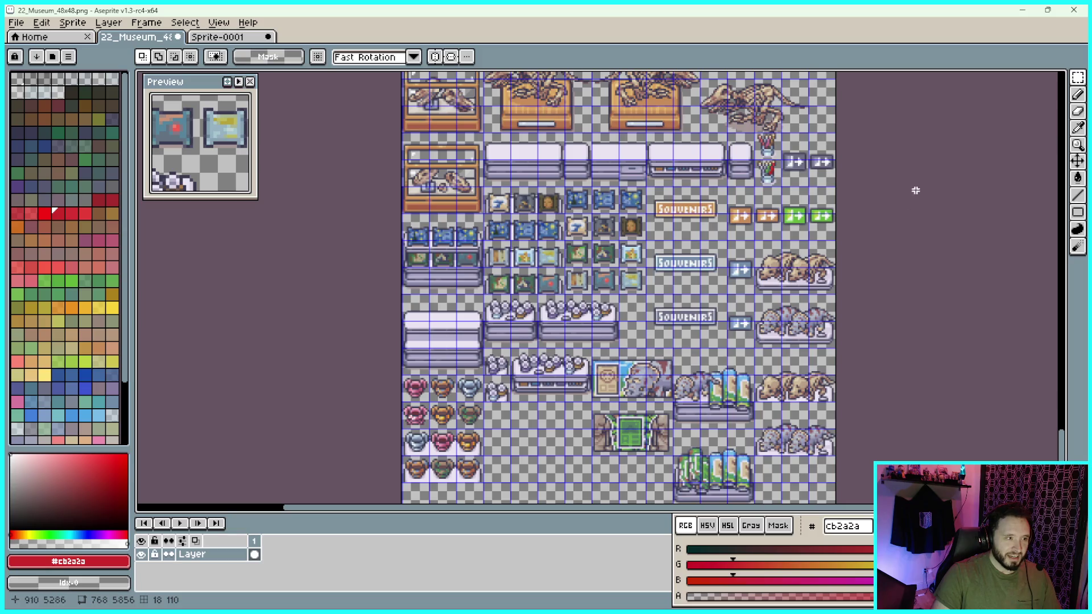
scroll(905, 173, "up", 8)
scroll(937, 214, "up", 6)
scroll(947, 314, "up", 14)
scroll(926, 219, "up", 15)
scroll(881, 367, "up", 11)
scroll(908, 368, "up", 13)
scroll(895, 373, "up", 6)
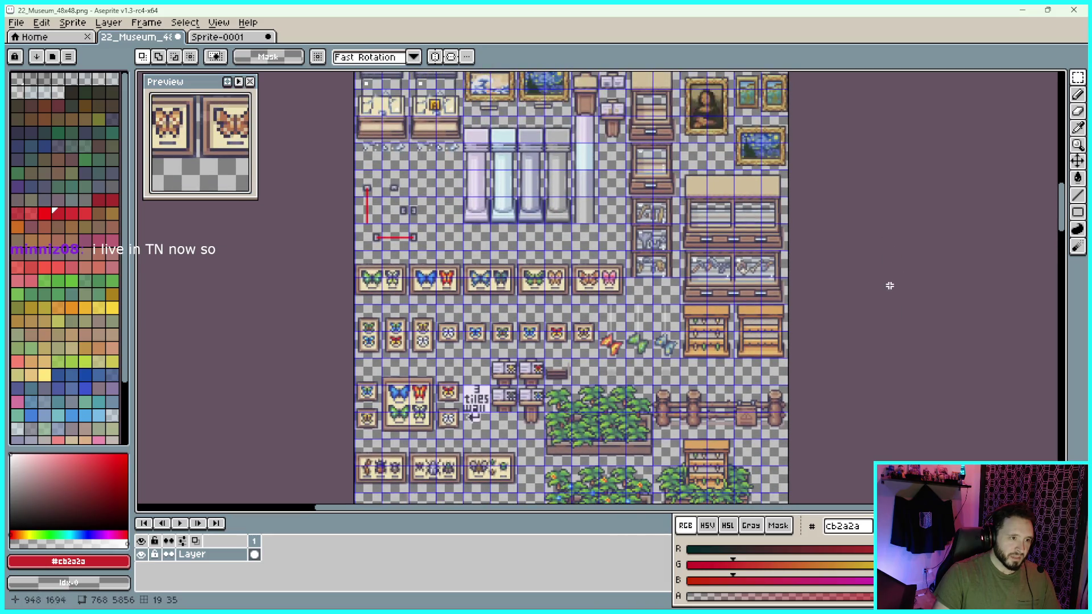
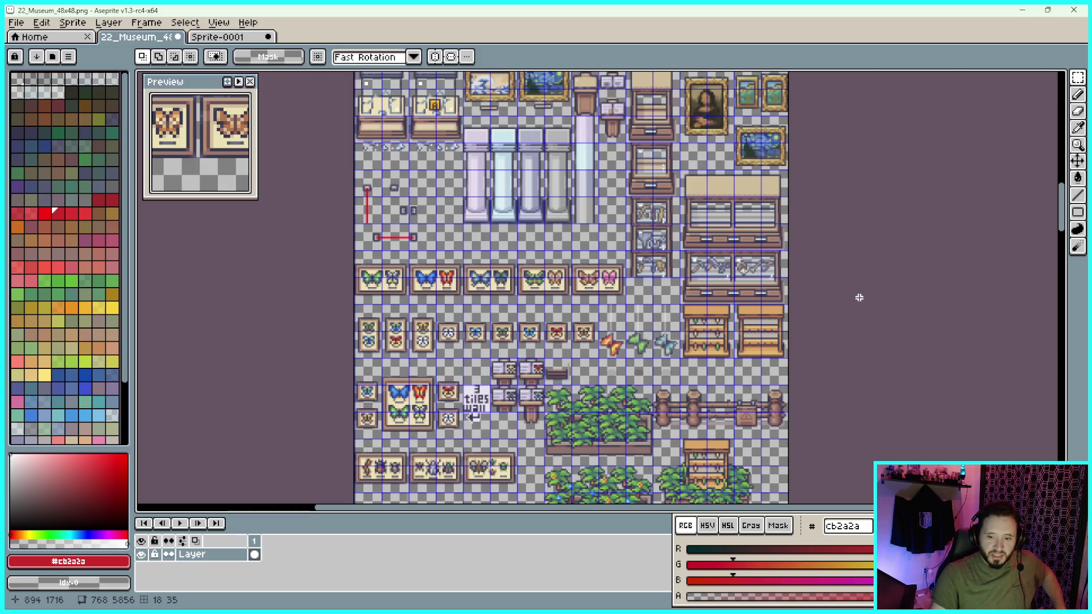
Scroll through the 22_Museum_48x48 canvas to review its furniture tiles
scroll(849, 264, "down", 2)
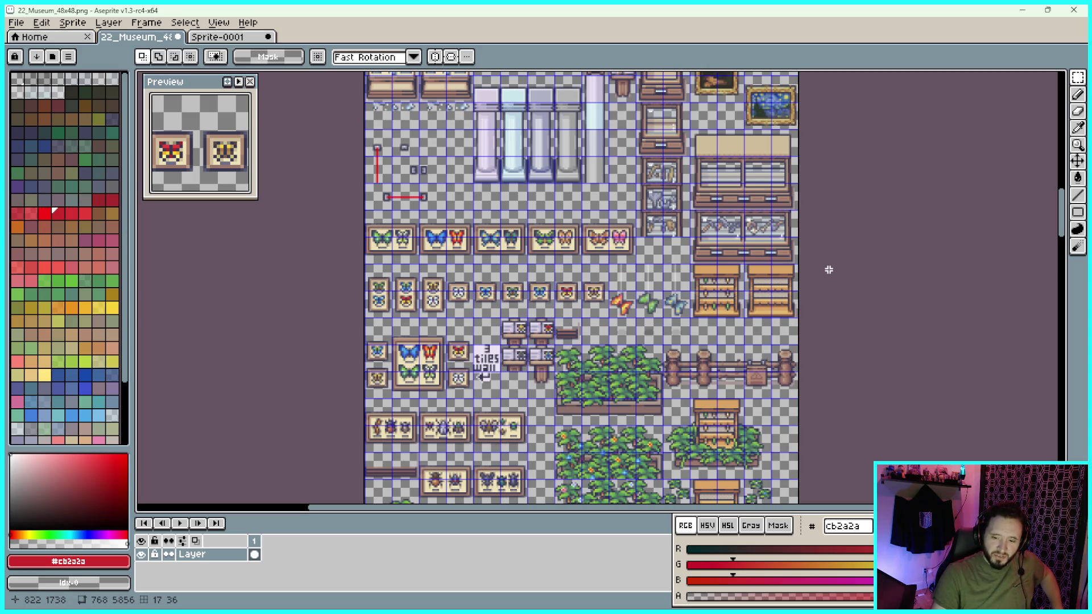
scroll(858, 313, "down", 10)
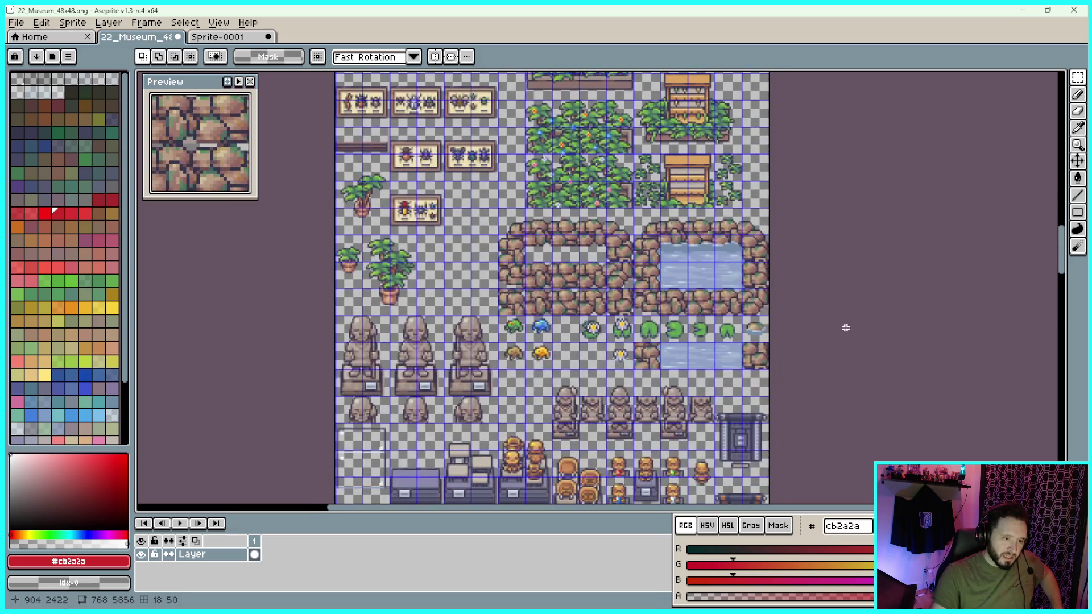
scroll(873, 374, "down", 5)
scroll(897, 366, "down", 5)
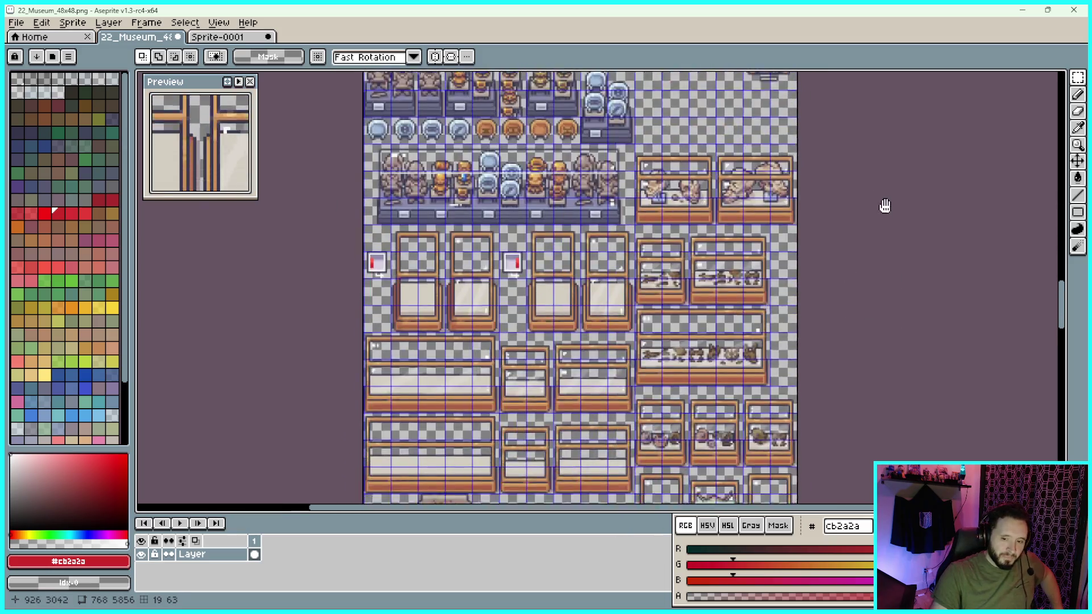
scroll(876, 152, "down", 10)
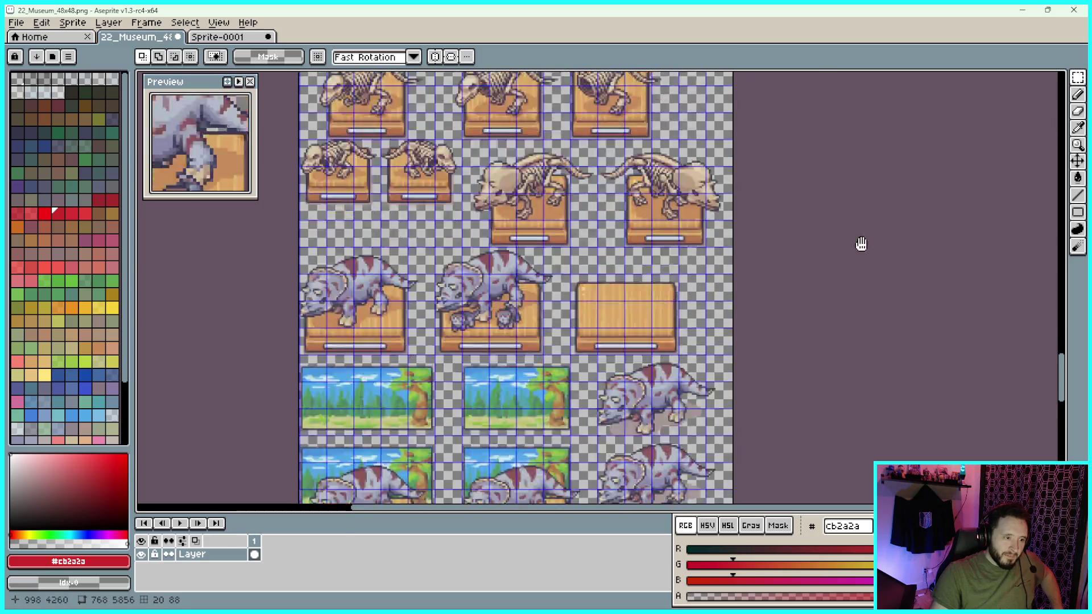
scroll(852, 247, "down", 15)
scroll(847, 165, "left", 3)
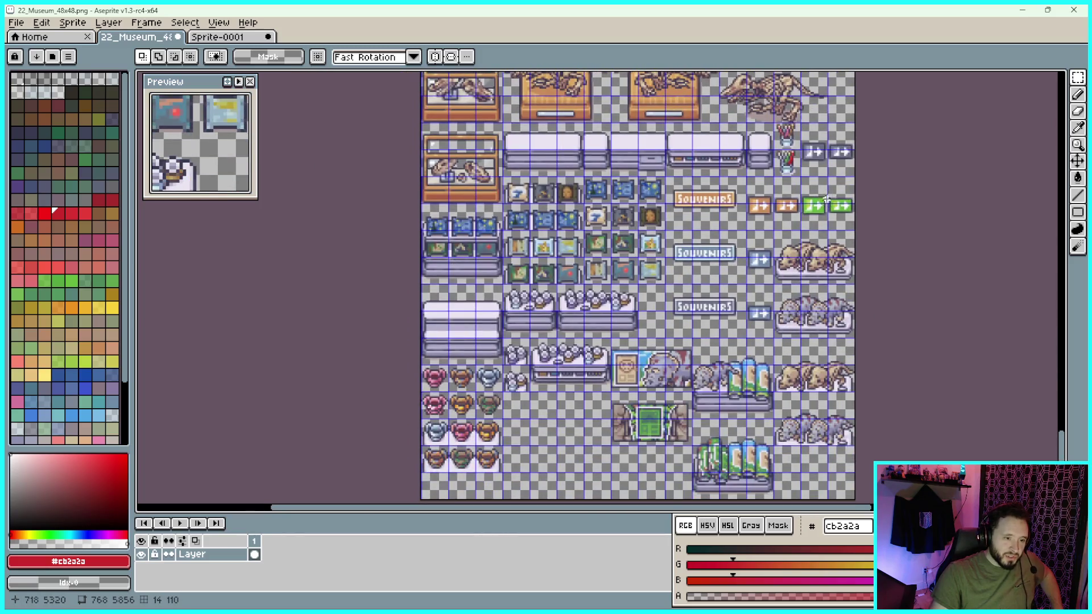
scroll(922, 148, "down", 3)
scroll(914, 216, "up", 10)
scroll(899, 182, "right", 2)
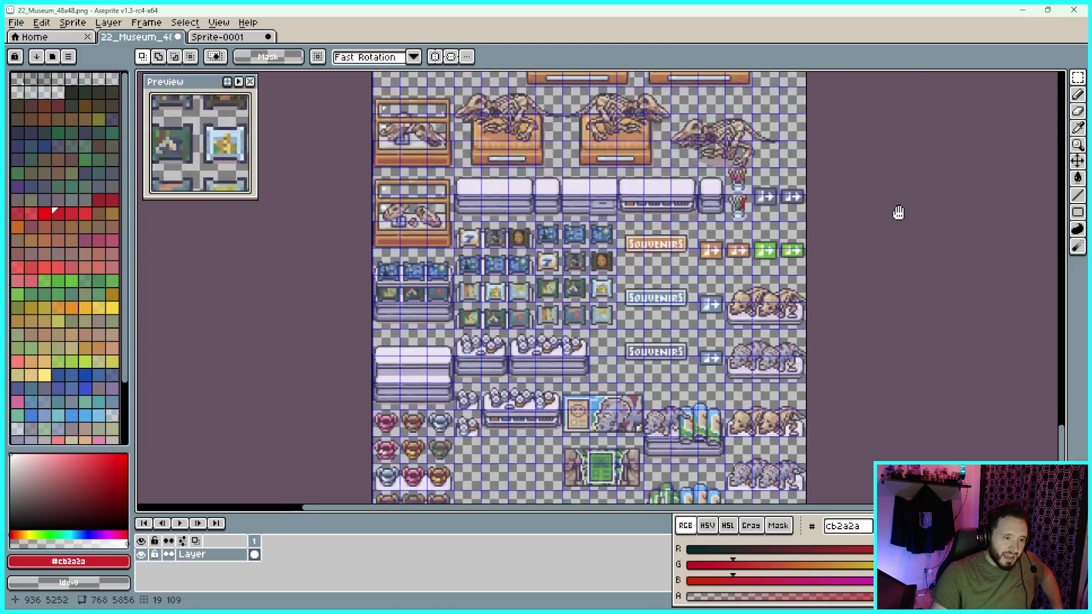
scroll(897, 138, "up", 15)
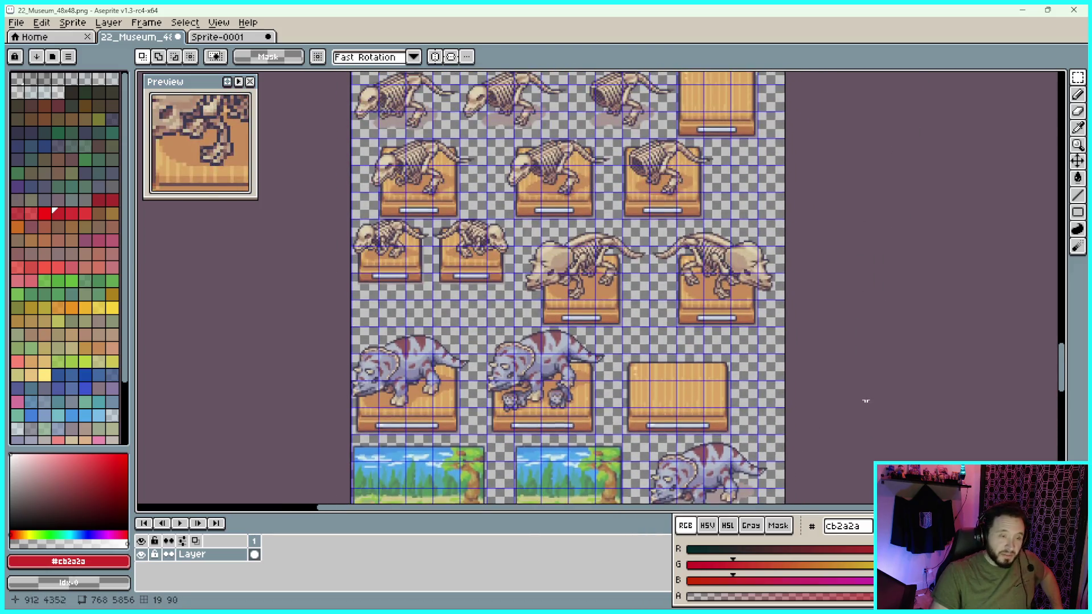
Restore Aseprite to a smaller window and bring the Theme_Sorter_48x48 folder forward
scroll(852, 377, "up", 5)
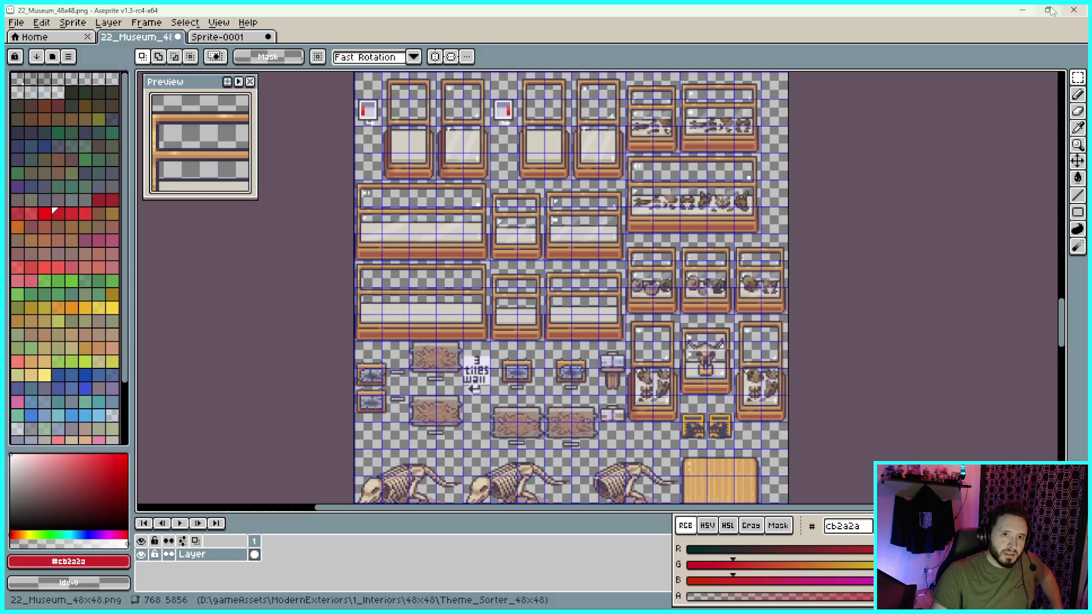
left_click(1048, 9)
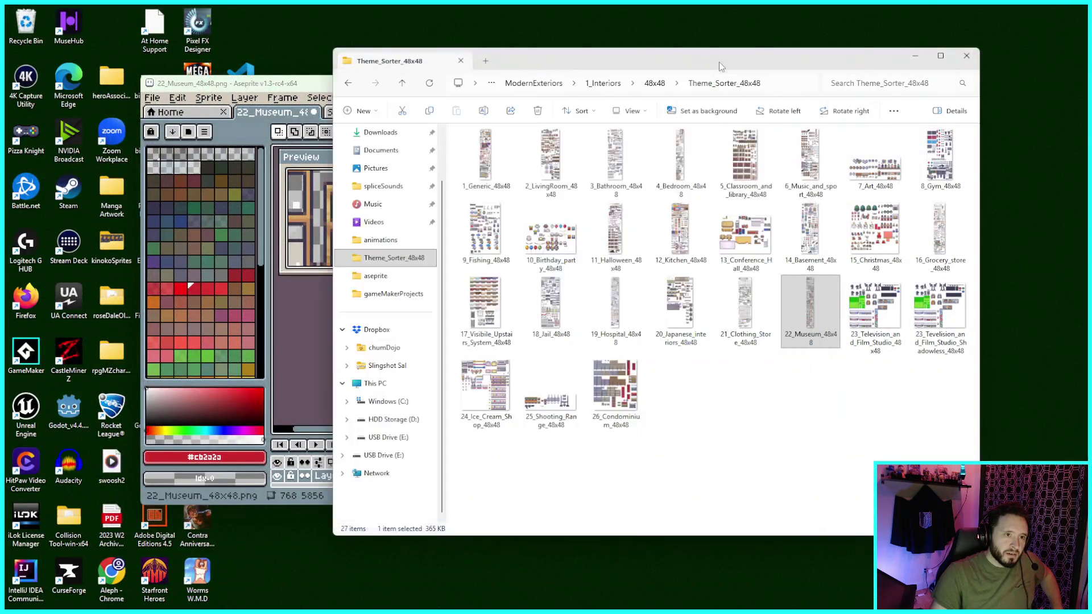
left_click(731, 67)
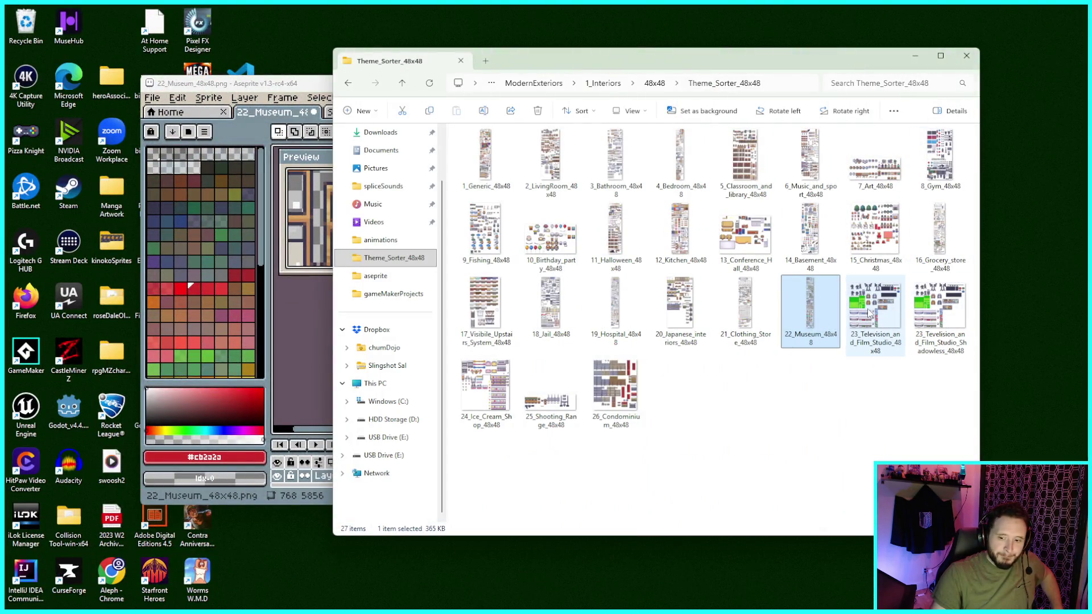
Arrange the Theme_Sorter_48x48 folder window and Aseprite side by side
mouse_move(869, 313)
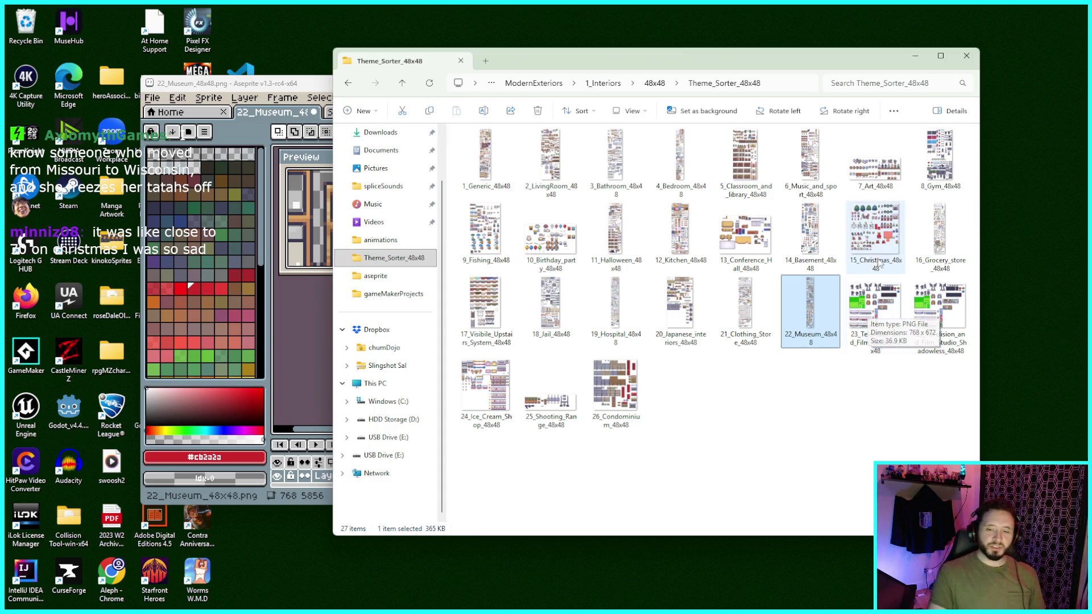
left_click_drag(674, 65, 747, 67)
left_click_drag(376, 86, 360, 86)
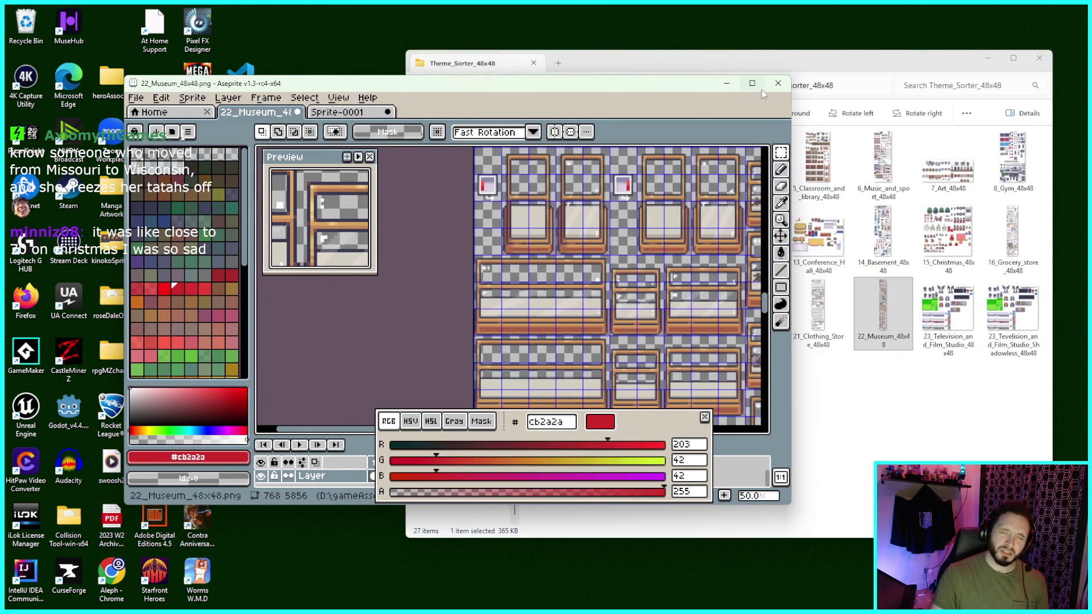
left_click(783, 68)
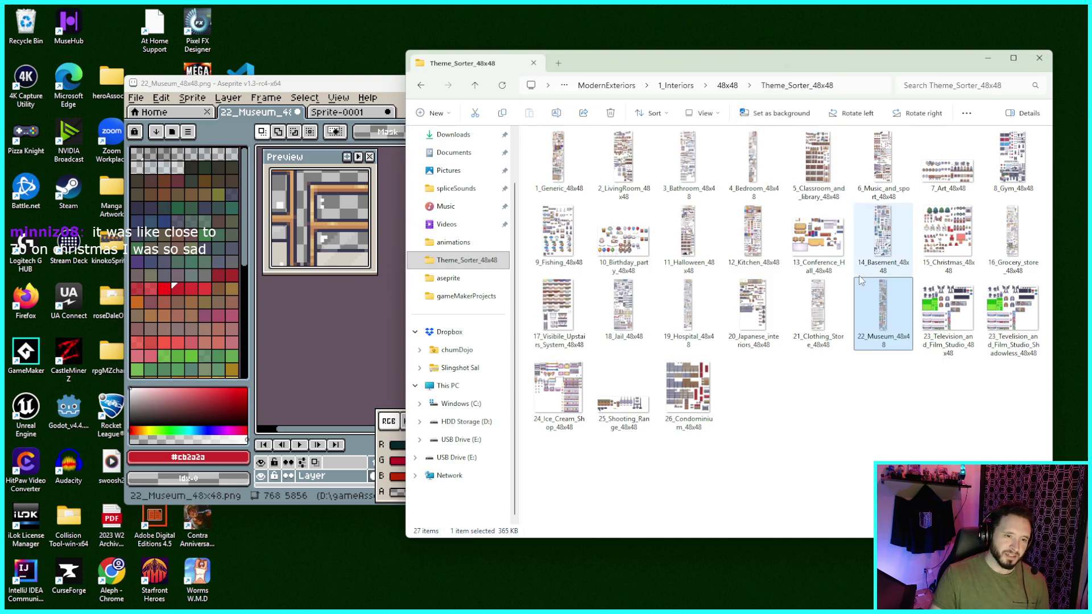
mouse_move(816, 345)
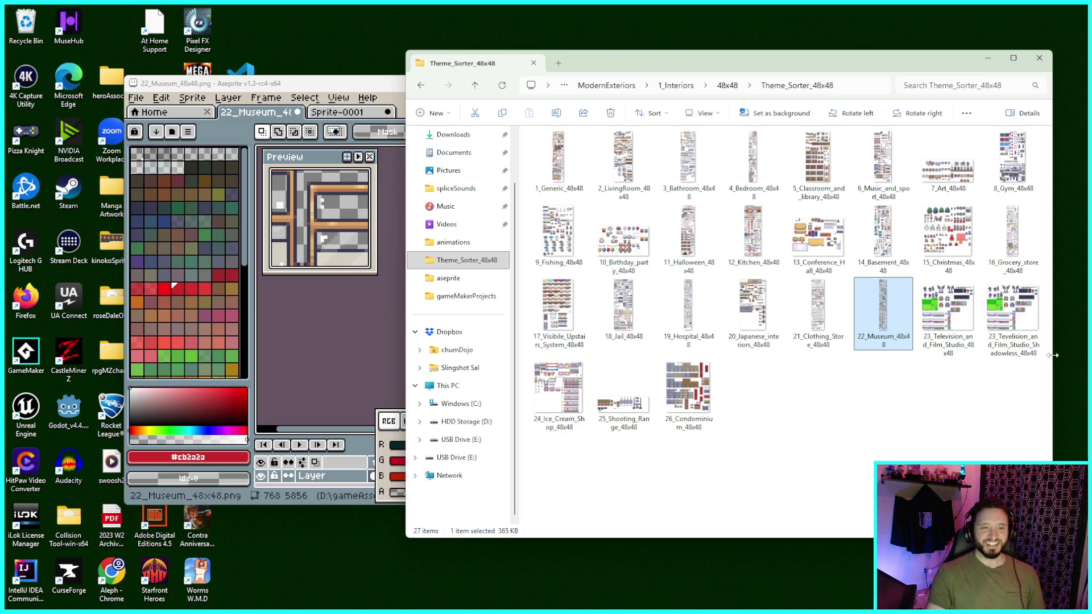
left_click_drag(800, 69, 780, 74)
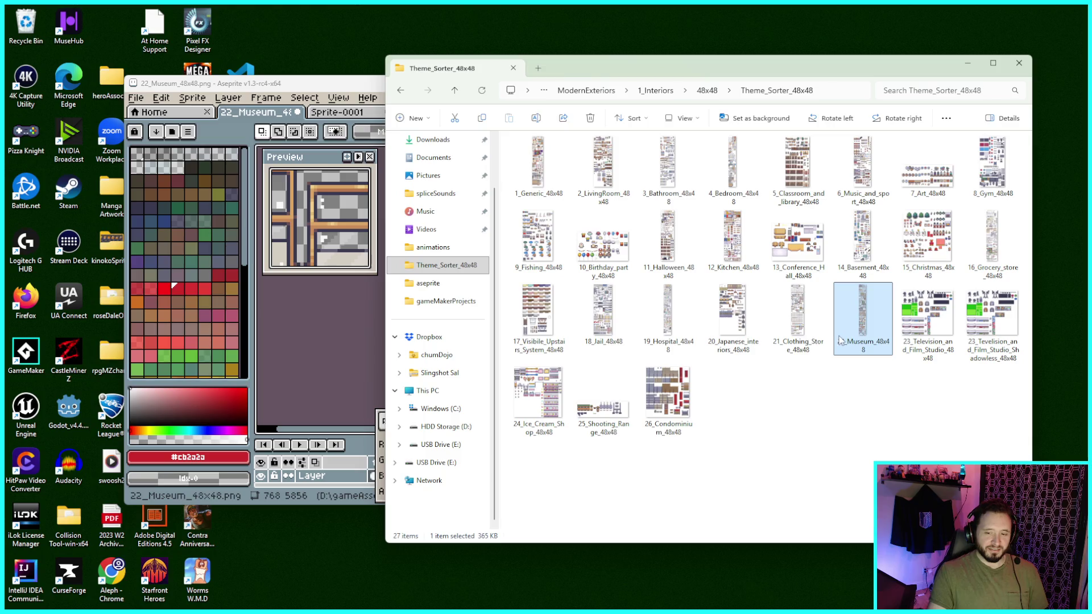
Drag 21_Clothing_Store_48x48.png from the folder into Aseprite to open it as a new tab
left_click(801, 340)
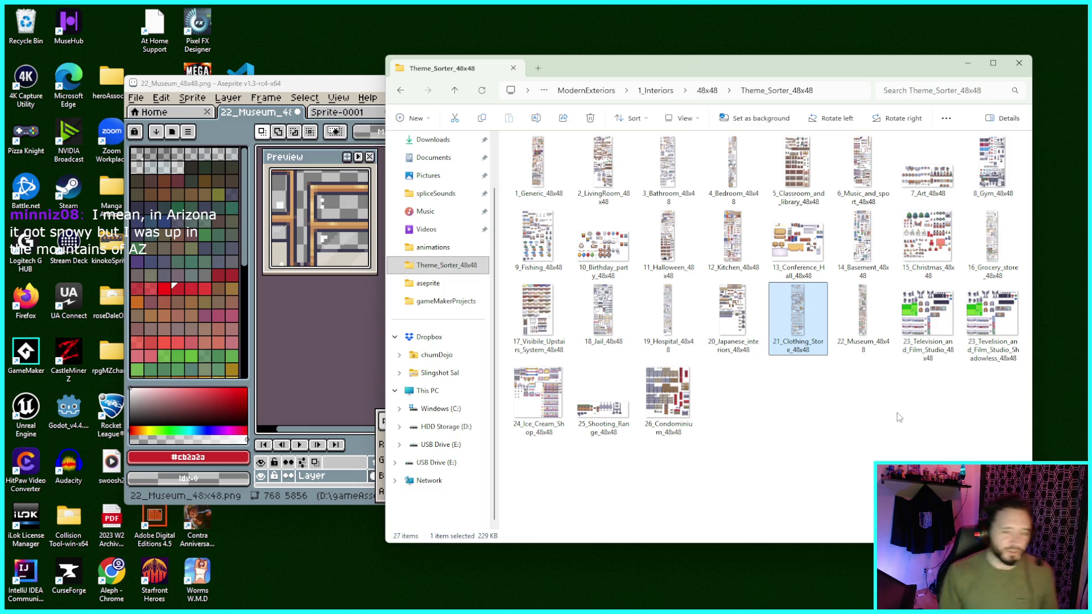
mouse_move(736, 75)
left_mouse_down()
mouse_move(722, 66)
mouse_move(746, 62)
left_mouse_up()
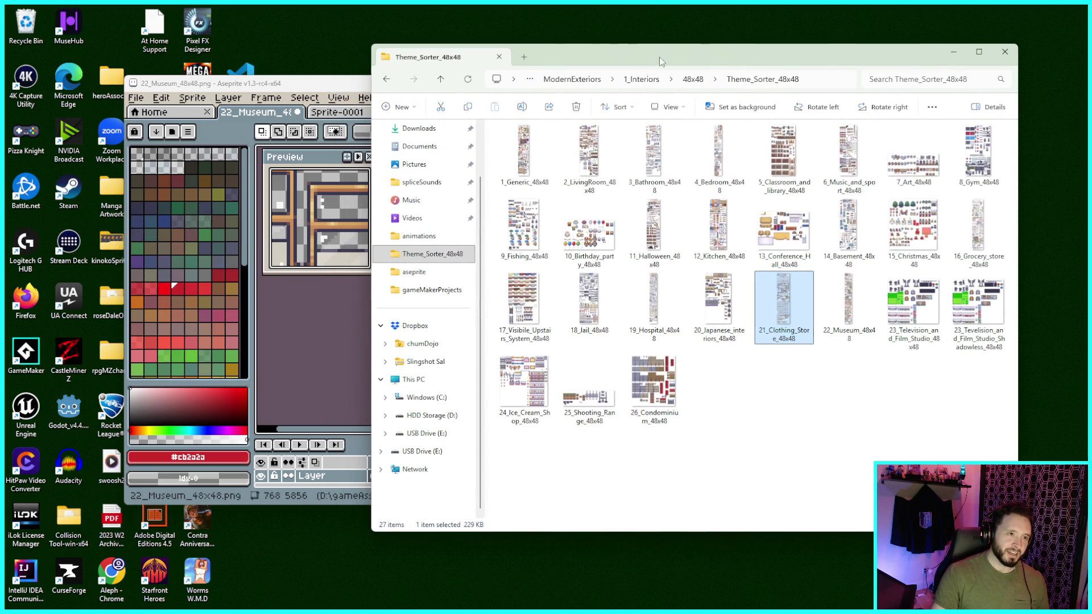
left_click_drag(661, 60, 645, 70)
mouse_move(780, 333)
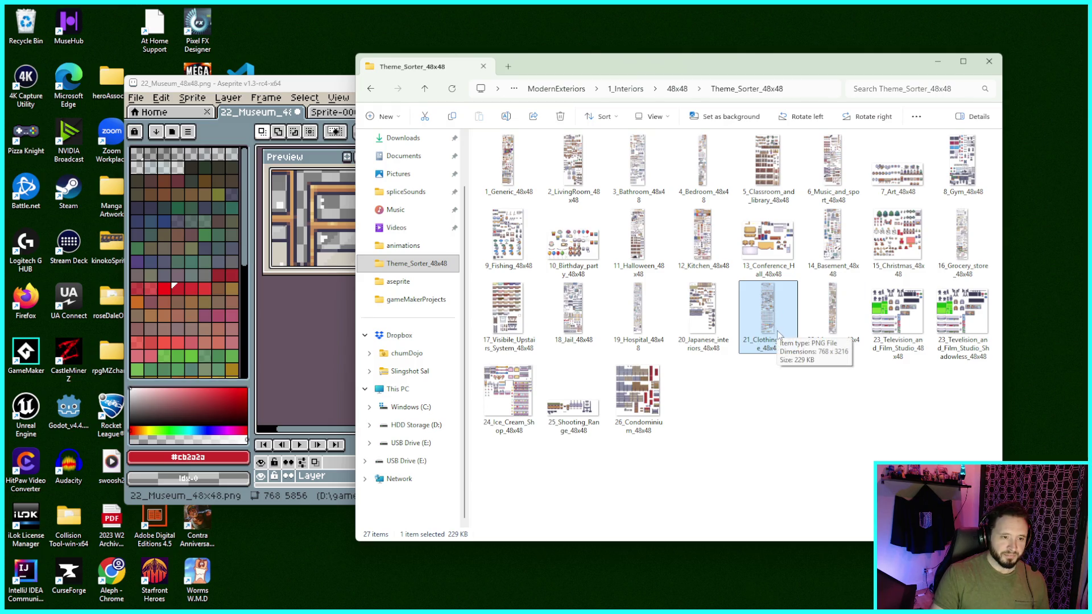
mouse_move(777, 329)
left_mouse_down()
mouse_move(743, 356)
mouse_move(278, 354)
left_mouse_up()
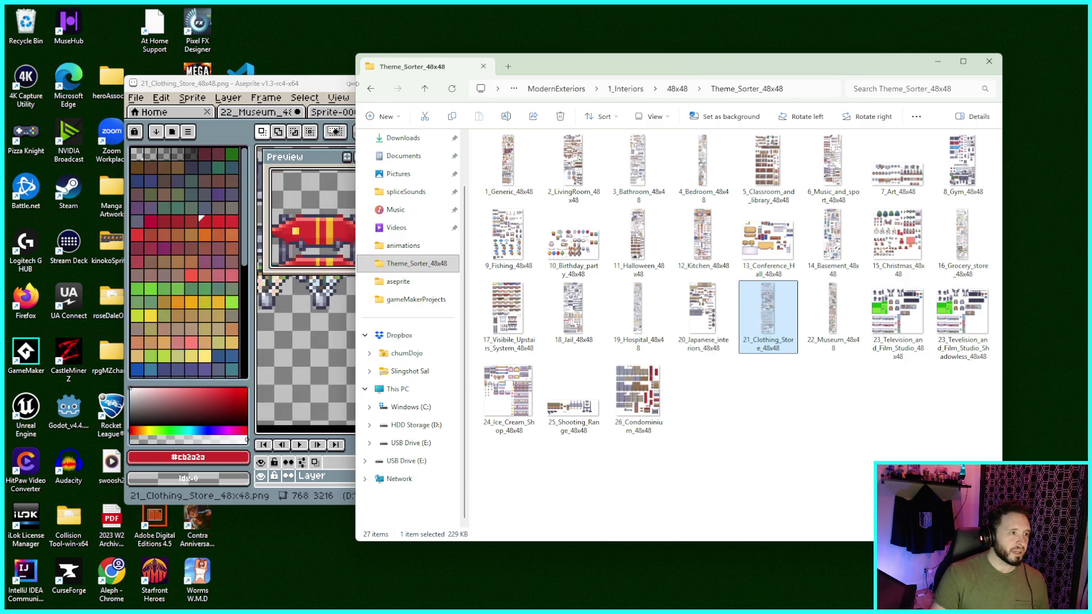
left_click(331, 86)
Maximize Aseprite and pan up to the clothing-store sheet's signs and hats
left_click(752, 84)
scroll(445, 273, "down", 1)
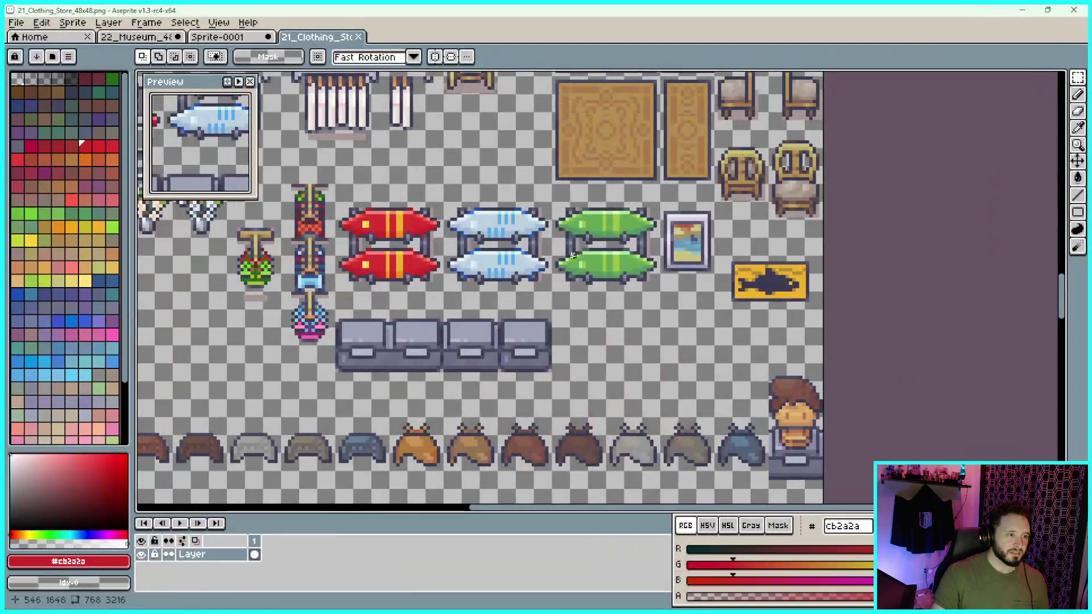
scroll(447, 274, "left", 4)
scroll(674, 249, "up", 3)
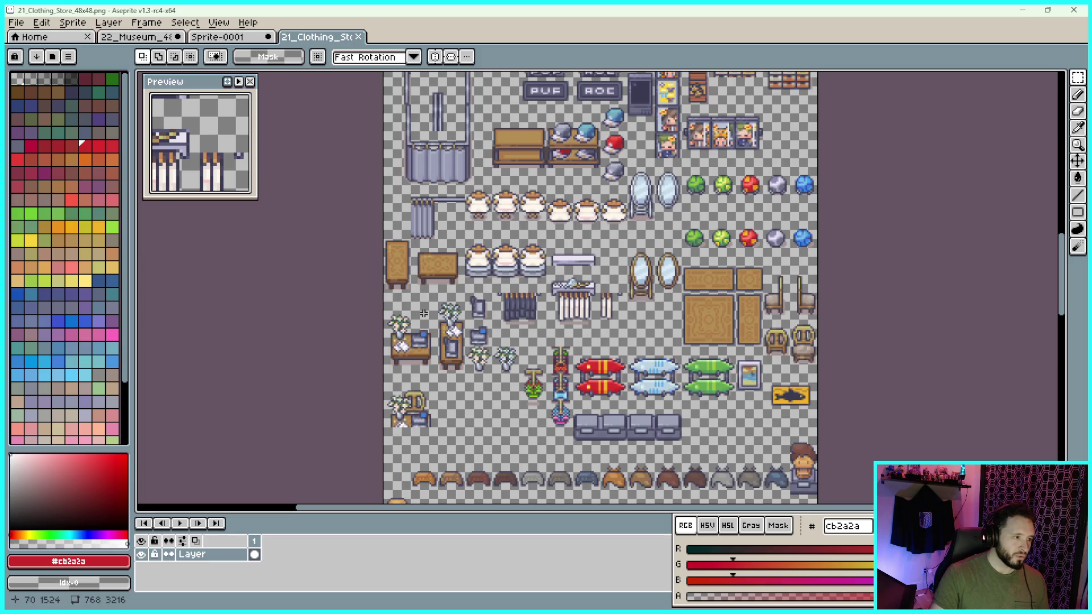
scroll(477, 368, "up", 1)
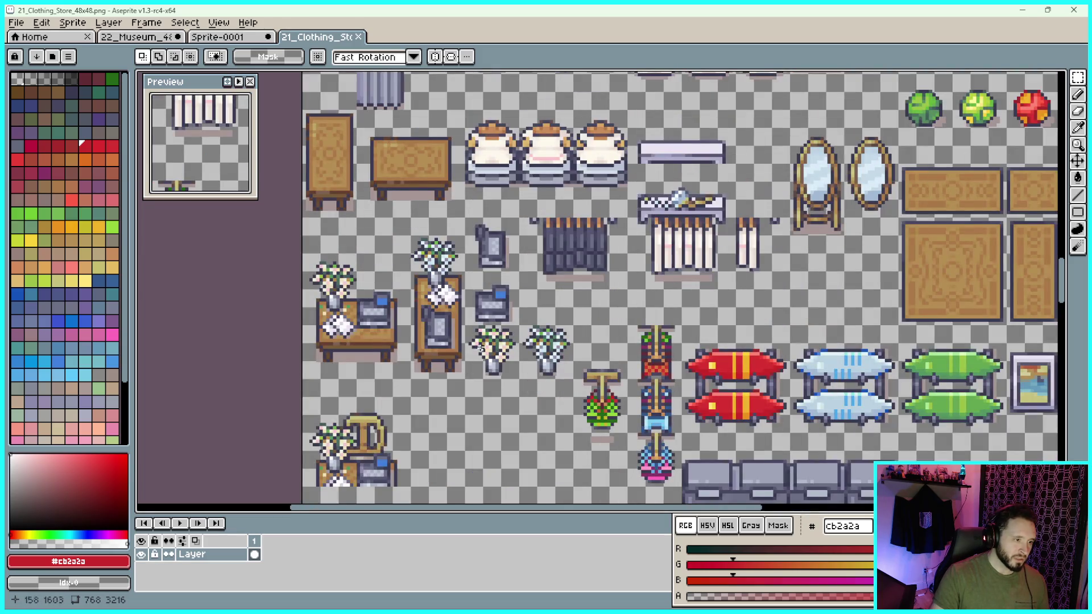
left_click_drag(631, 277, 698, 448)
scroll(699, 398, "down", 2)
scroll(700, 386, "up", 5)
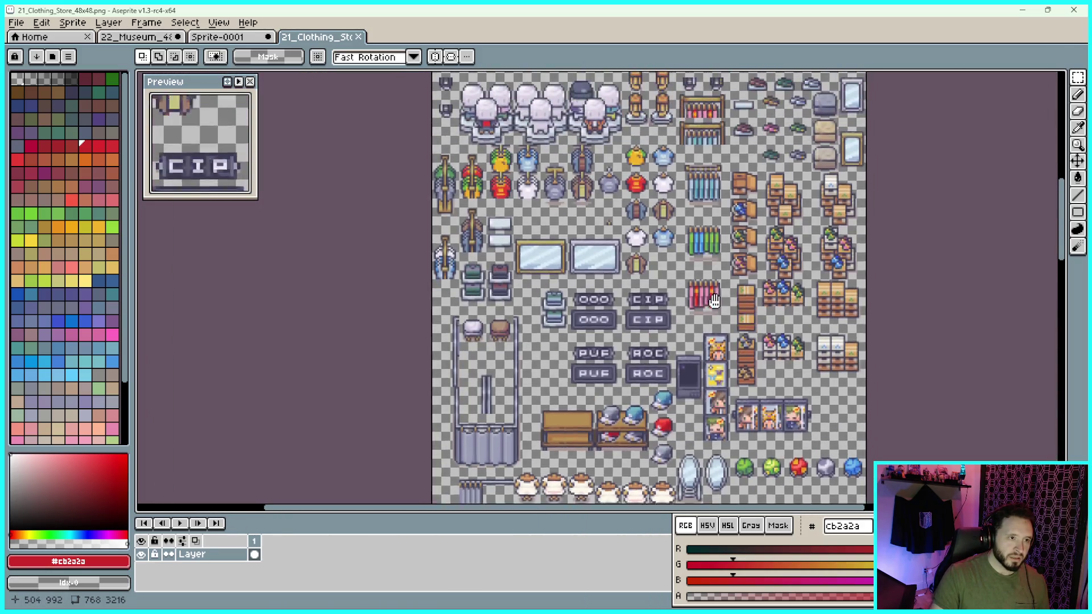
scroll(717, 341, "up", 5)
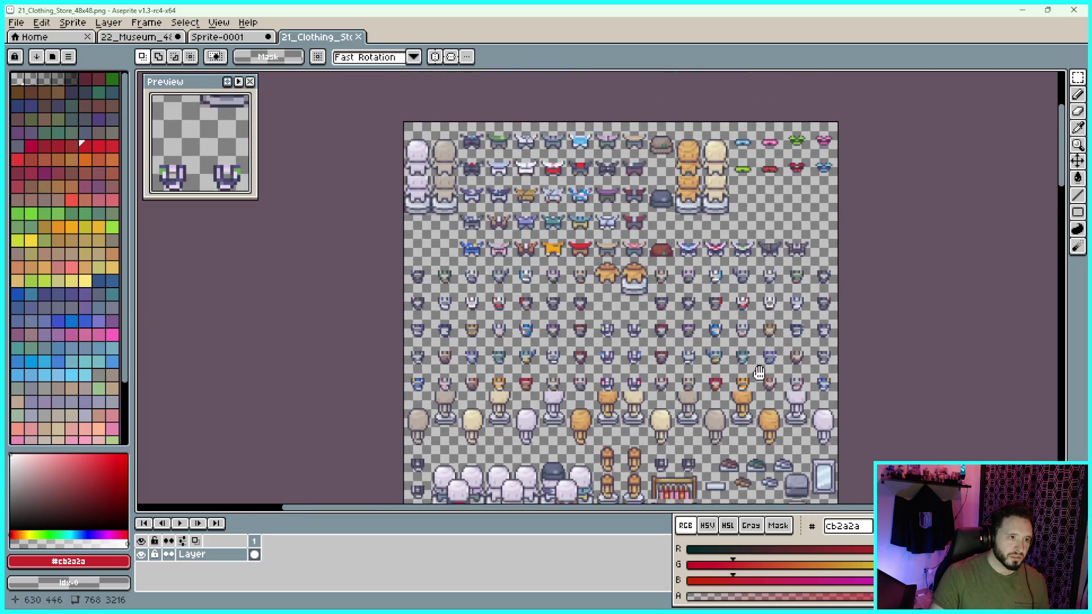
Pan across the furniture rows: clothing racks, counters, mirrors, plants and display tables
scroll(691, 228, "down", 10)
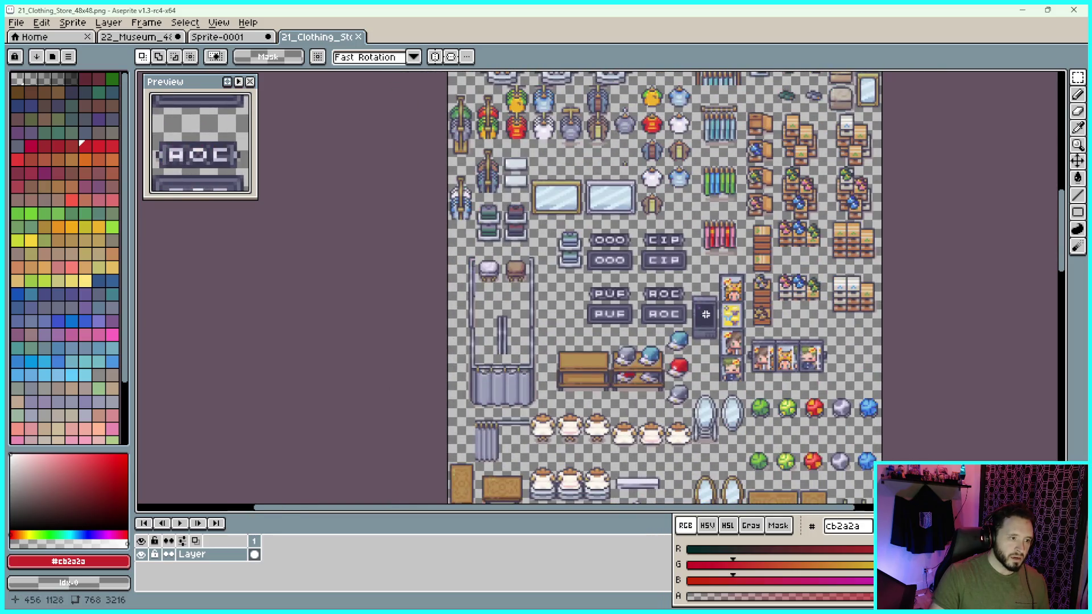
scroll(691, 227, "down", 3)
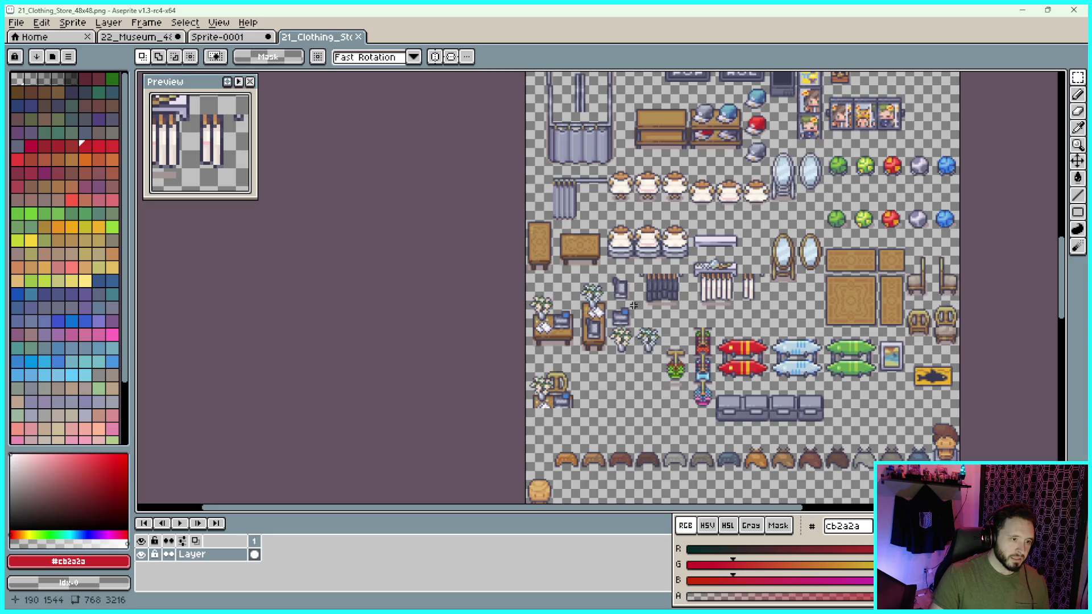
scroll(628, 307, "up", 2)
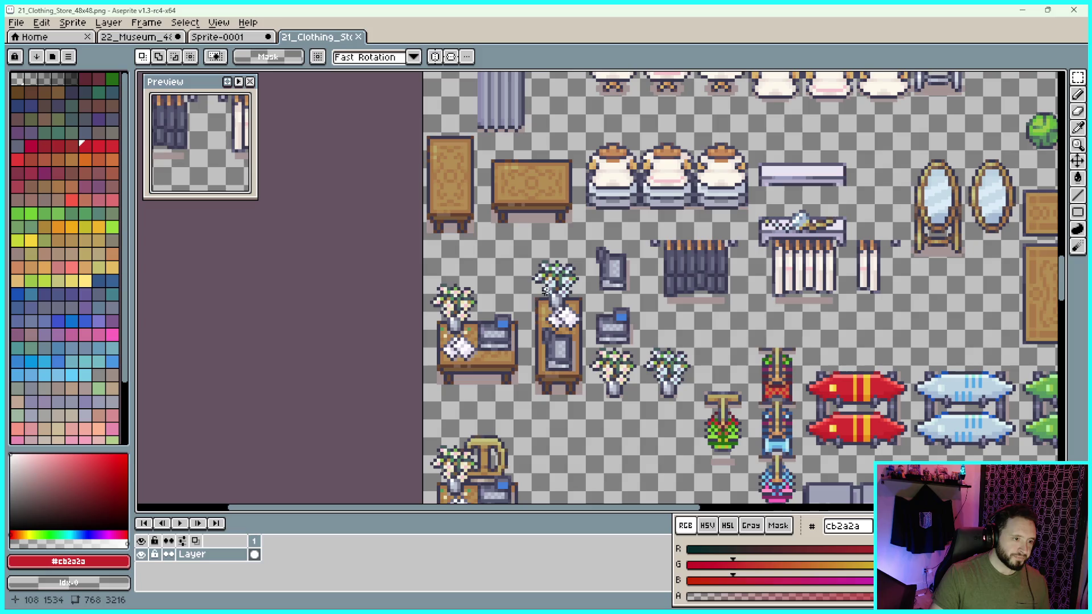
scroll(551, 298, "right", 5)
scroll(551, 298, "down", 2)
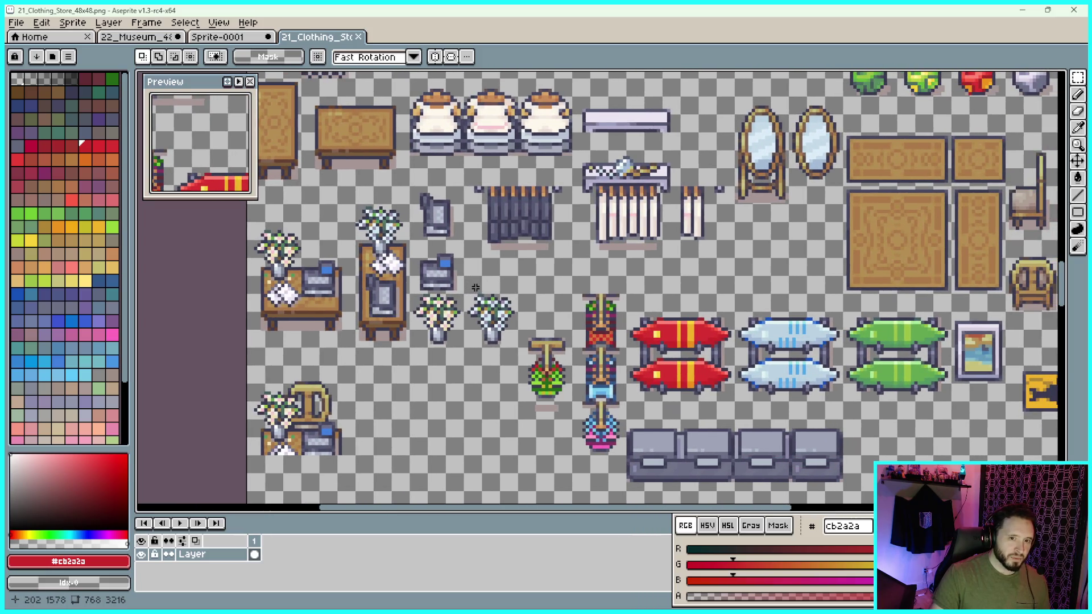
left_click_drag(716, 204, 828, 269)
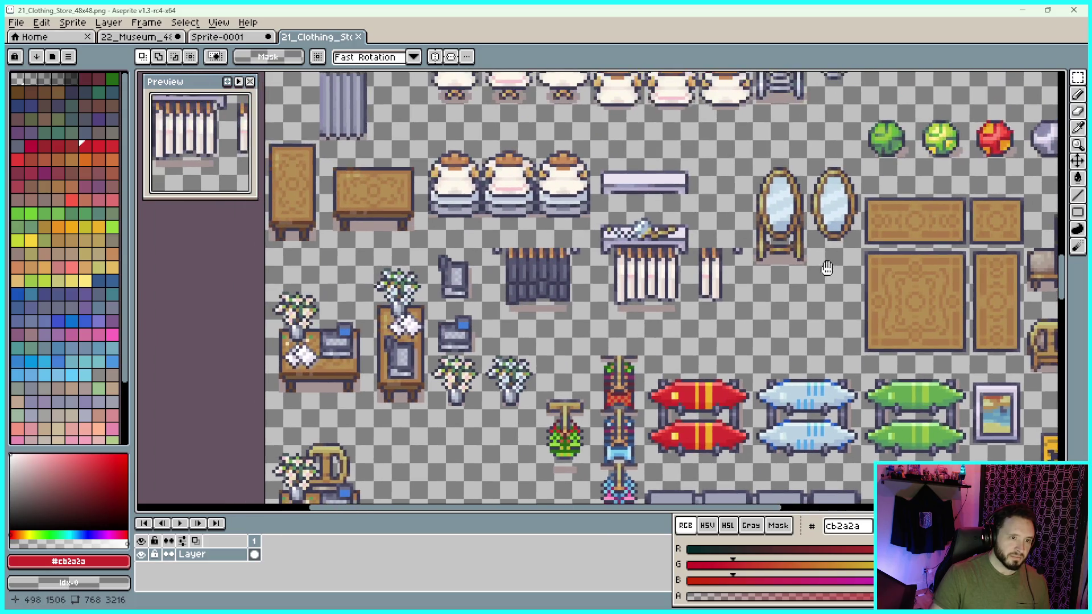
scroll(669, 239, "left", 4)
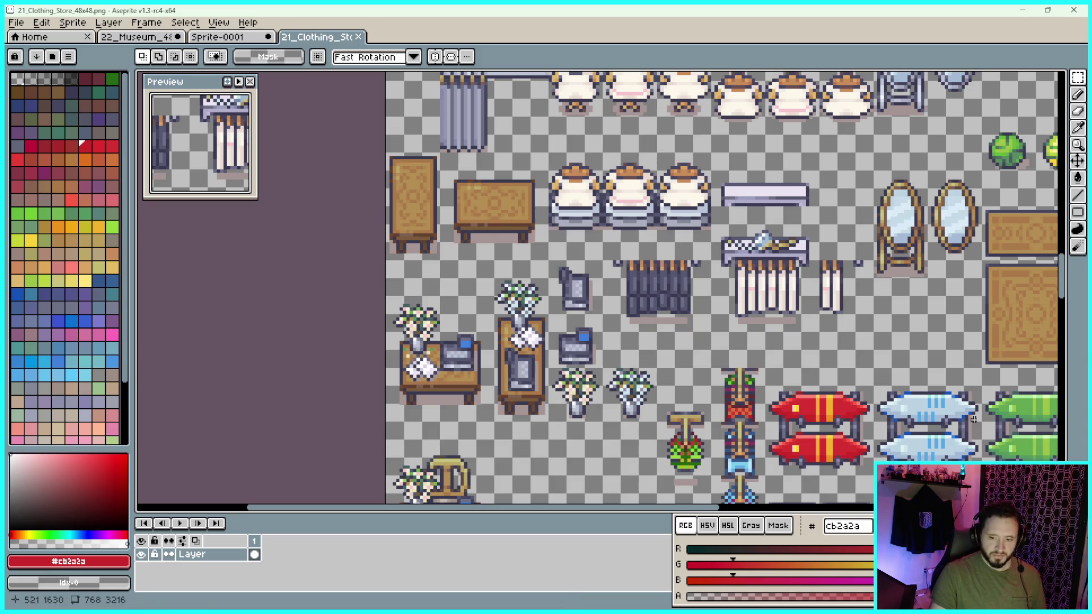
left_click_drag(595, 370, 645, 268)
scroll(633, 209, "up", 4)
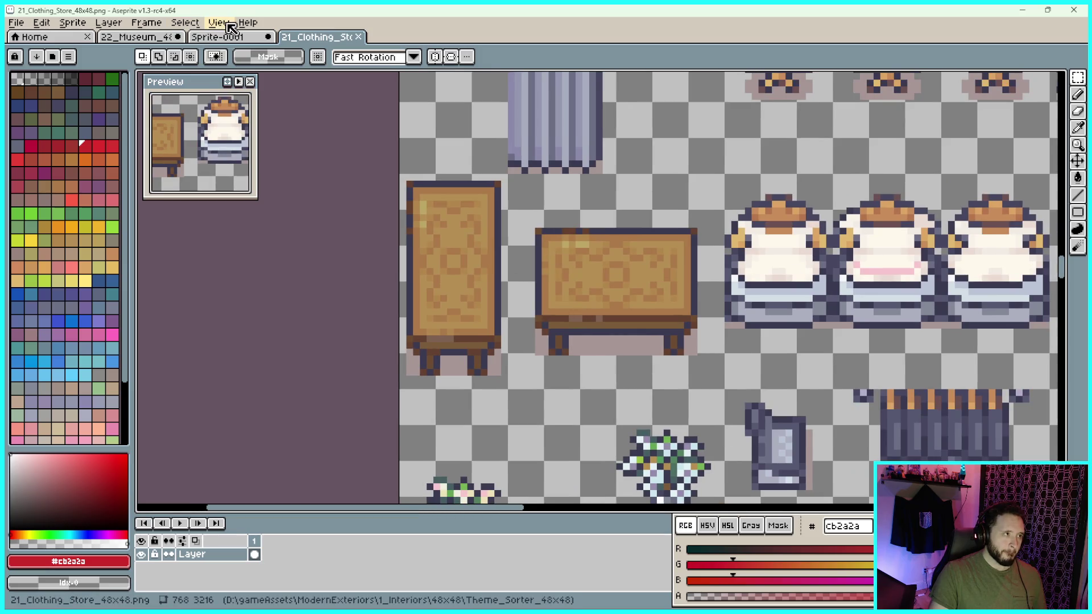
Set the clothing-store sheet's grid Width and Height to 48 in Grid Settings
left_click(218, 23)
mouse_move(273, 88)
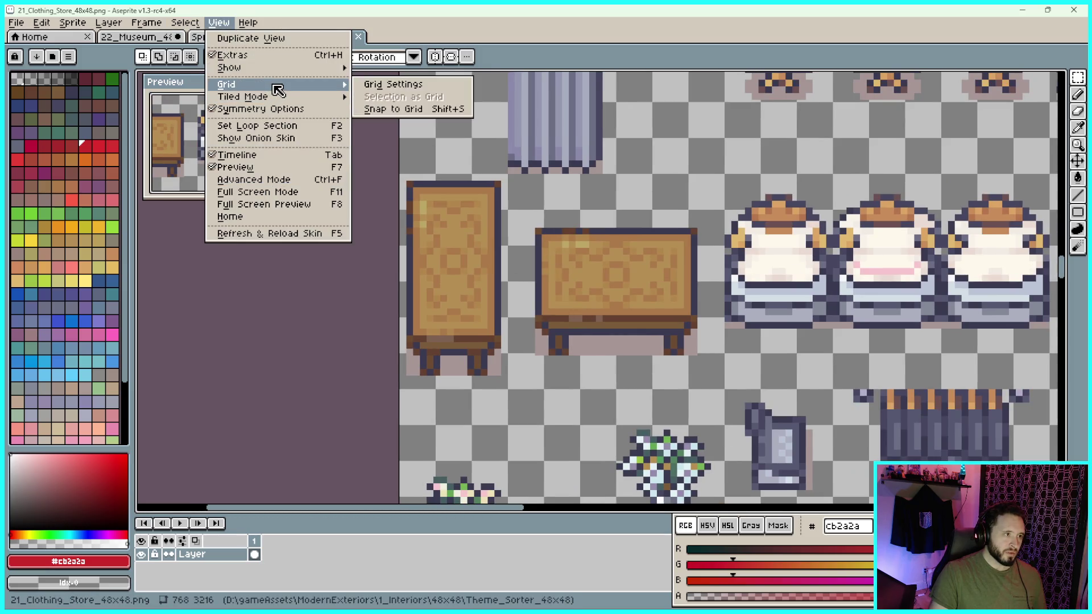
left_click(385, 97)
left_click_drag(517, 317, 470, 312)
type("48")
left_click_drag(617, 314, 556, 314)
type("48")
left_click(538, 344)
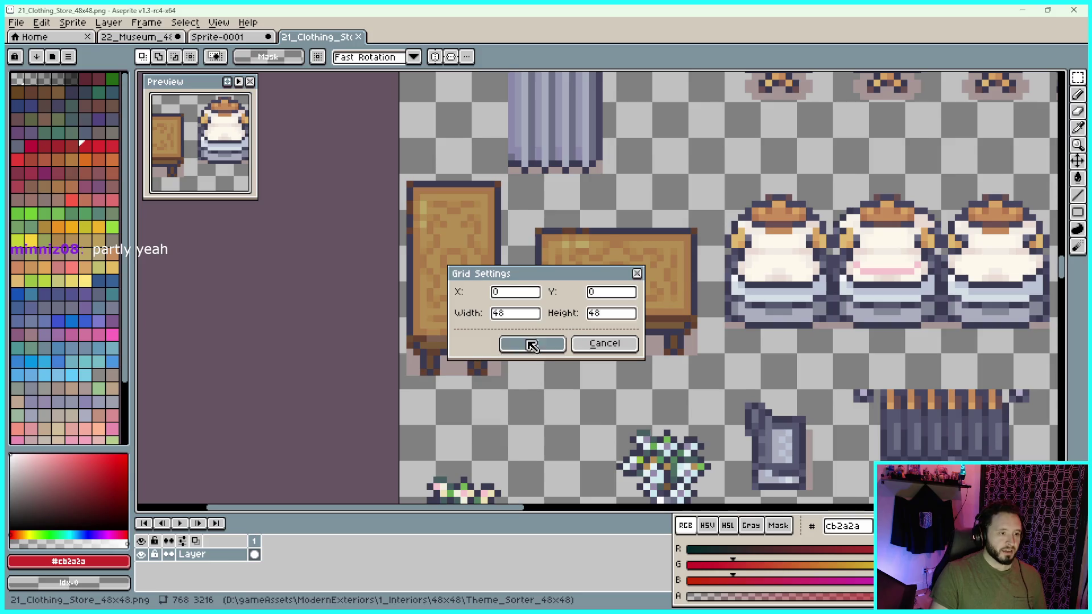
scroll(643, 258, "down", 1)
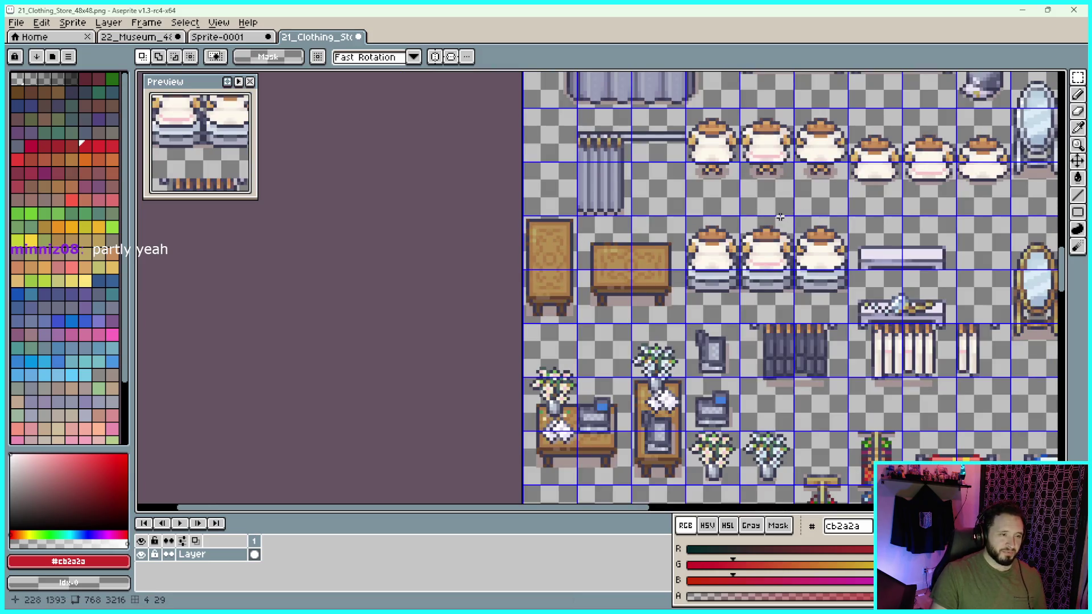
Marquee-select the two wooden tables on the 21_Clothing_Store sheet
scroll(780, 217, "up", 1)
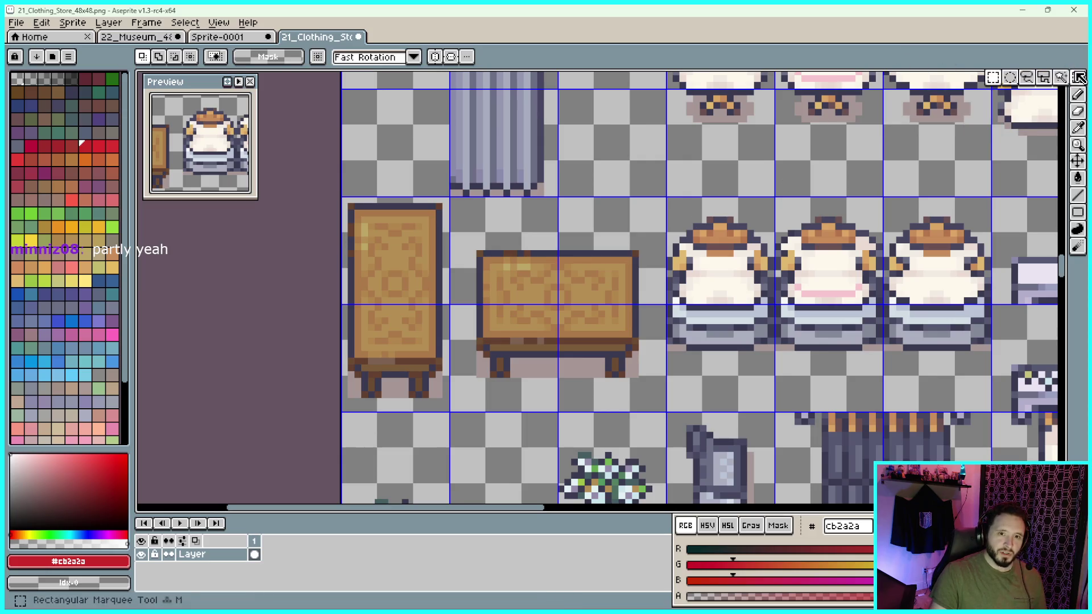
scroll(619, 238, "up", 2)
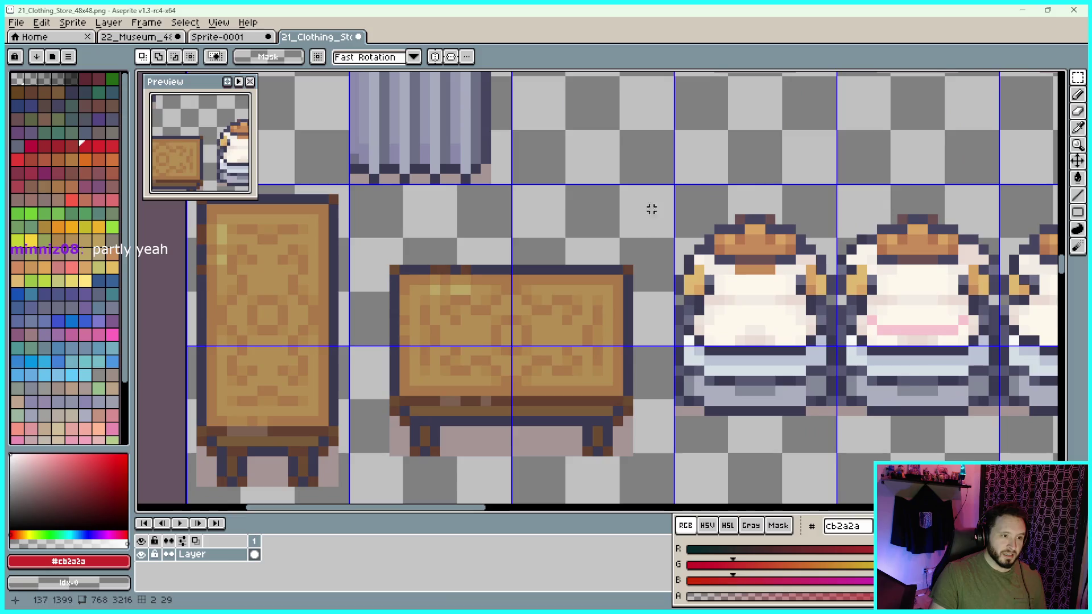
mouse_move(673, 183)
left_mouse_down()
mouse_move(536, 476)
mouse_move(305, 475)
mouse_move(139, 409)
mouse_move(147, 436)
mouse_move(310, 437)
mouse_move(298, 404)
mouse_move(288, 429)
mouse_move(288, 419)
left_mouse_up()
scroll(356, 256, "down", 1)
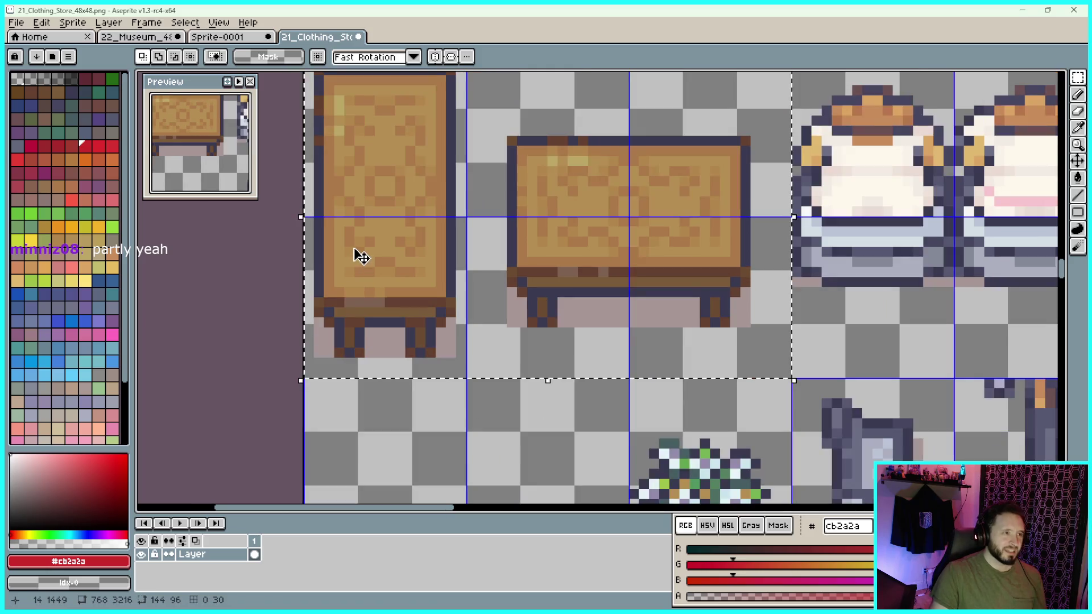
scroll(381, 219, "down", 2)
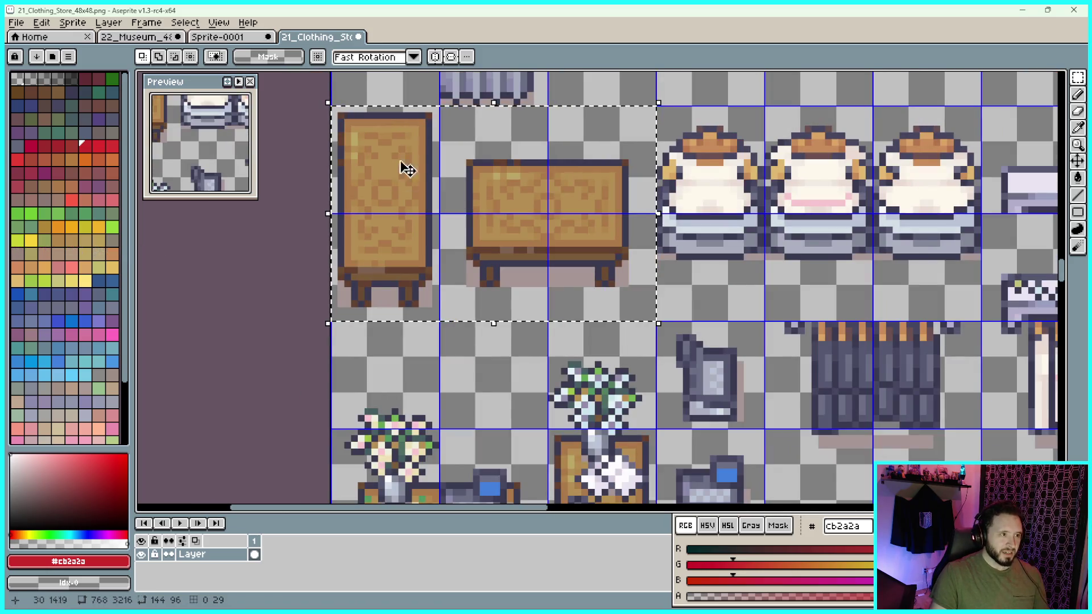
left_click(248, 37)
Paste the 144×96 two-table piece into Sprite-0001 and snap it to position 0, 144
key("ctrl+v")
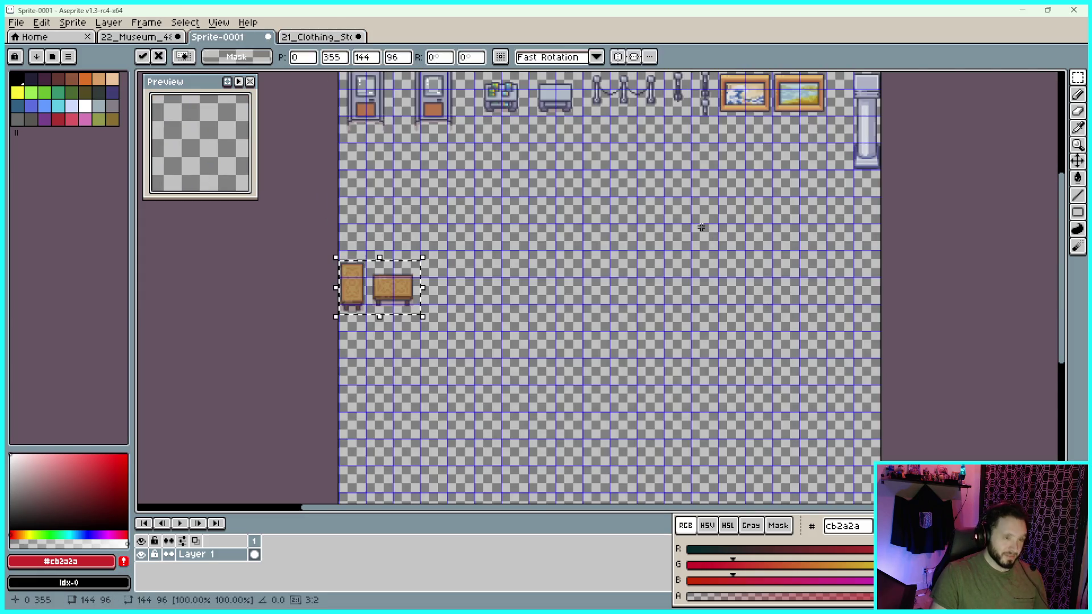
left_click_drag(603, 218, 775, 246)
mouse_move(554, 296)
left_mouse_down()
mouse_move(576, 215)
mouse_move(562, 176)
left_mouse_up()
scroll(562, 175, "up", 5)
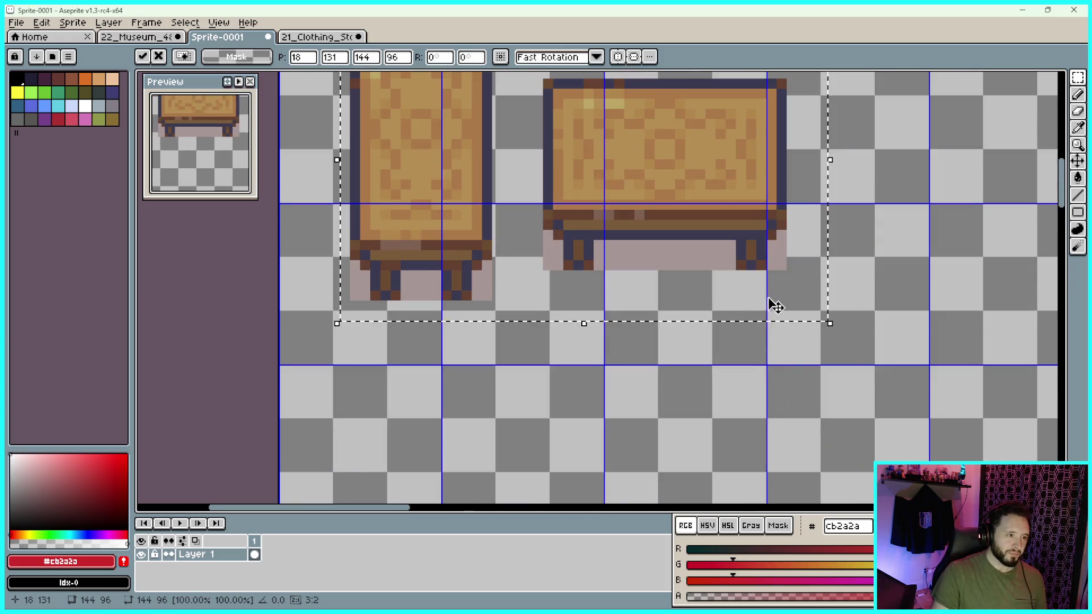
mouse_move(775, 306)
left_mouse_down()
mouse_move(651, 378)
mouse_move(566, 371)
mouse_move(533, 392)
left_mouse_up()
scroll(439, 346, "up", 2)
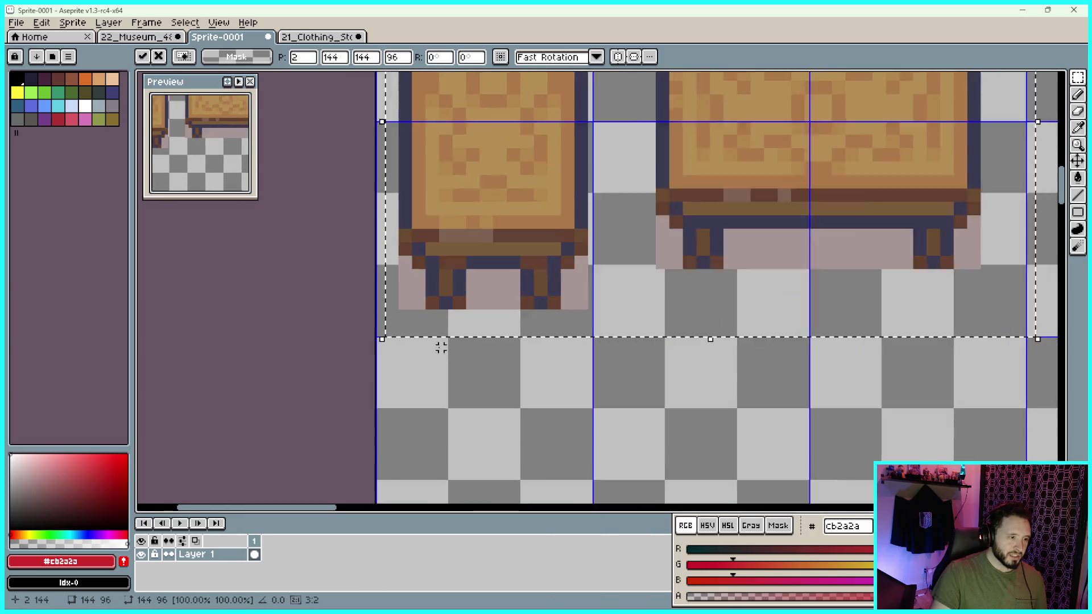
scroll(530, 293, "down", 2)
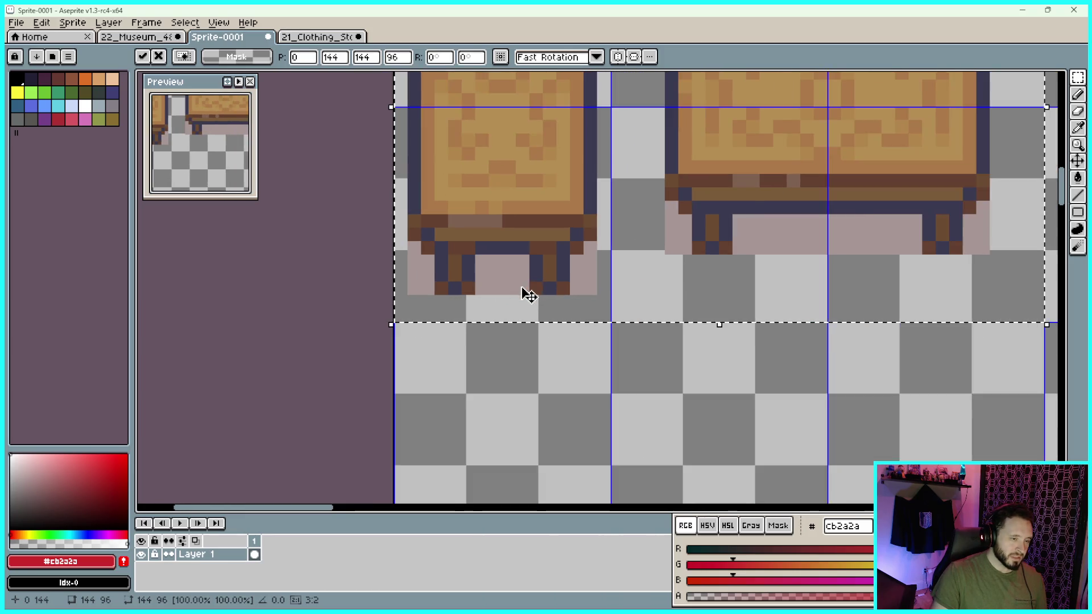
left_click_drag(969, 249, 931, 255)
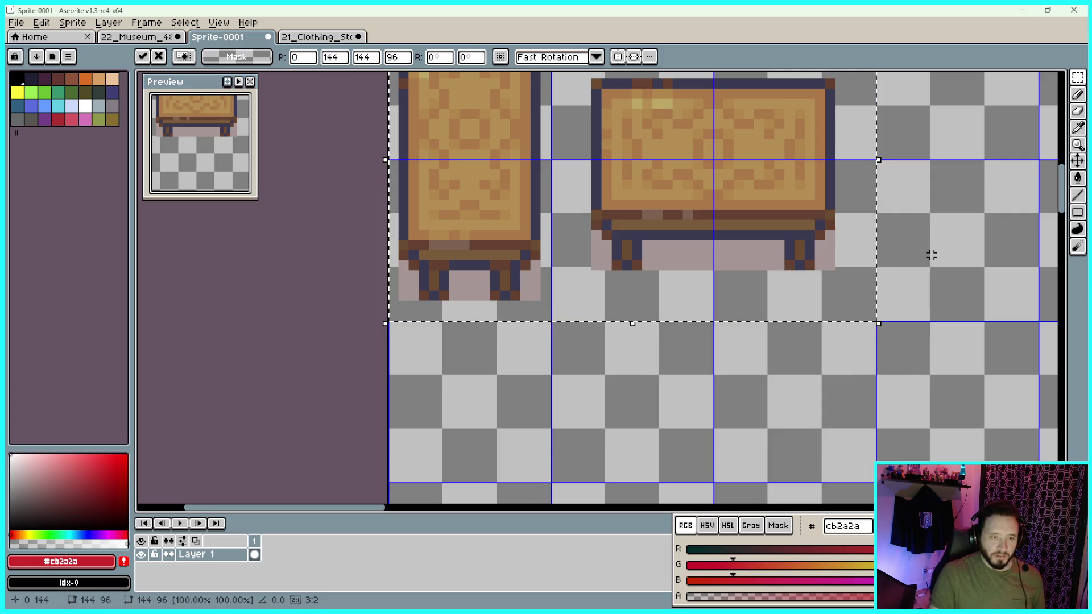
left_click_drag(938, 218, 826, 272)
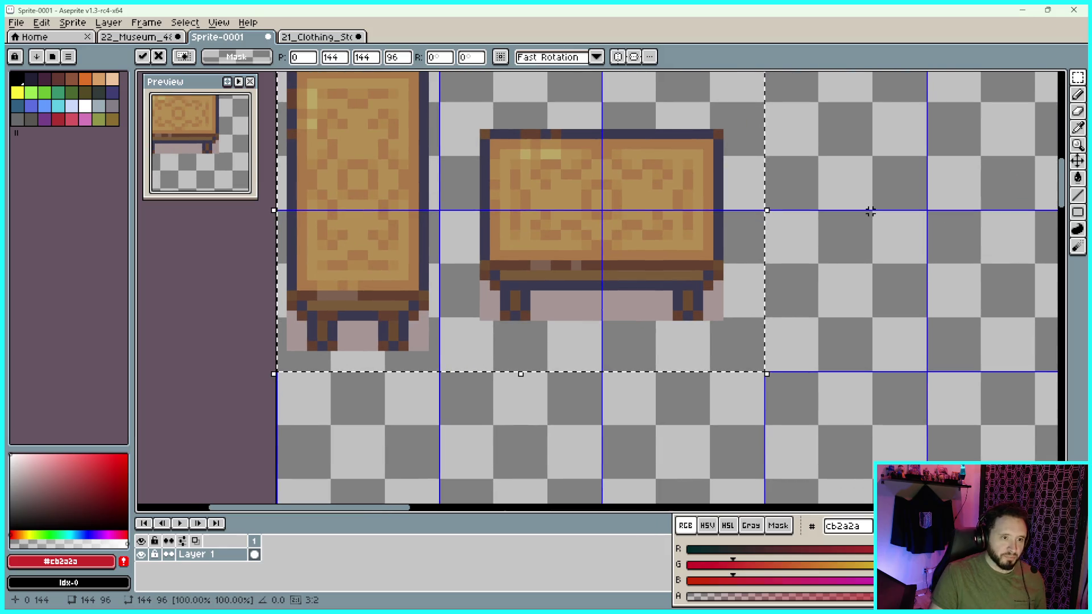
left_click_drag(863, 210, 858, 224)
scroll(855, 225, "down", 1)
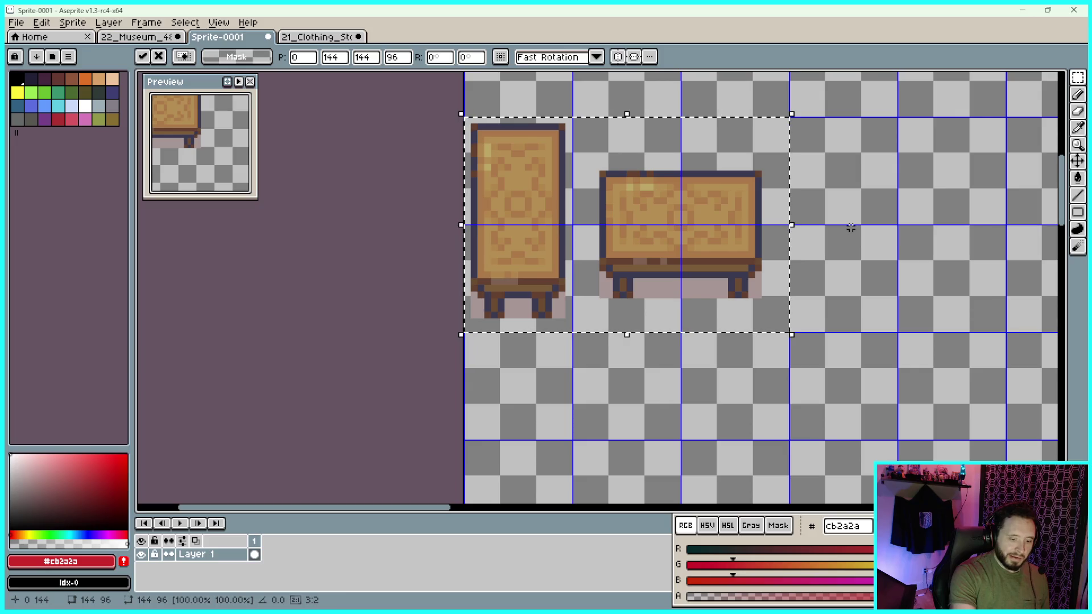
Return to the clothing-store sheet and pan to the right-hand wooden table tiles
key("ctrl+Tab")
scroll(797, 287, "down", 2)
scroll(683, 251, "up", 1)
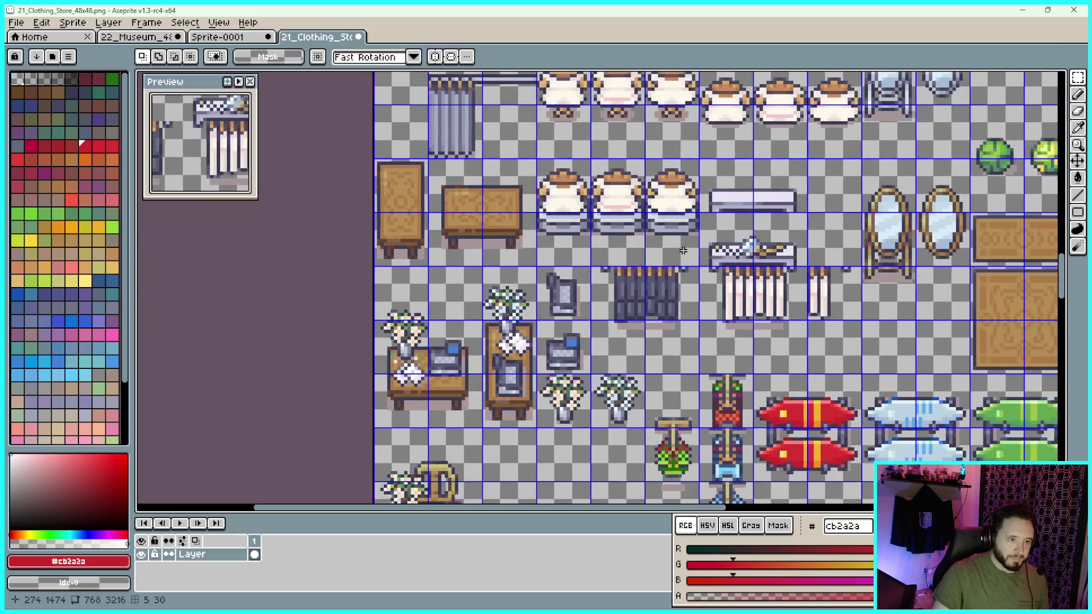
scroll(682, 262, "right", 5)
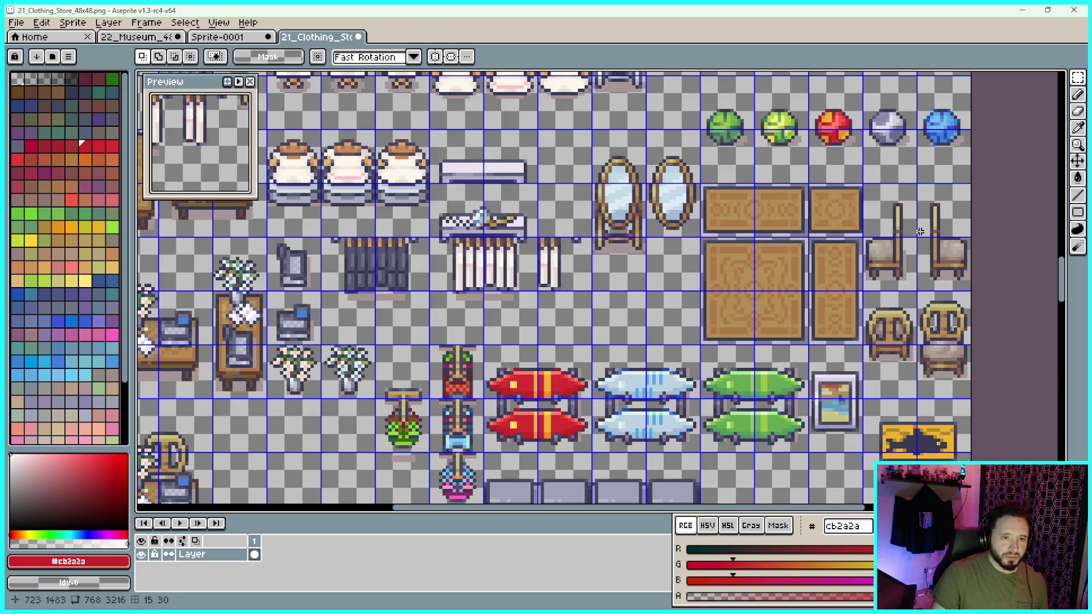
mouse_move(904, 244)
left_mouse_down()
mouse_move(856, 202)
mouse_move(757, 222)
left_mouse_up()
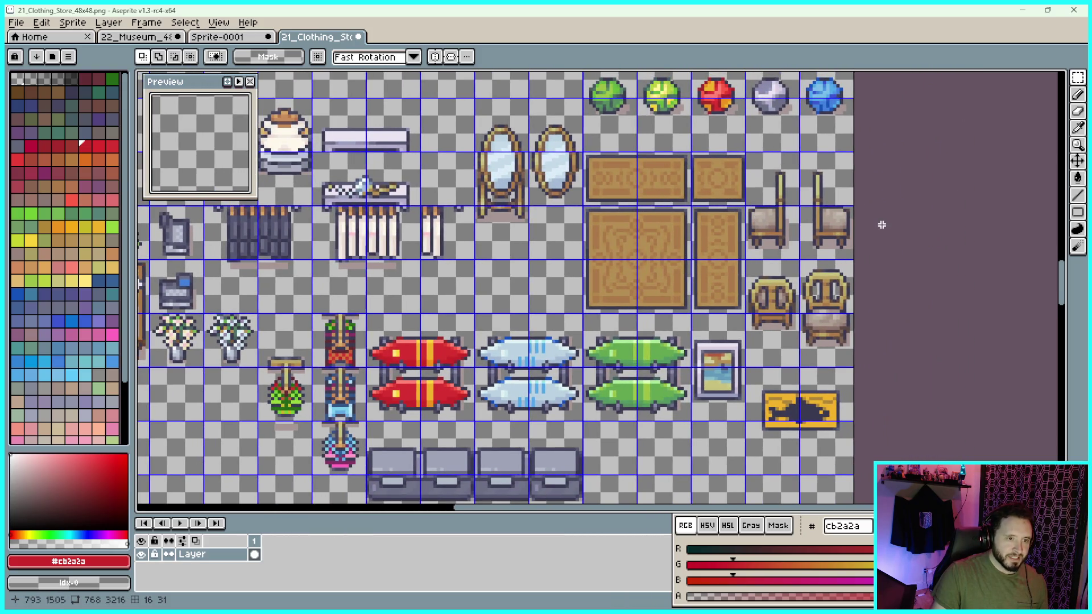
left_click_drag(881, 225, 897, 231)
scroll(753, 189, "up", 3)
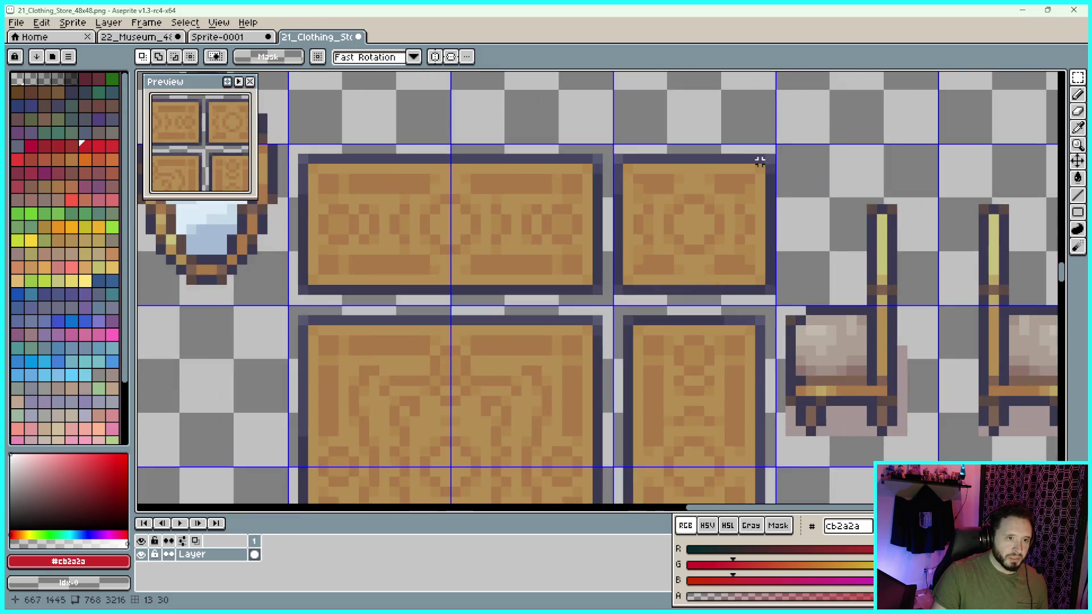
Marquee-select the block of four wooden table tiles and paste them into Sprite-0001
mouse_move(769, 141)
left_mouse_down()
mouse_move(143, 457)
mouse_move(244, 438)
mouse_move(224, 434)
mouse_move(224, 446)
mouse_move(238, 408)
left_mouse_up()
scroll(282, 358, "down", 4)
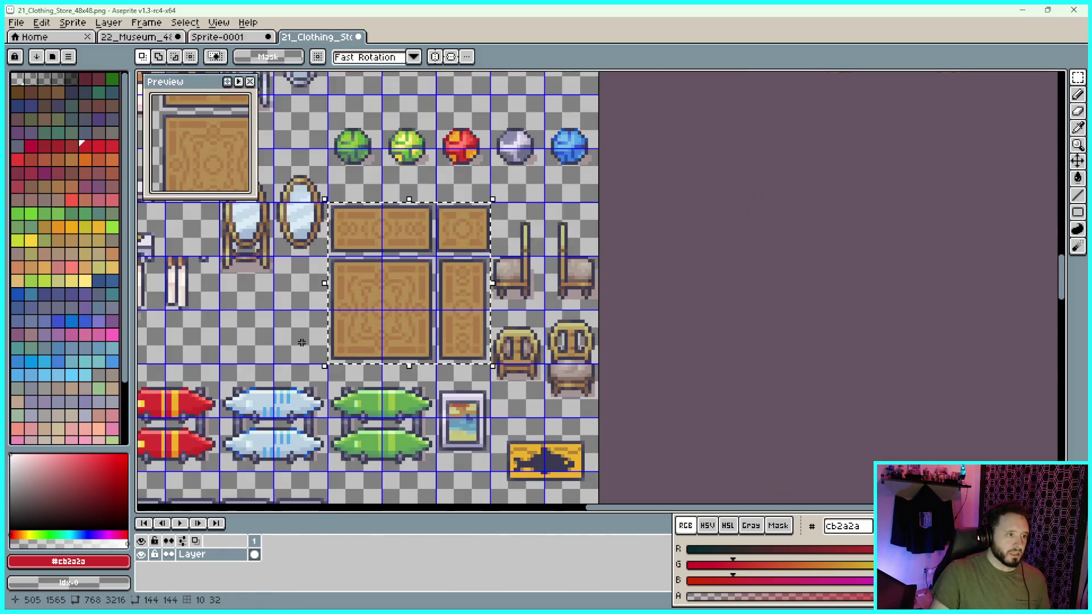
left_click(217, 41)
key("ctrl+v")
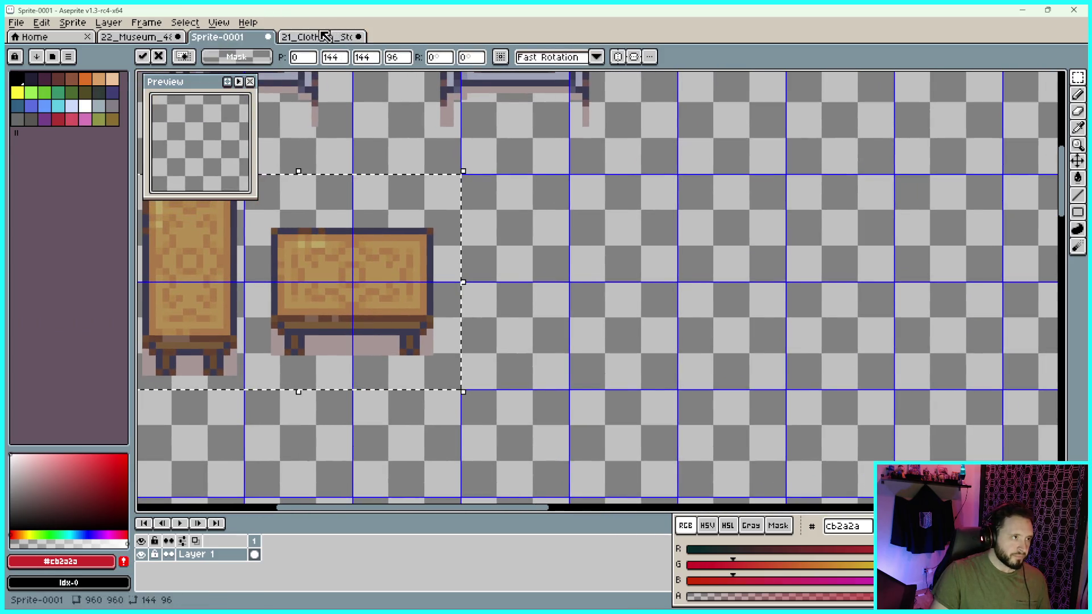
Toggle between the two sheets, undoing and redoing the paste in Sprite-0001
left_click(325, 37)
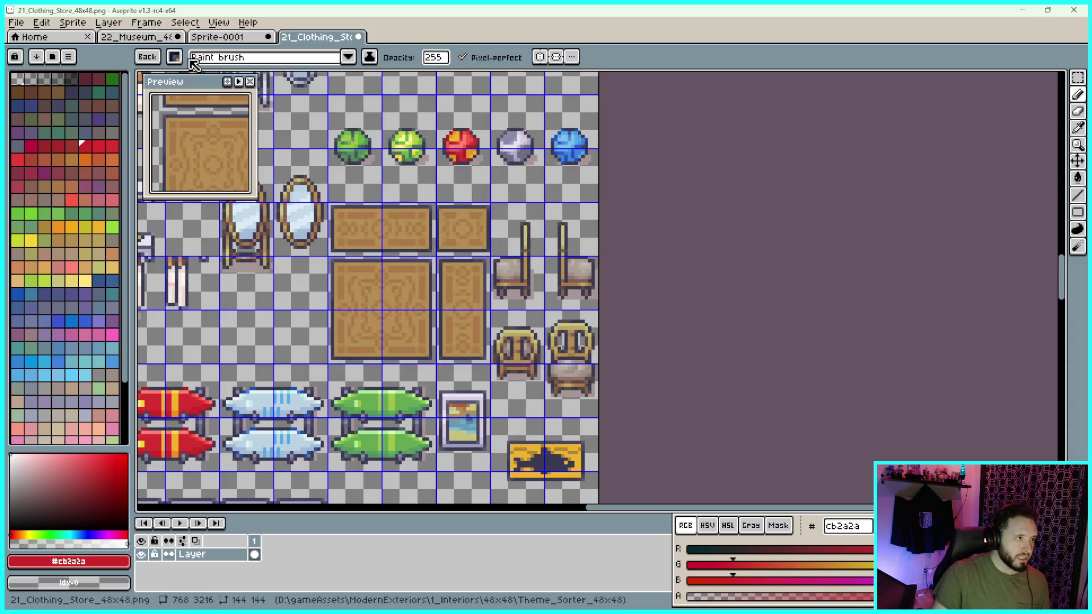
left_click(219, 37)
key("ctrl+z")
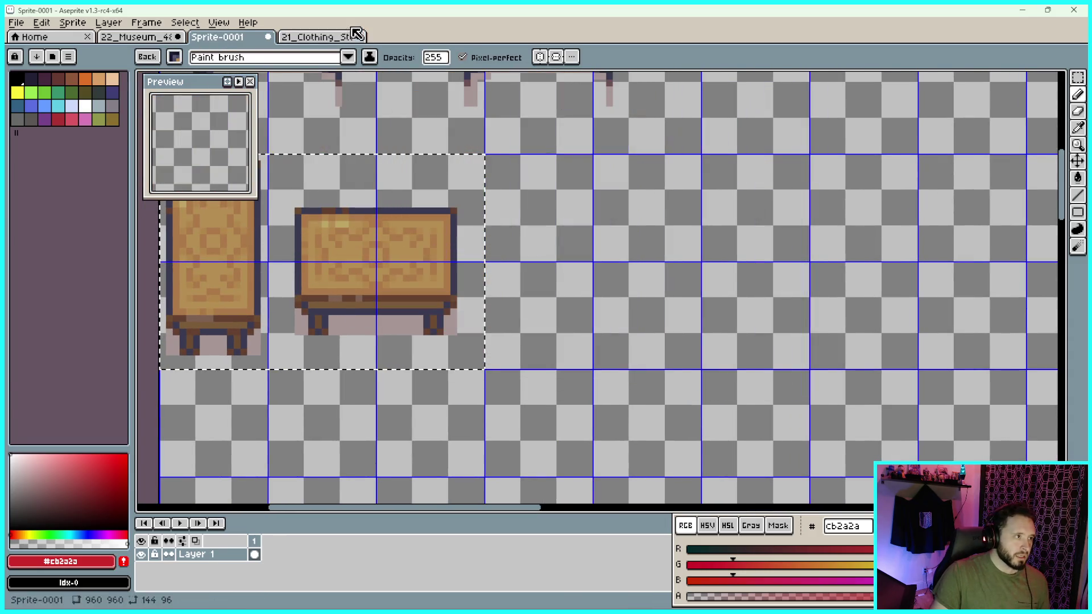
left_click(324, 36)
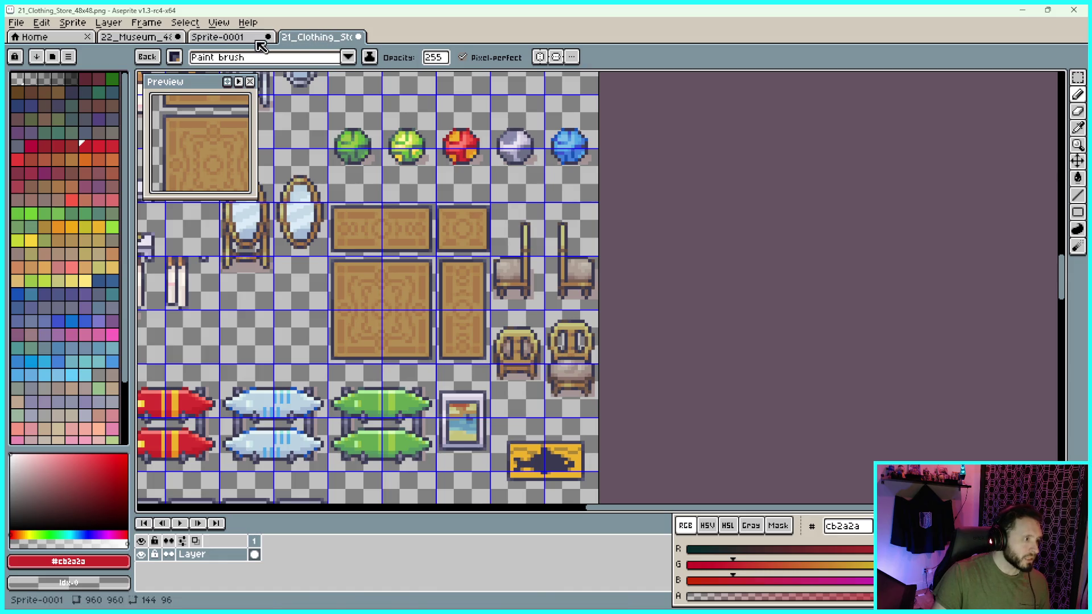
left_click(216, 36)
key("ctrl+y")
Try placing the four wooden tiles beside the tables, then undo and cancel the brush
left_click_drag(638, 211, 647, 211)
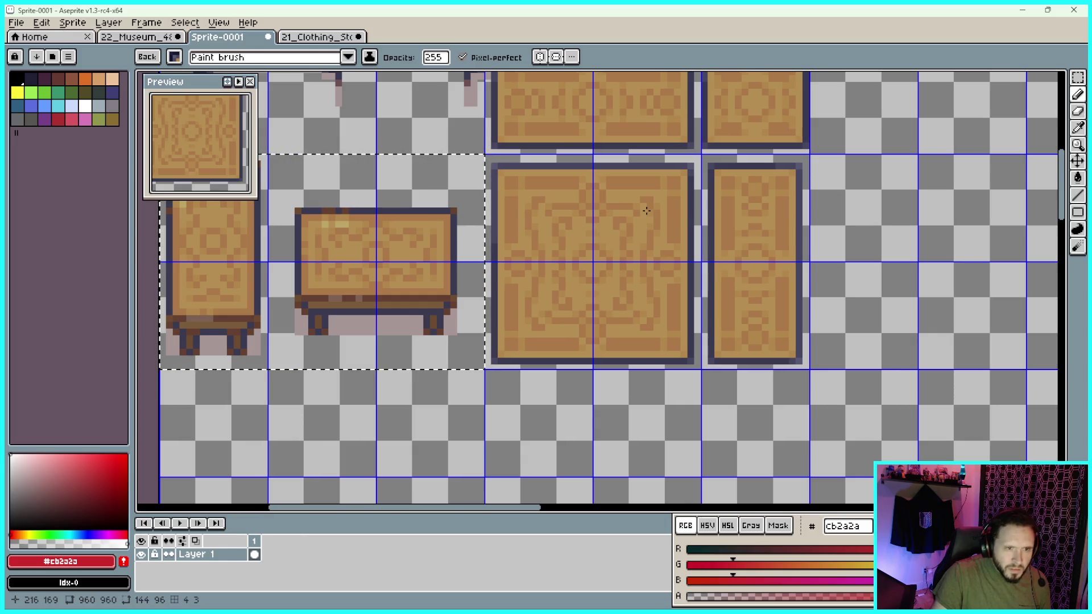
left_click_drag(646, 211, 645, 211)
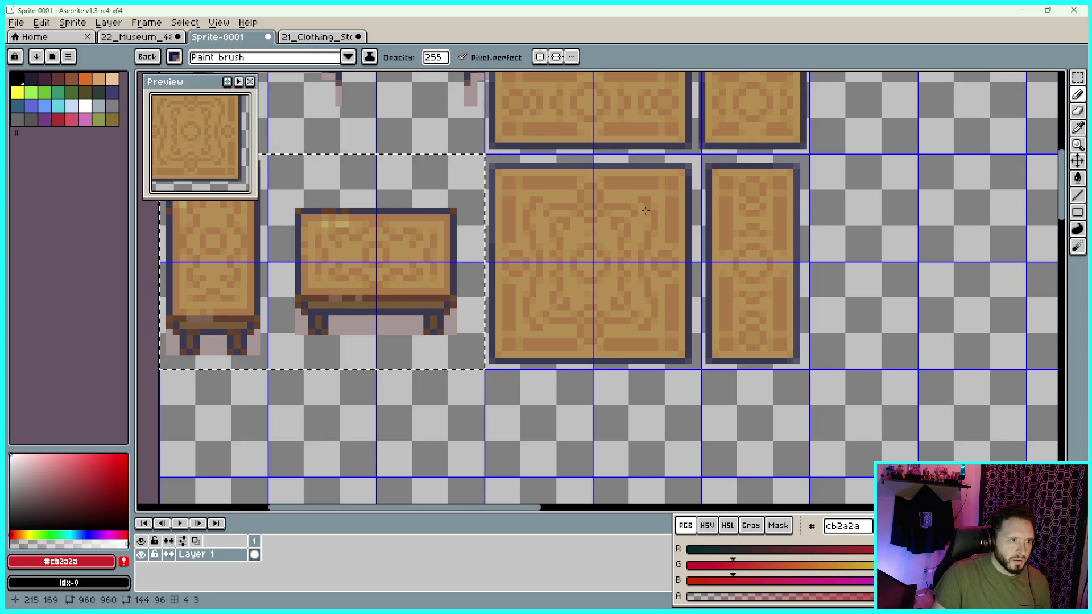
key("ctrl+z")
key("ctrl+z")
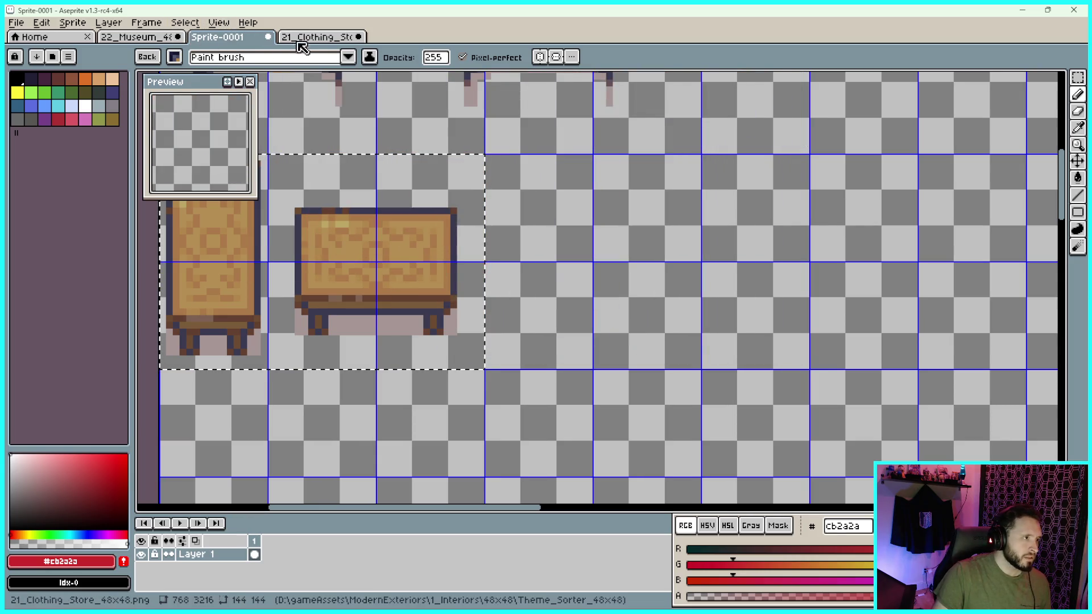
left_click(304, 42)
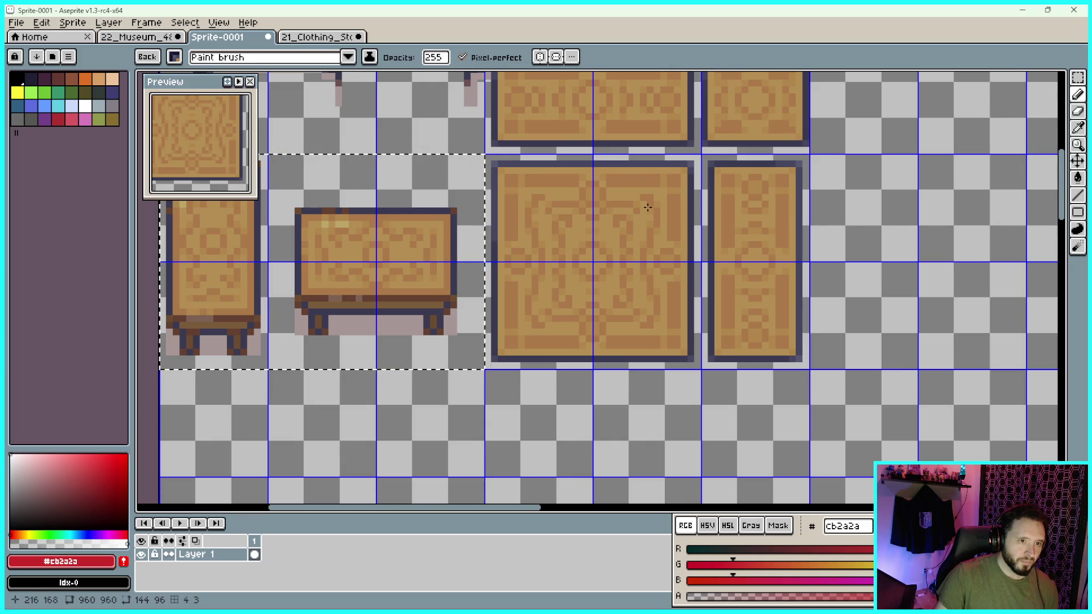
mouse_move(648, 207)
left_mouse_down()
mouse_move(796, 199)
mouse_move(681, 199)
mouse_move(827, 239)
mouse_move(784, 387)
mouse_move(654, 207)
mouse_move(578, 136)
mouse_move(812, 205)
mouse_move(774, 205)
left_mouse_up()
key("Escape")
key("m")
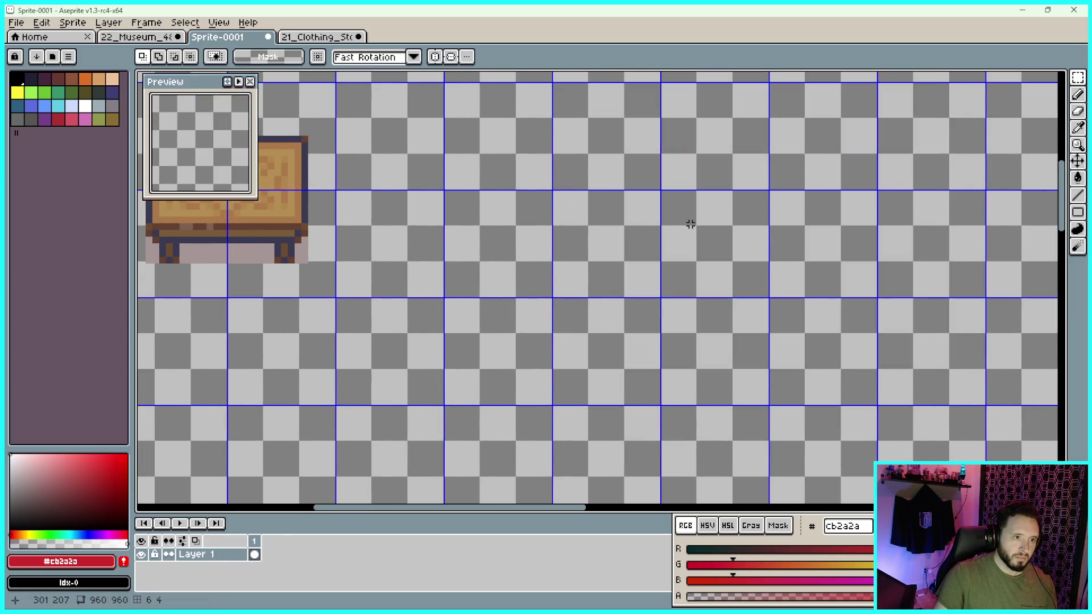
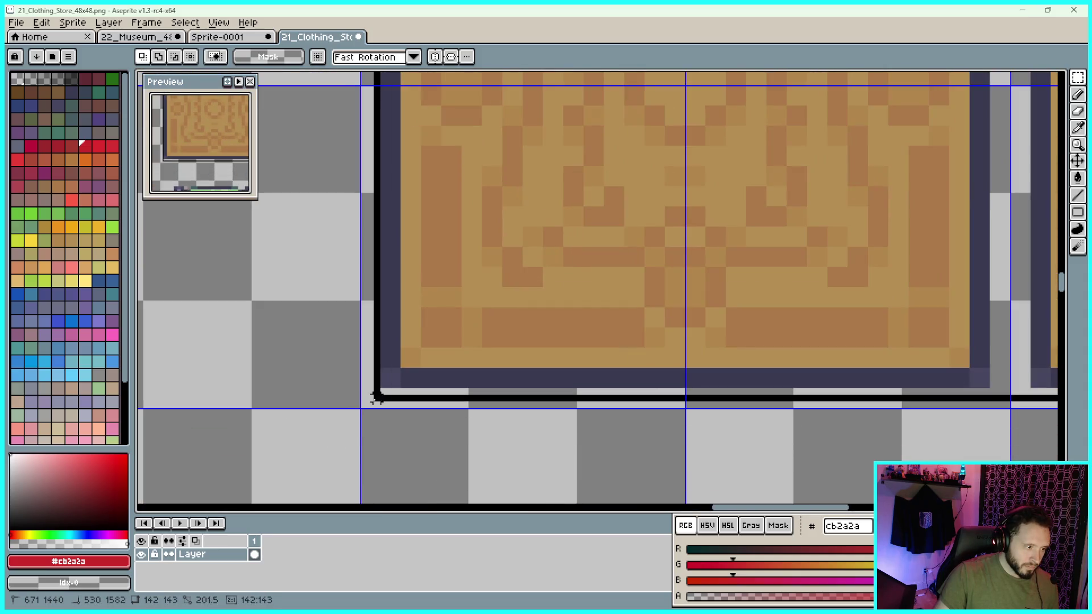
Copy the wooden table block from the clothing sheet and paste it into Sprite-0001
left_click_drag(377, 397, 372, 411)
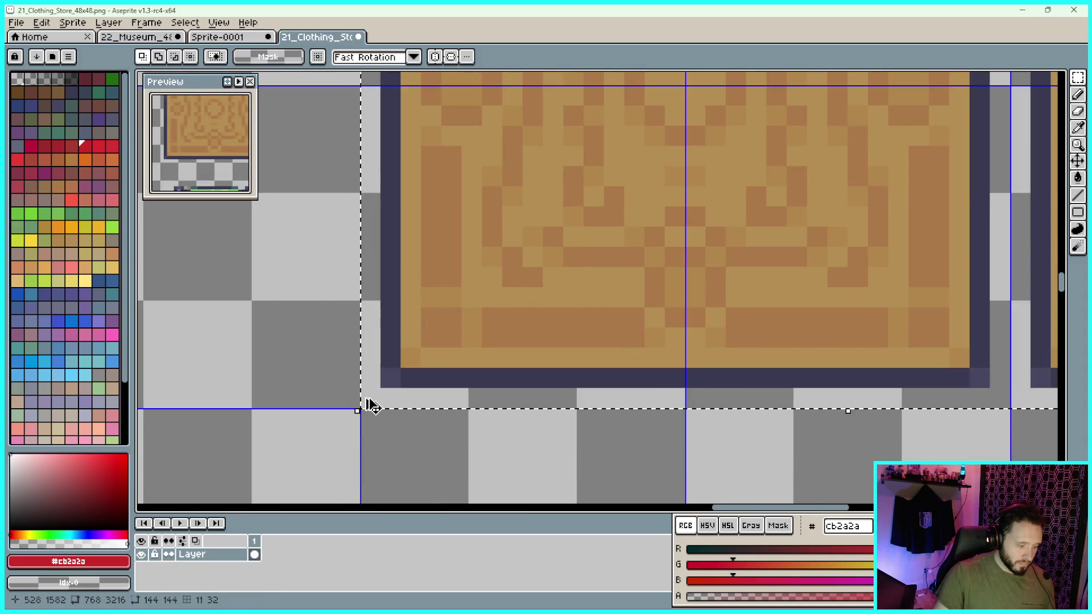
left_click(214, 38)
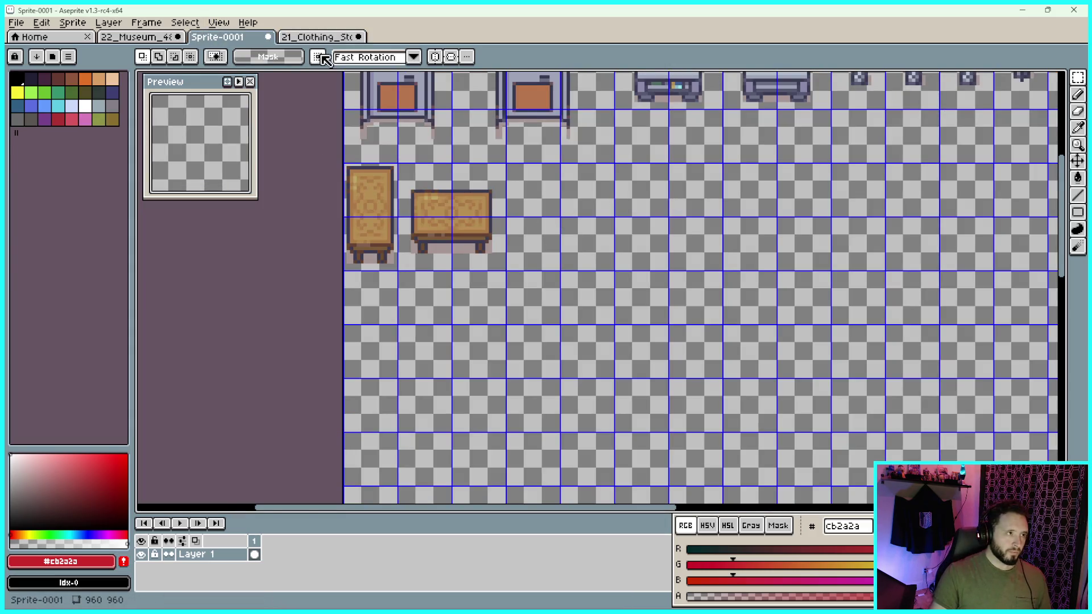
key("ctrl+v")
left_click_drag(1024, 290, 616, 237)
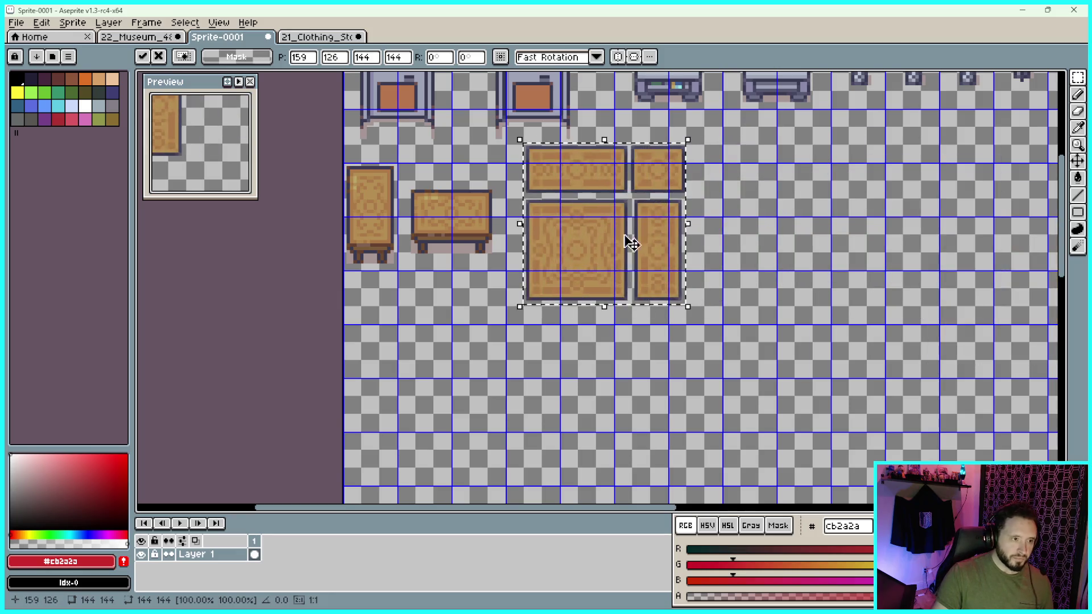
Place the four table pieces beside the museum furniture, nudge down one pixel, commit, and return
scroll(616, 237, "up", 2)
scroll(581, 325, "up", 2)
scroll(580, 325, "down", 2)
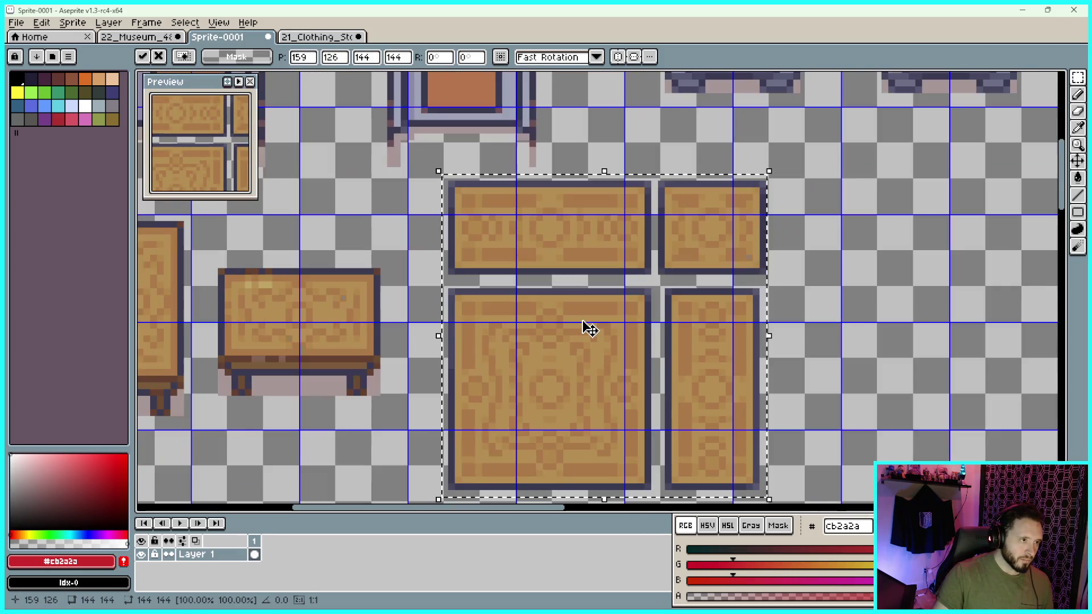
left_click_drag(854, 328, 792, 296)
scroll(792, 297, "down", 2)
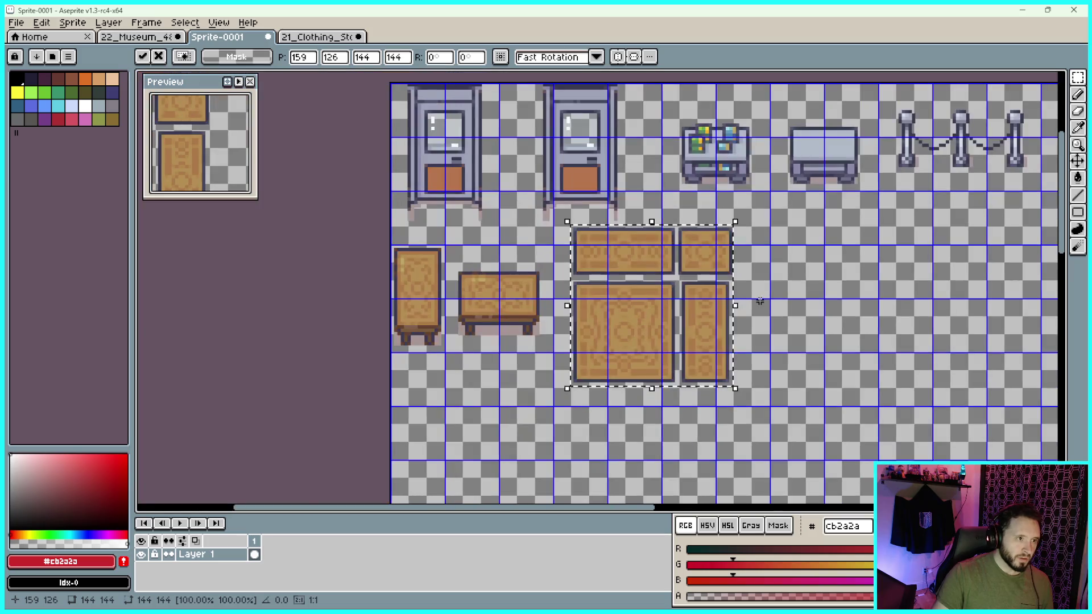
left_click_drag(709, 307, 870, 284)
scroll(853, 285, "up", 2)
left_click_drag(722, 228, 657, 209)
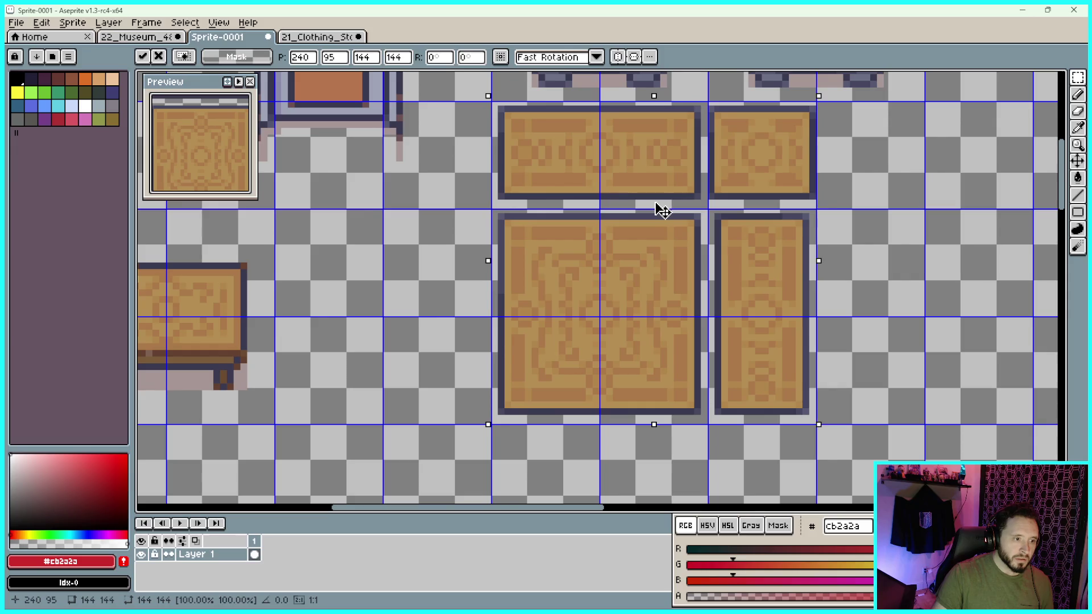
key("Down")
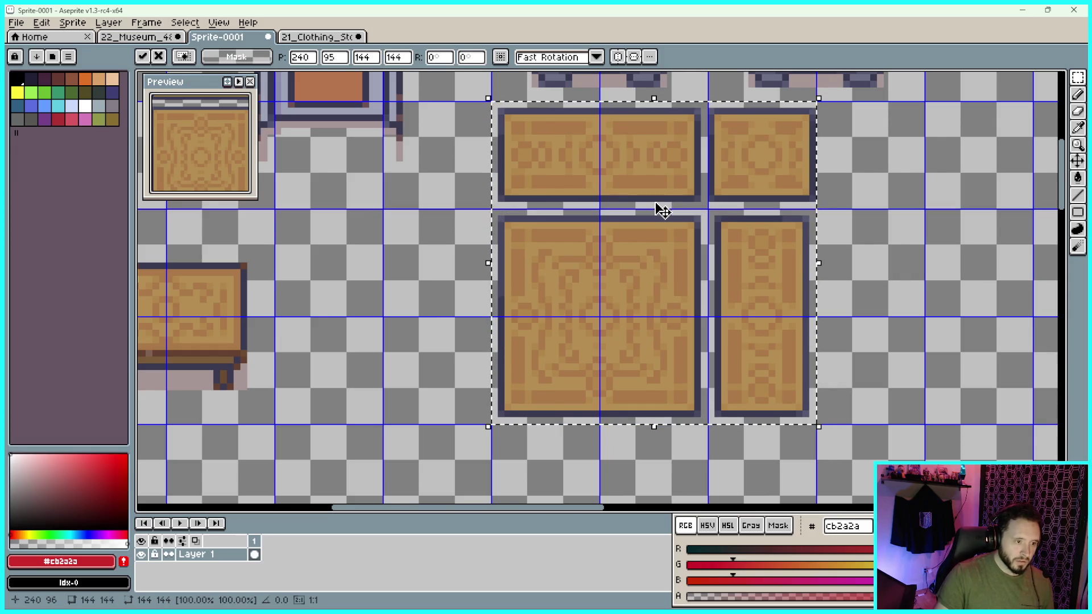
key("ctrl+d")
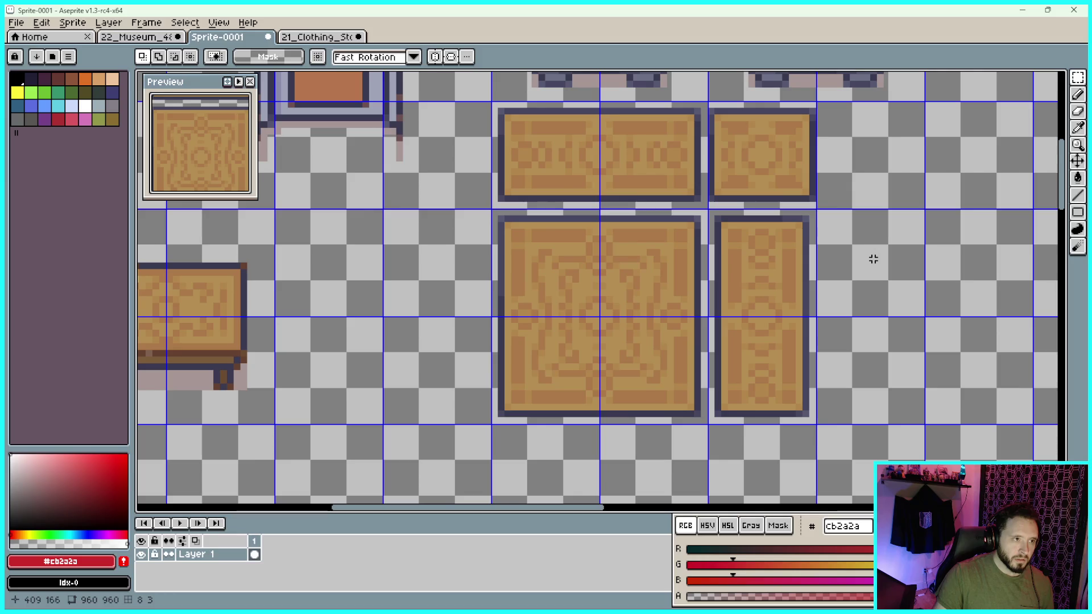
scroll(873, 259, "down", 2)
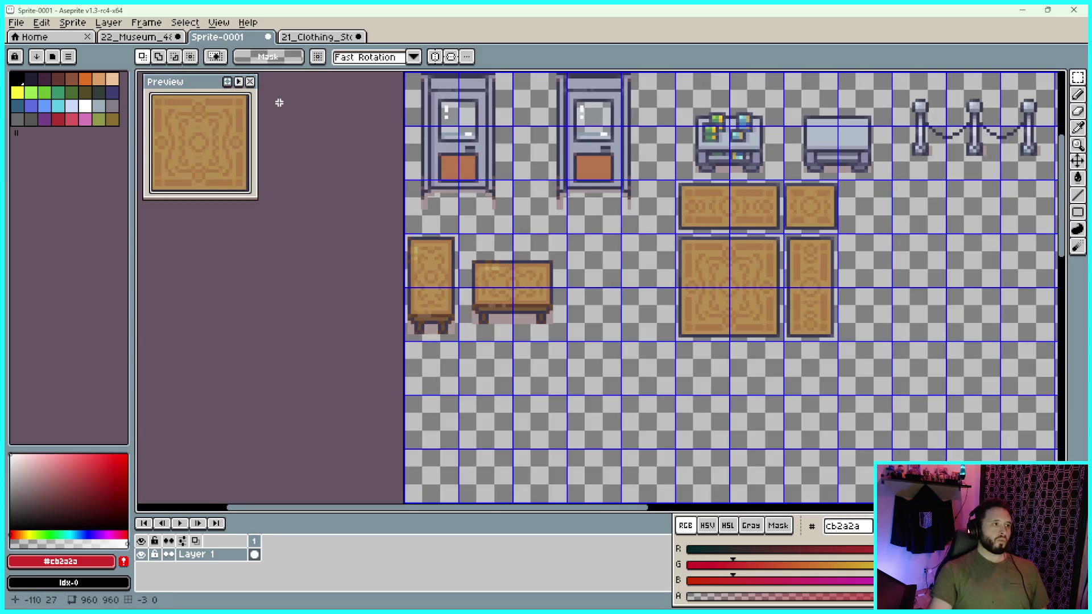
left_click(301, 37)
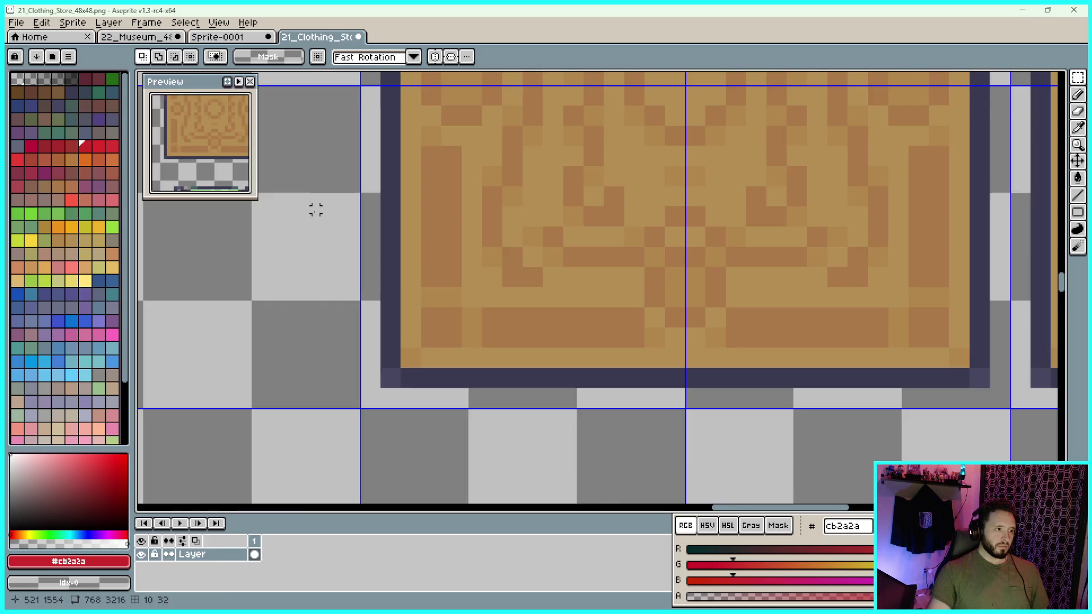
Select and copy the four wooden chair tiles on the clothing store sheet
scroll(316, 209, "down", 5)
left_click_drag(620, 171, 534, 219)
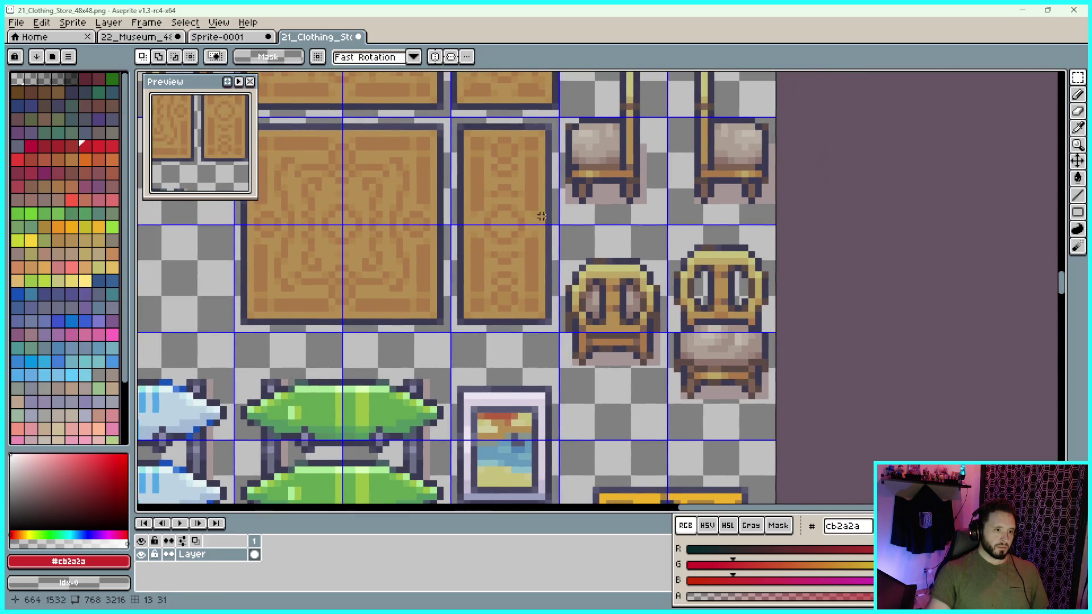
left_click_drag(646, 189, 522, 291)
scroll(677, 99, "up", 2)
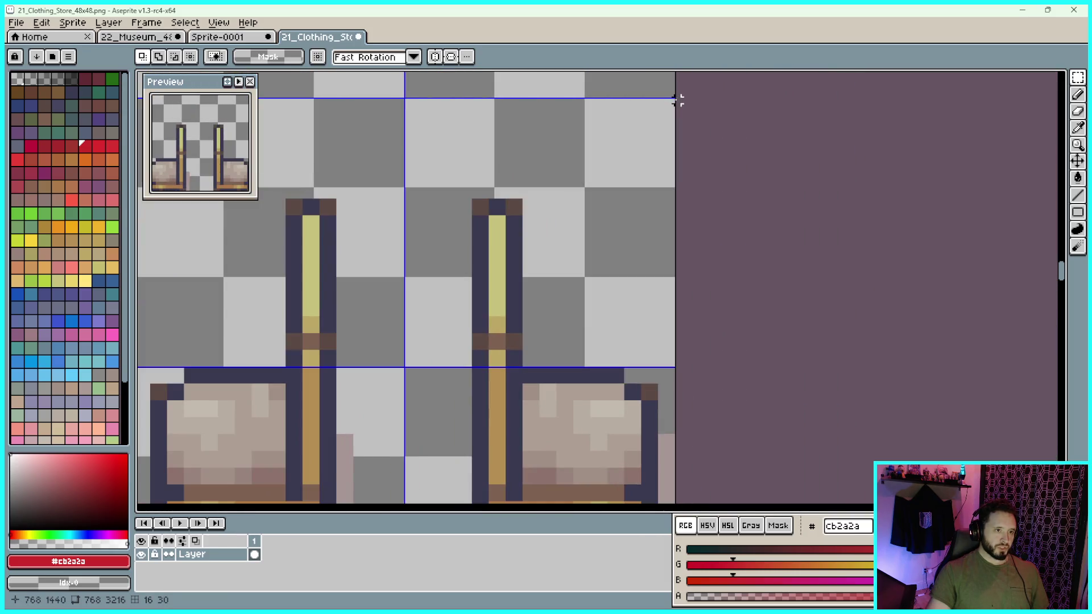
mouse_move(677, 98)
left_mouse_down()
mouse_move(507, 463)
mouse_move(449, 504)
mouse_move(563, 379)
mouse_move(510, 383)
left_mouse_up()
scroll(449, 504, "down", 4)
scroll(449, 504, "up", 5)
key("ctrl+c")
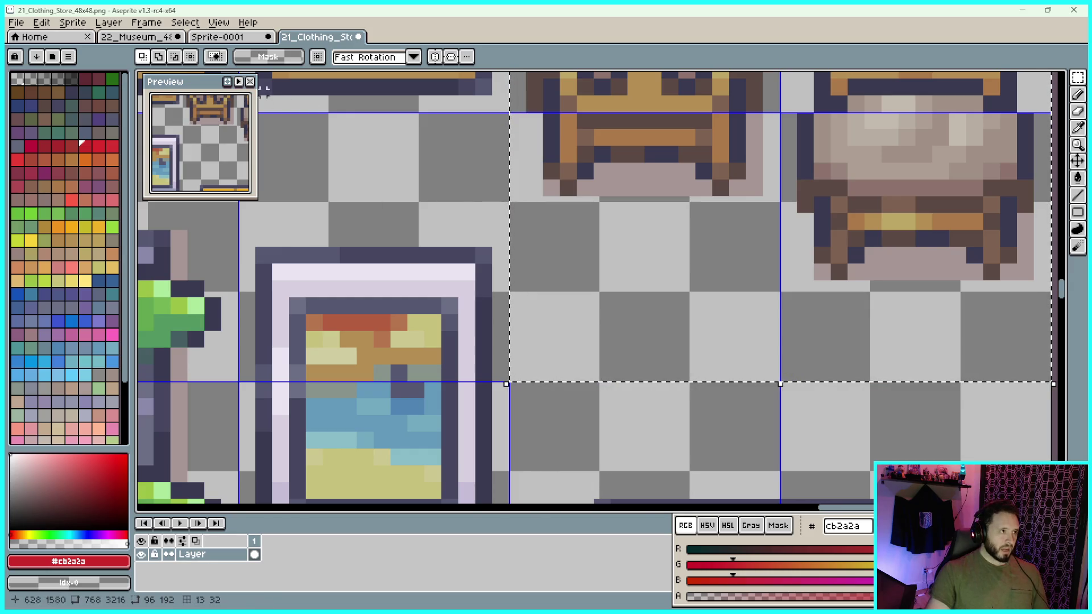
Paste the chairs into Sprite-0001 and move them beside the wooden tables on the grid rows
left_click(236, 37)
key("ctrl+v")
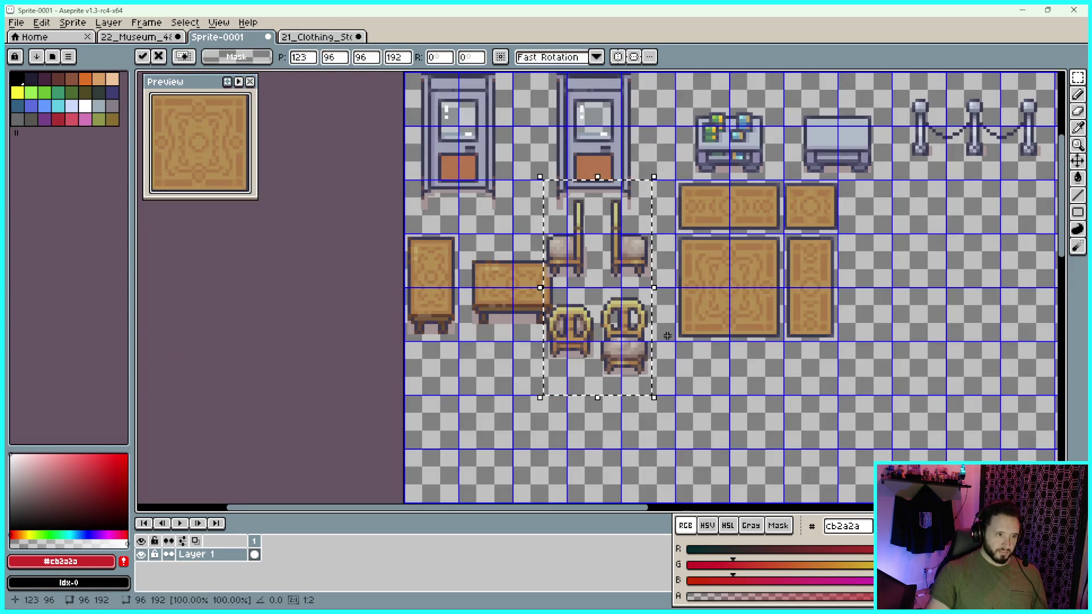
left_click_drag(614, 341, 925, 330)
scroll(924, 330, "up", 2)
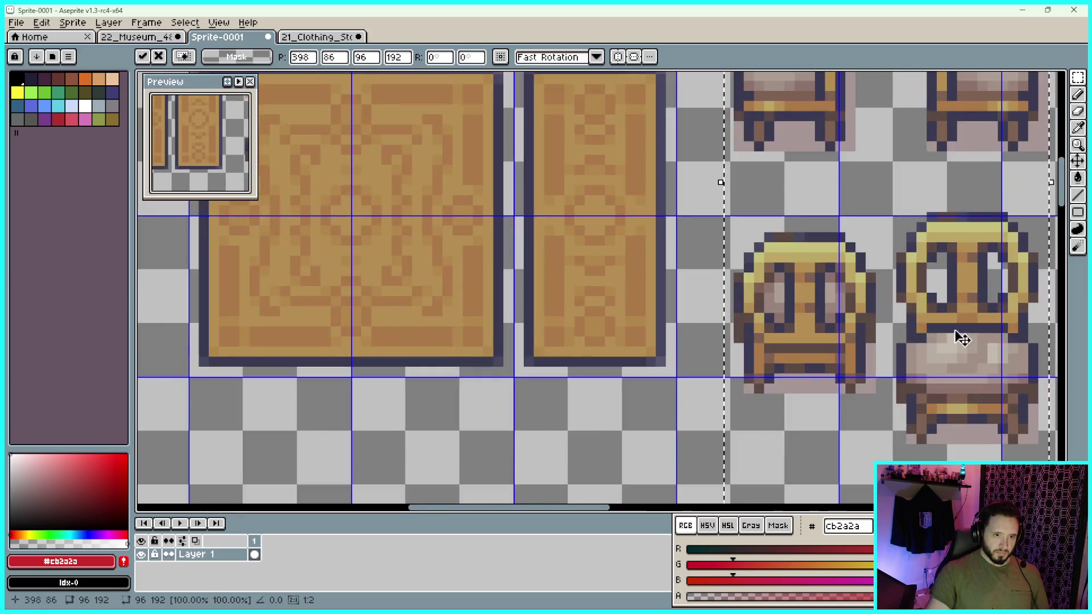
scroll(592, 281, "down", 2)
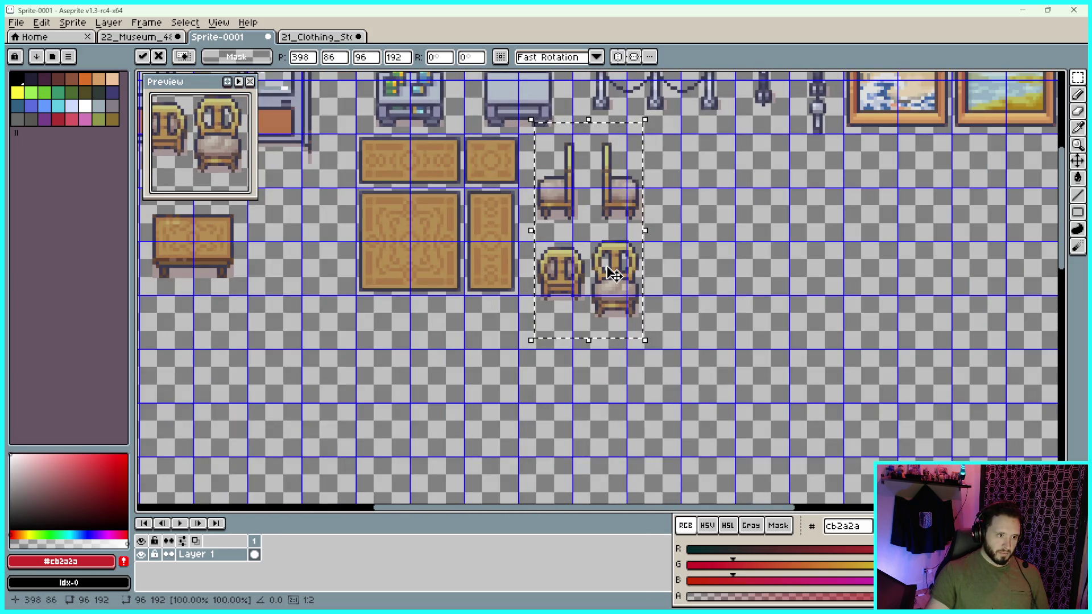
left_click_drag(612, 273, 593, 290)
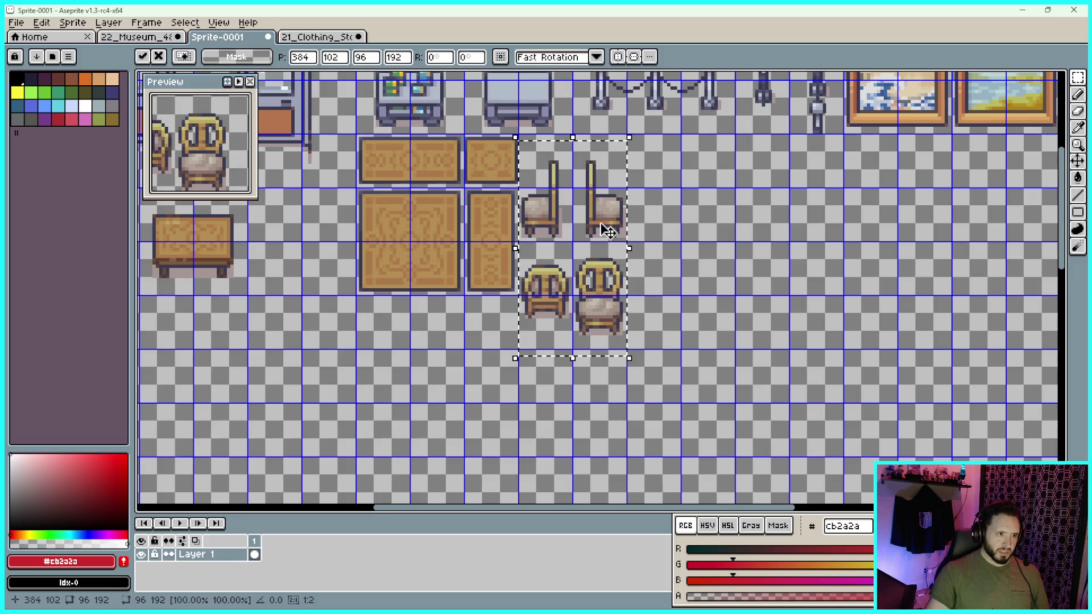
scroll(594, 199, "up", 3)
left_click_drag(595, 200, 588, 176)
Drop the chairs in place, deselect, and go back to the clothing store sheet
scroll(588, 176, "up", 4)
scroll(500, 124, "down", 7)
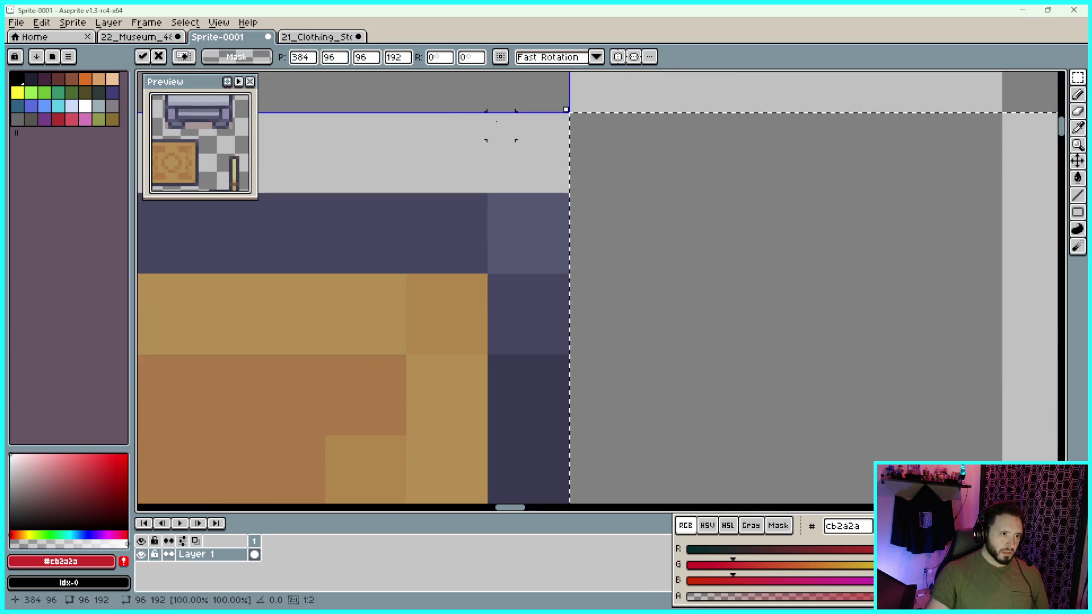
scroll(518, 166, "up", 3)
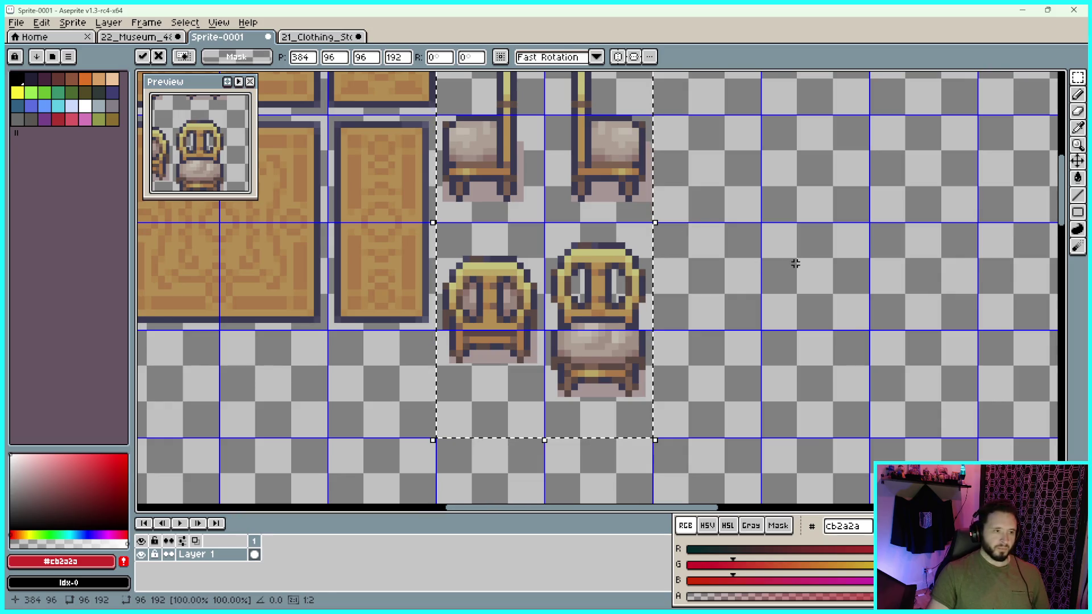
scroll(699, 244, "down", 2)
scroll(719, 275, "up", 4)
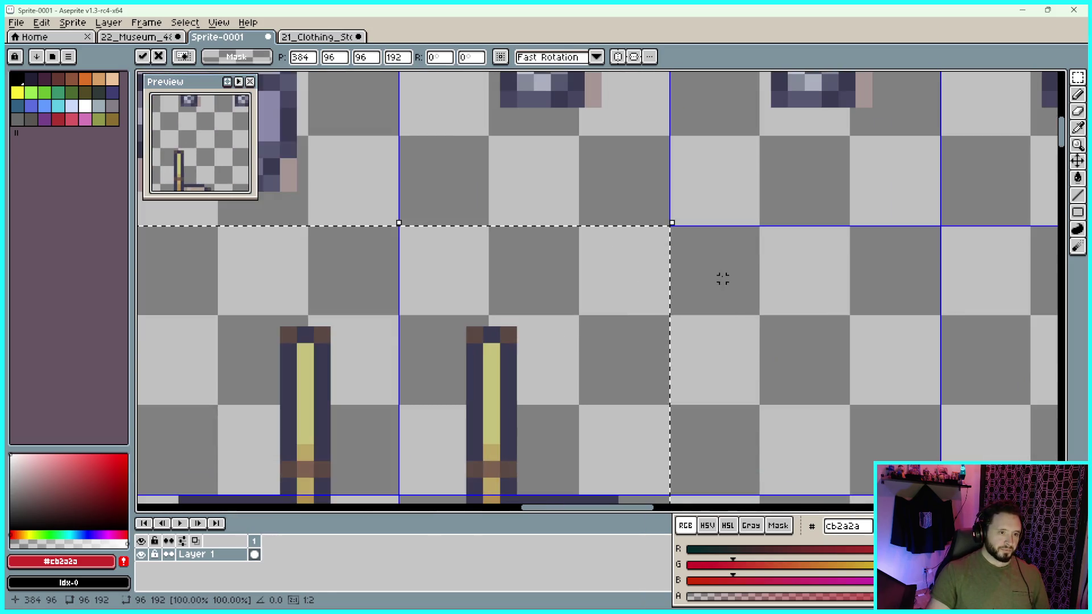
scroll(718, 258, "down", 1)
scroll(711, 394, "down", 1)
scroll(711, 394, "down", 5)
scroll(804, 324, "left", 3)
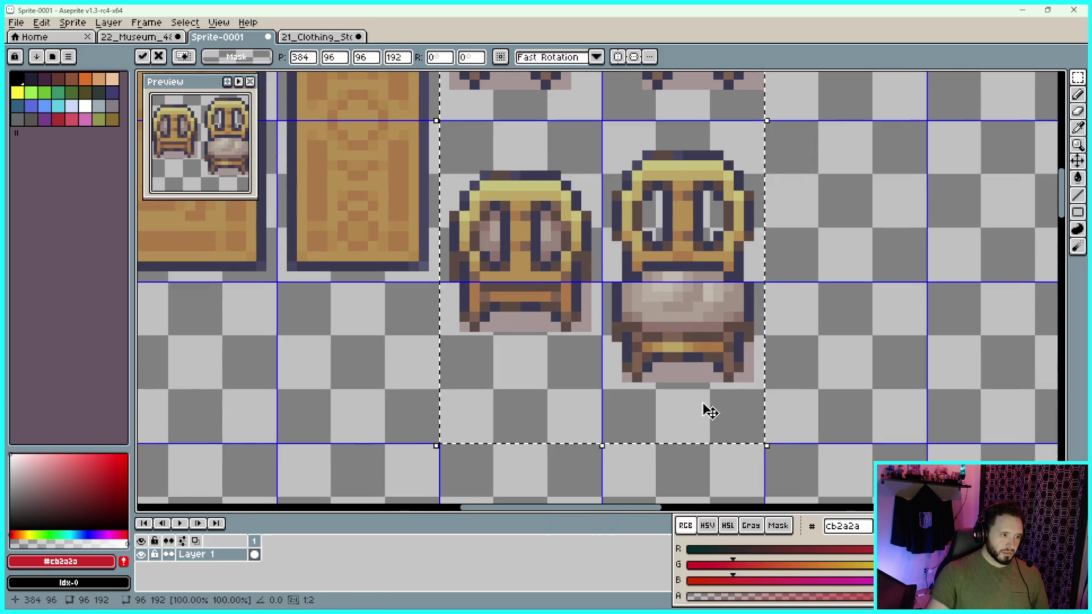
left_click(898, 274)
scroll(897, 274, "down", 1)
scroll(865, 275, "down", 1)
scroll(781, 286, "right", 2)
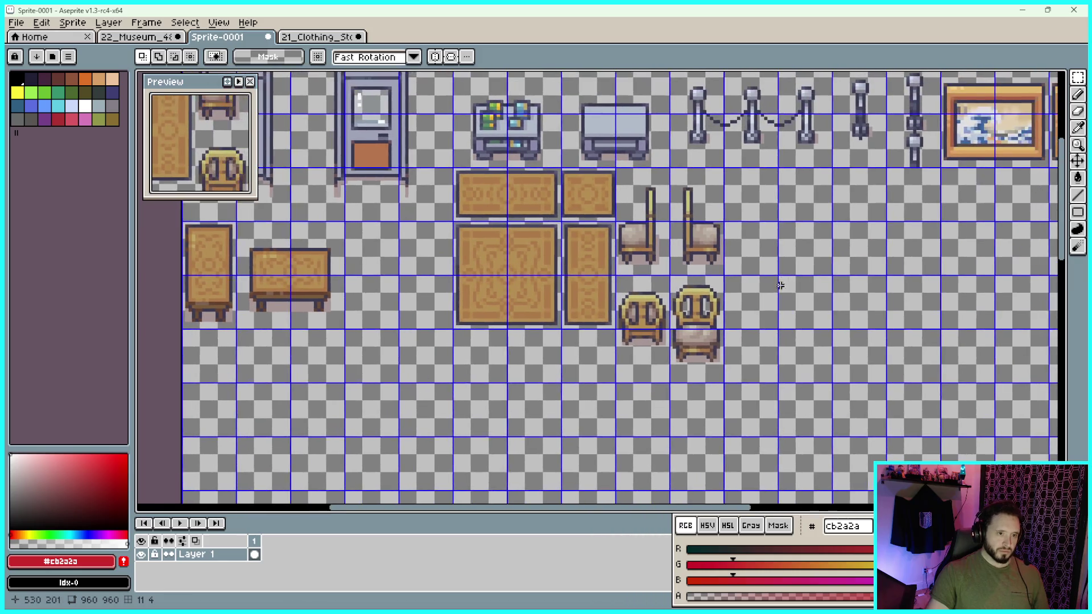
left_click(297, 37)
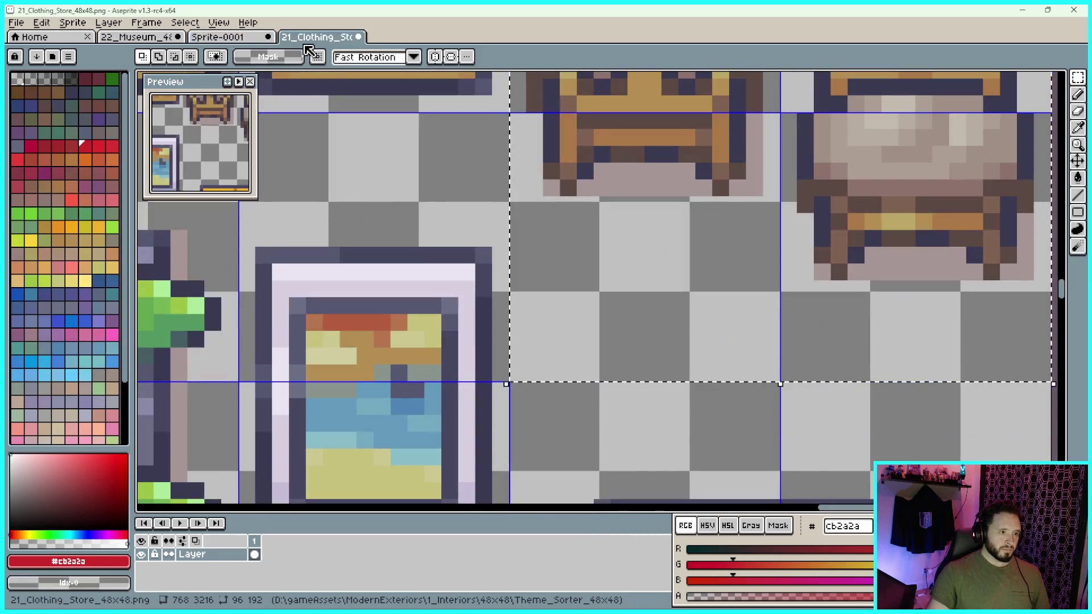
Pan and scroll around the clothing store sheet, looking over the hair sprites
scroll(512, 182, "down", 1)
scroll(624, 222, "down", 1)
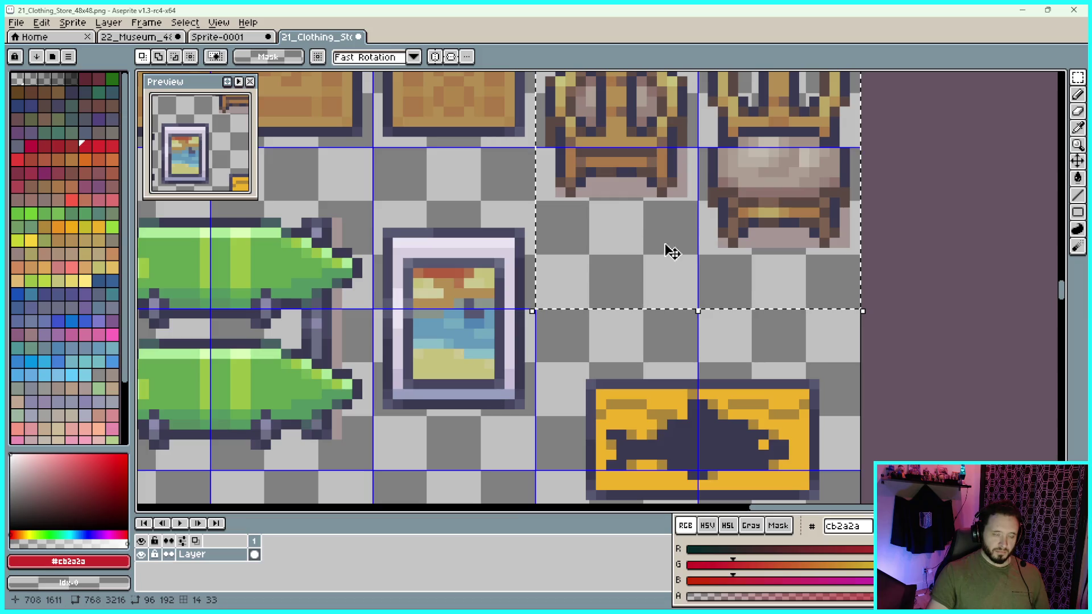
scroll(713, 327, "down", 4)
left_click_drag(715, 425, 692, 314)
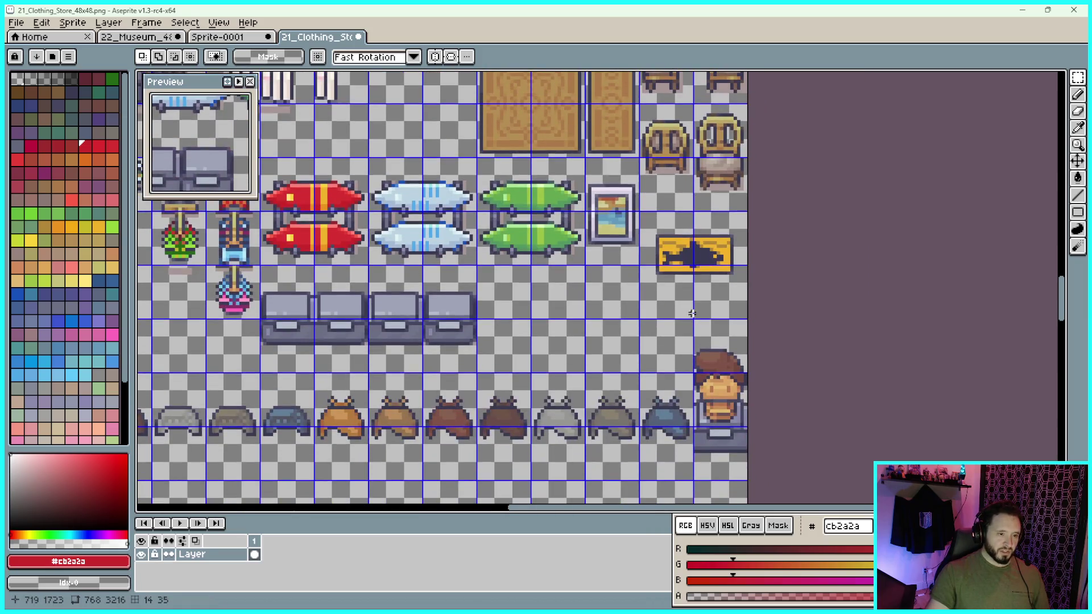
scroll(519, 315, "left", 6)
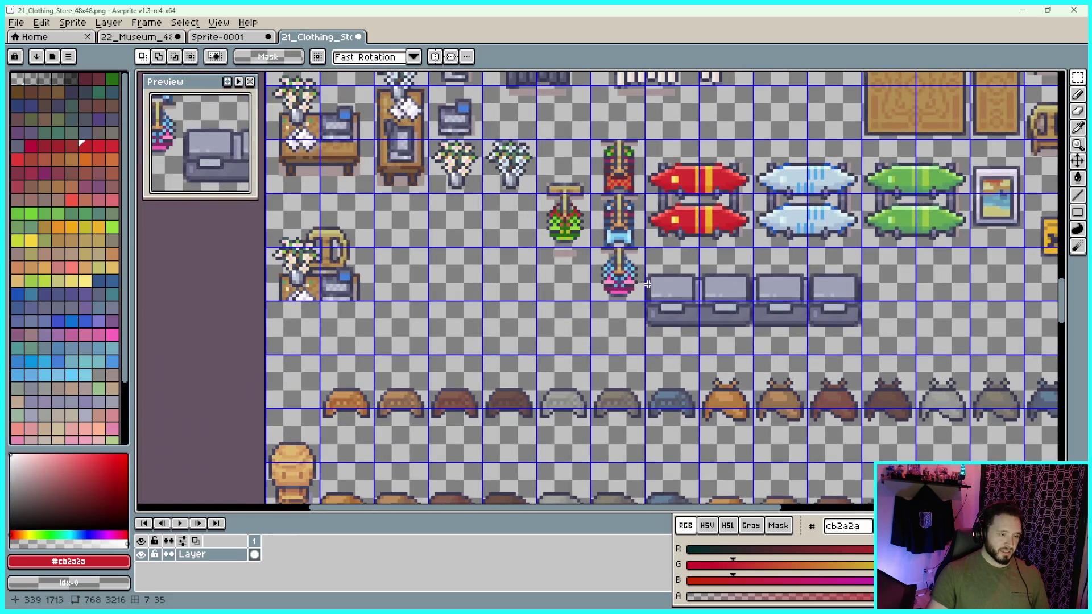
left_click_drag(647, 284, 572, 227)
scroll(572, 227, "down", 1)
scroll(583, 353, "down", 10)
scroll(584, 353, "left", 2)
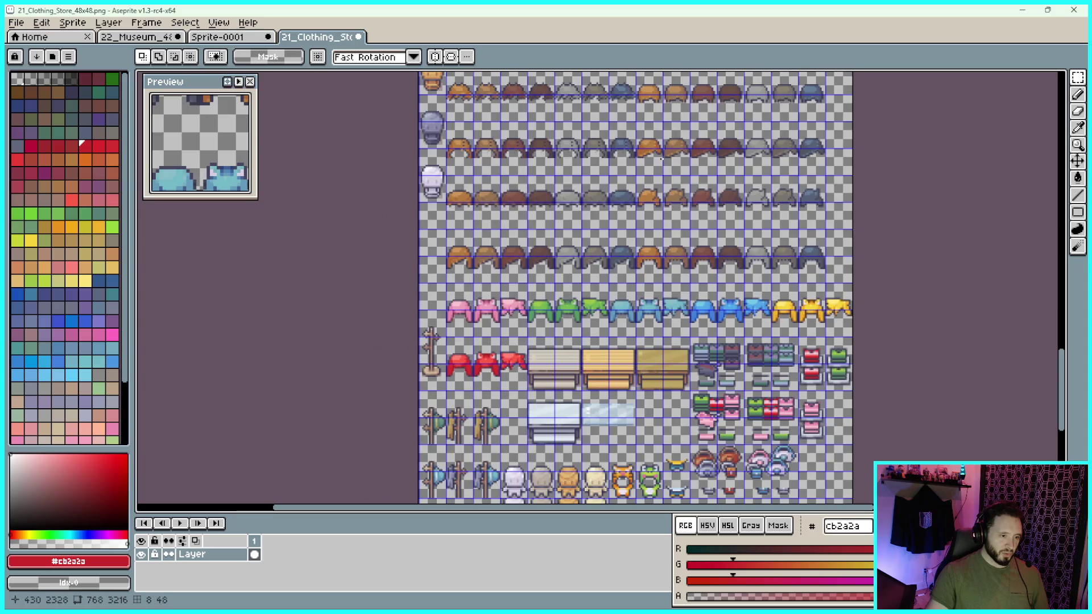
scroll(644, 238, "up", 1)
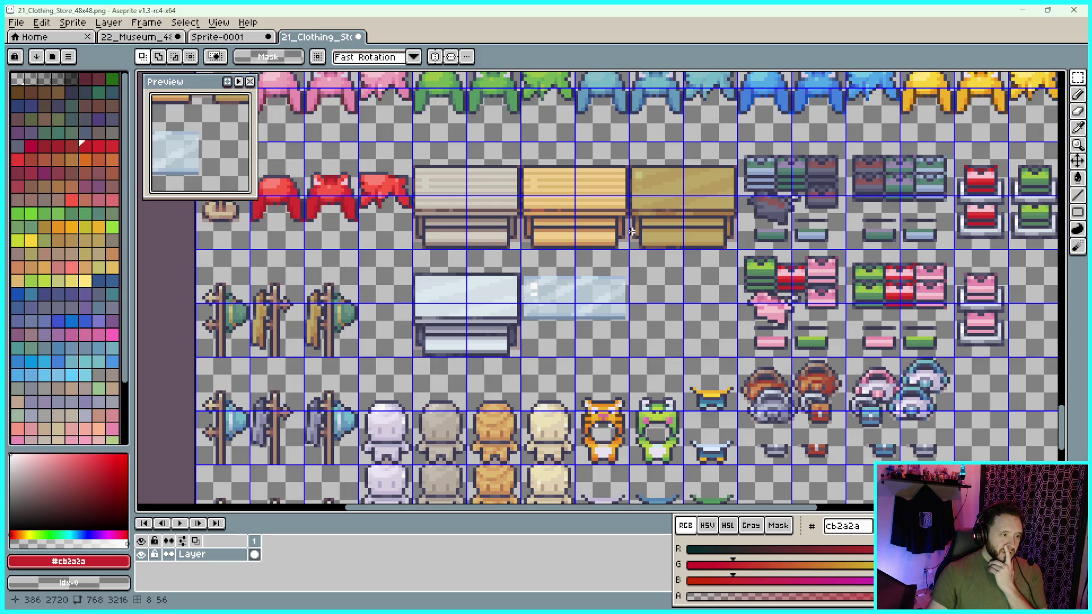
scroll(623, 233, "down", 1)
left_click_drag(674, 349, 652, 158)
scroll(652, 158, "up", 15)
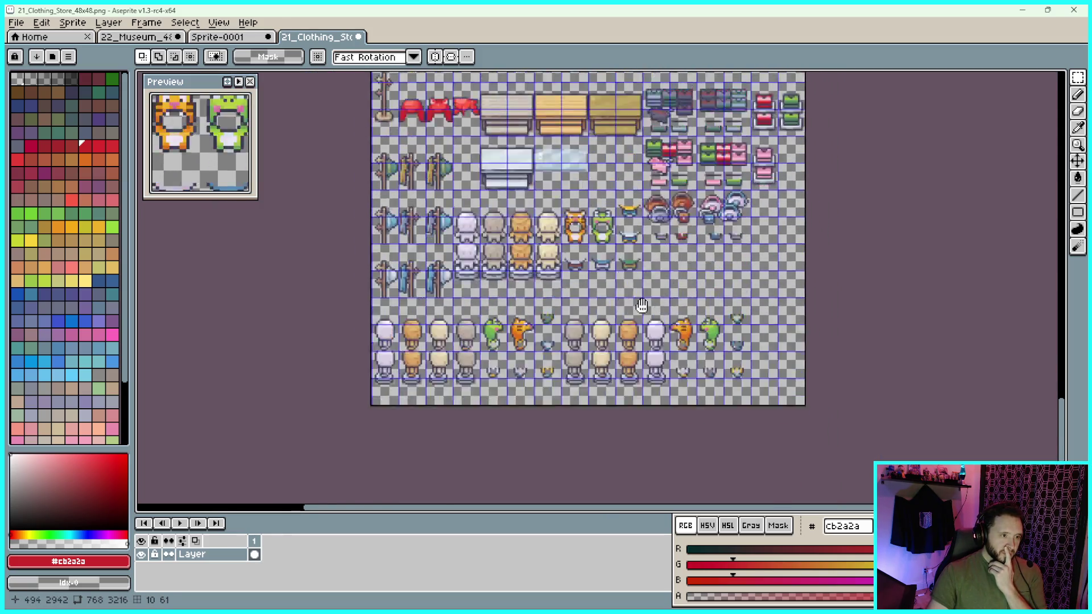
Close 21_Clothing_Store and 22_Museum with Don't Save, then restore down the Aseprite window
left_click(359, 37)
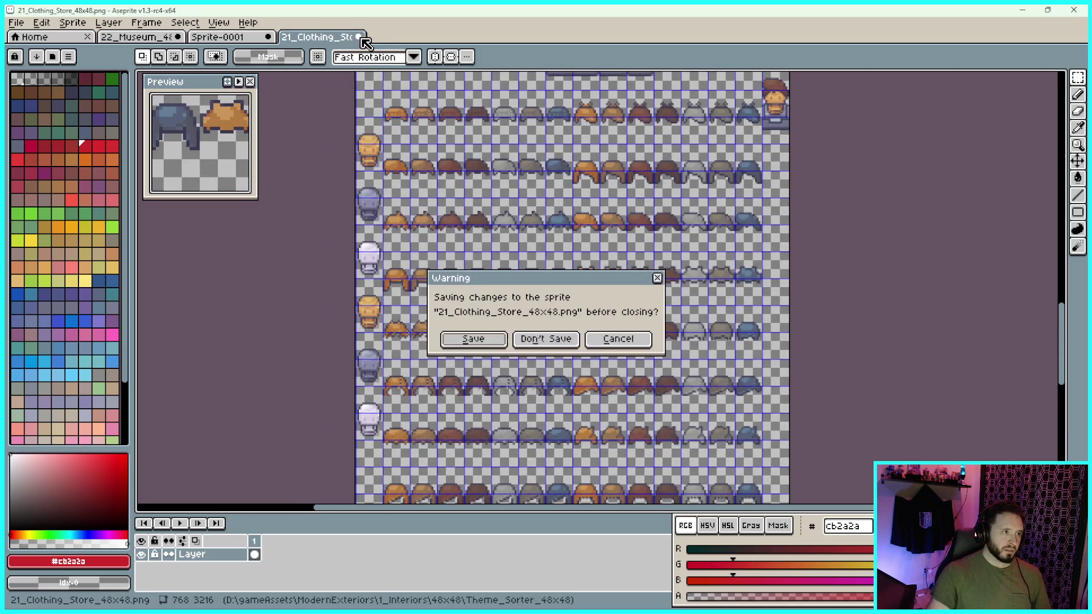
left_click(548, 339)
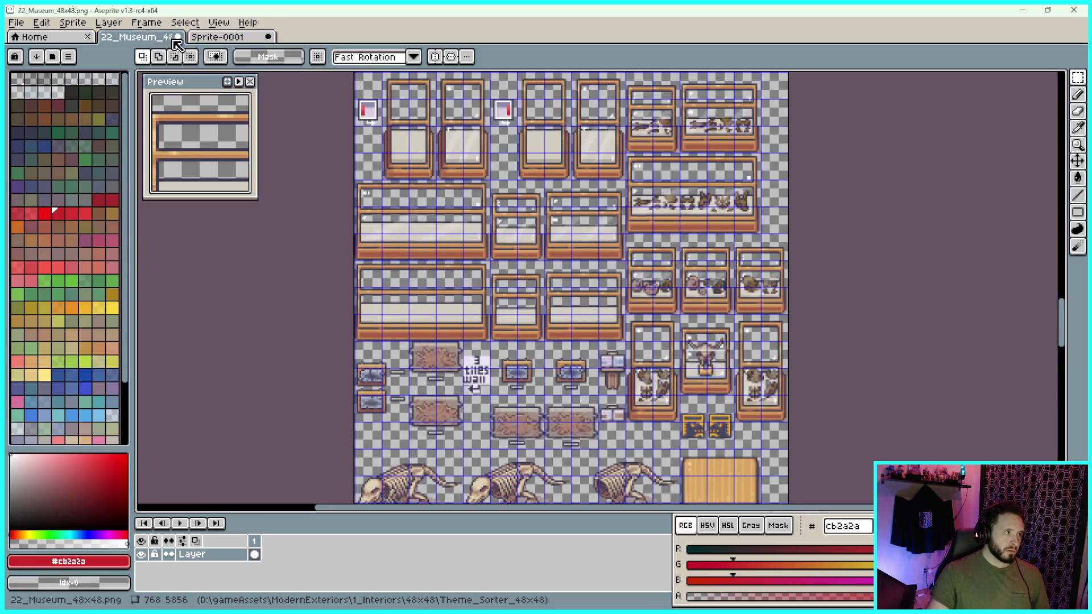
left_click(177, 38)
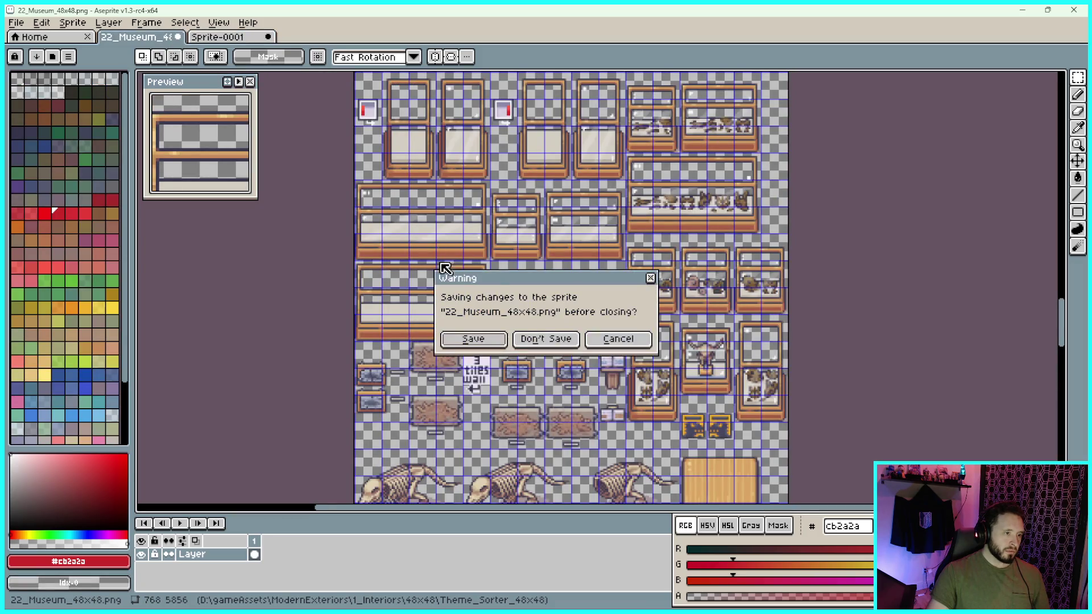
left_click(531, 338)
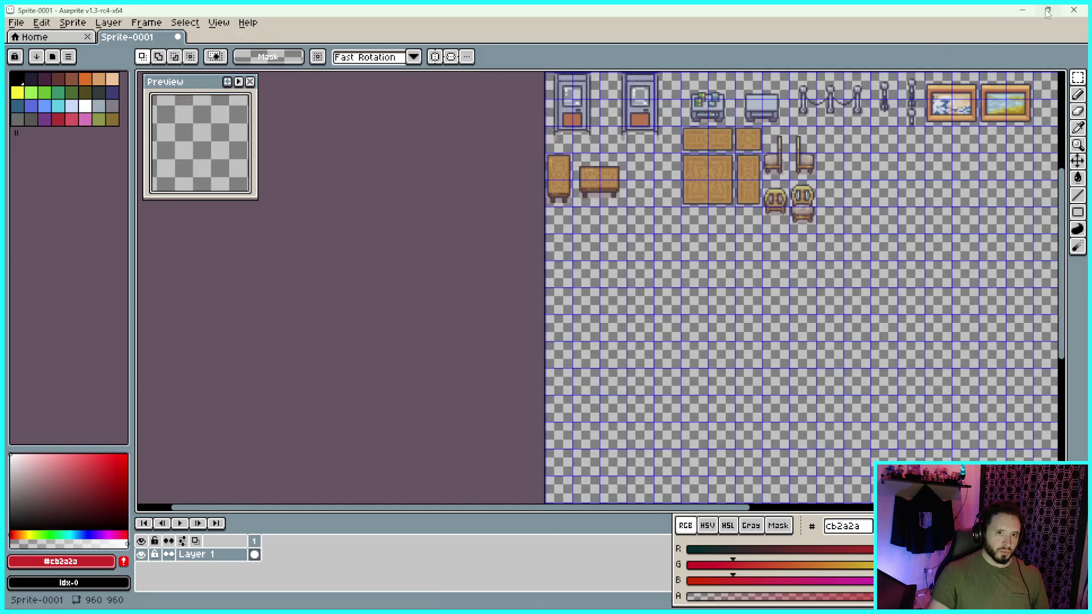
left_click(1048, 10)
left_click(760, 70)
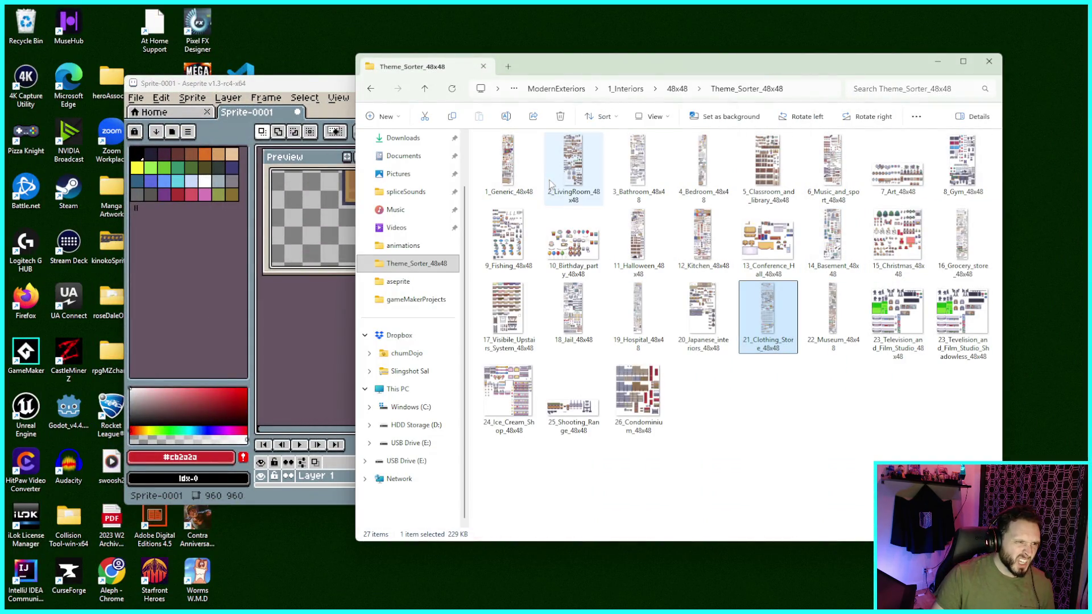
Preview 1_Generic_48x48.png in Photos, then load 2_LivingRoom_48x48.png into Aseprite and maximize it
double_click(510, 189)
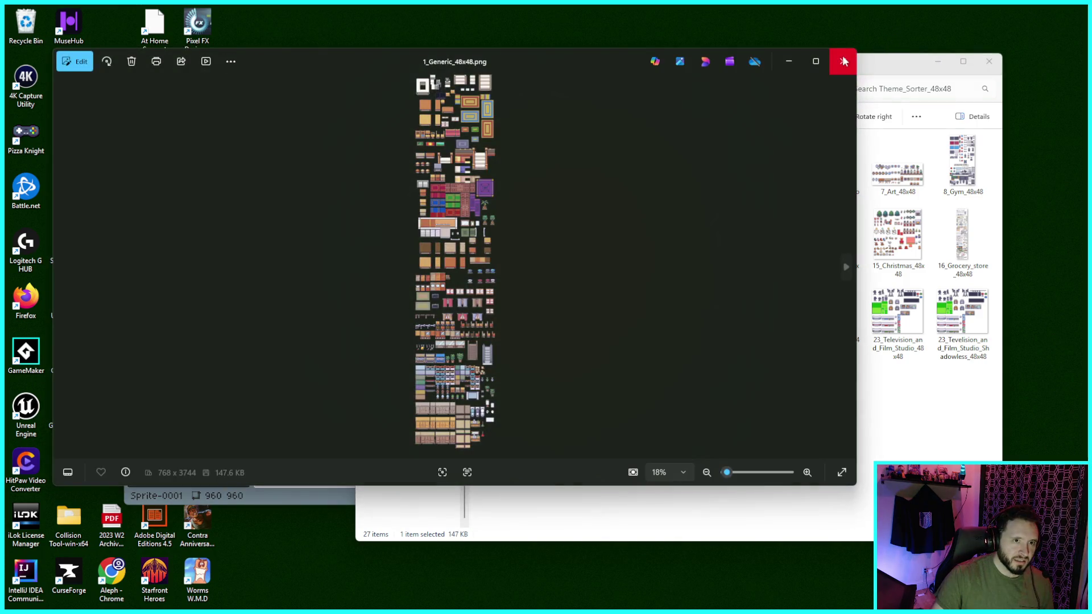
left_click(844, 61)
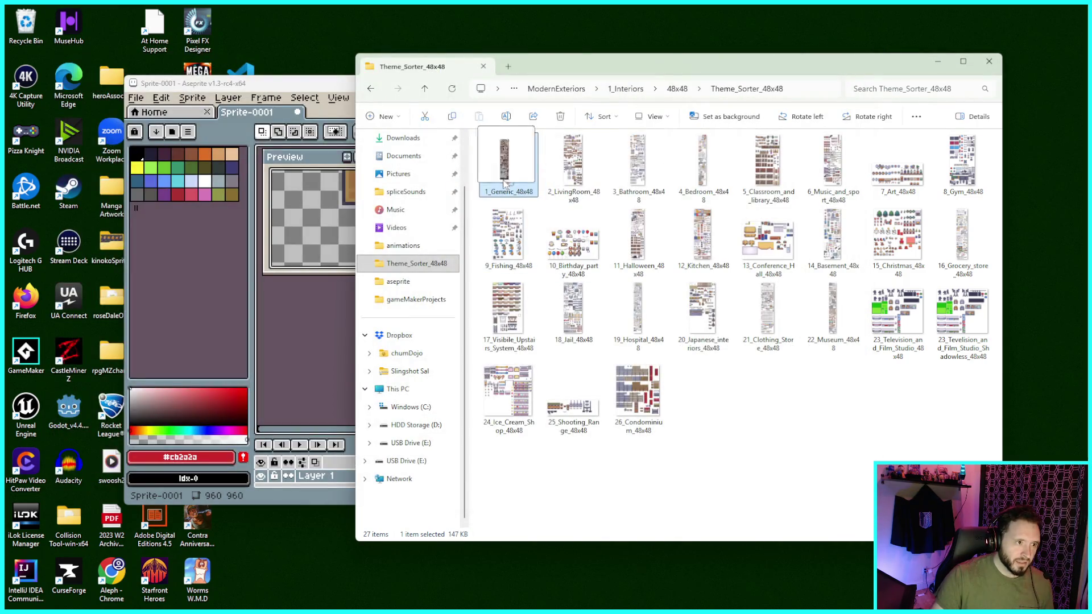
left_click(575, 165)
left_click_drag(352, 313, 349, 313)
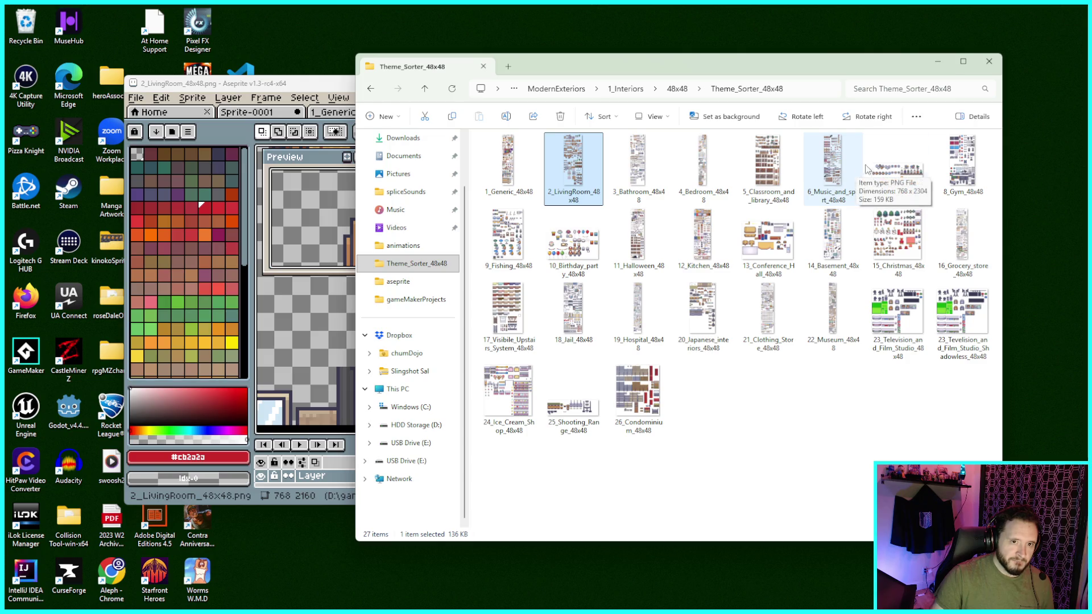
left_click(297, 78)
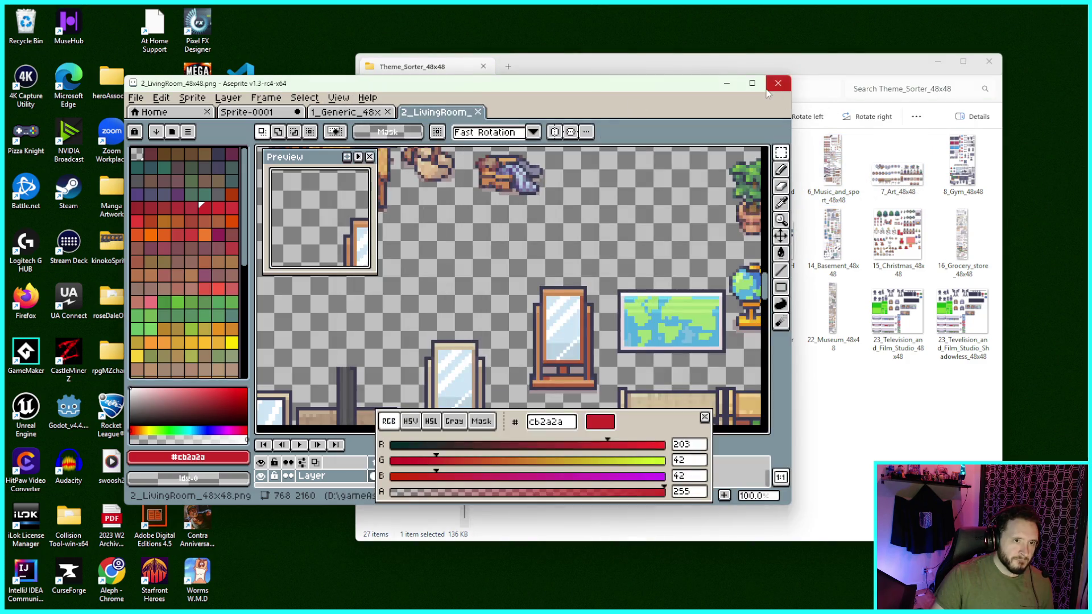
left_click(775, 74)
Scroll and pan across the top of the 2_LivingRoom sheet toward the lower furniture rows
scroll(685, 176, "down", 3)
scroll(672, 188, "left", 5)
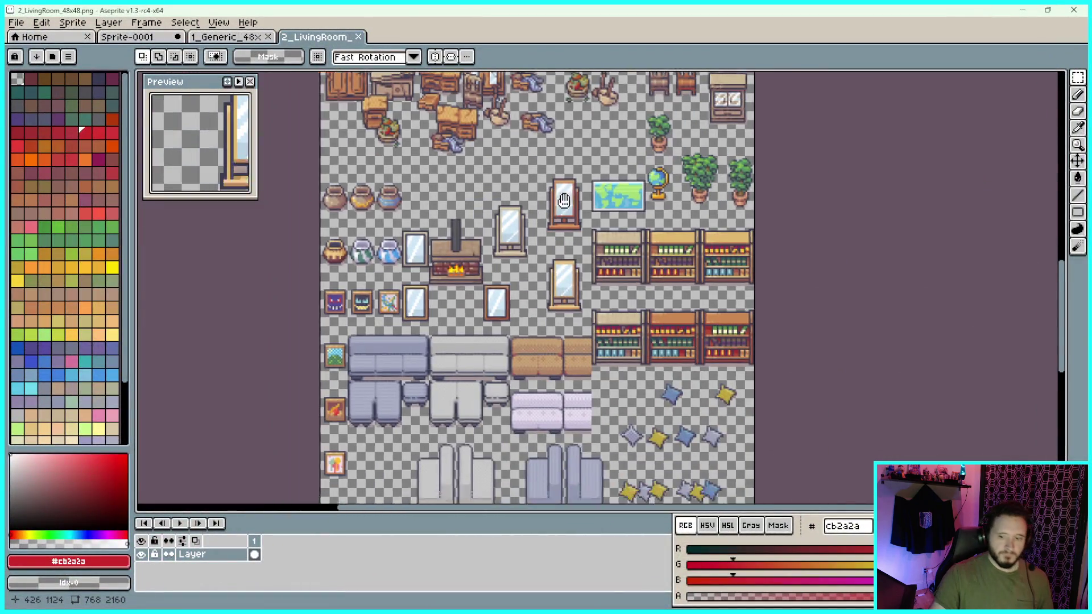
scroll(663, 198, "up", 3)
scroll(626, 211, "right", 2)
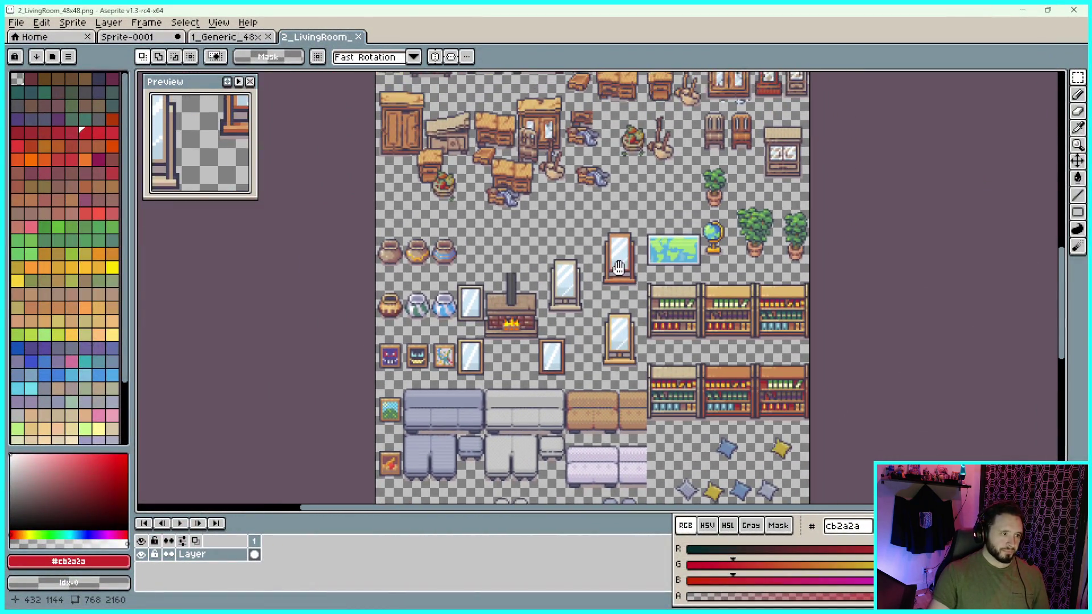
scroll(592, 231, "up", 2)
scroll(623, 308, "up", 3)
scroll(626, 312, "up", 2)
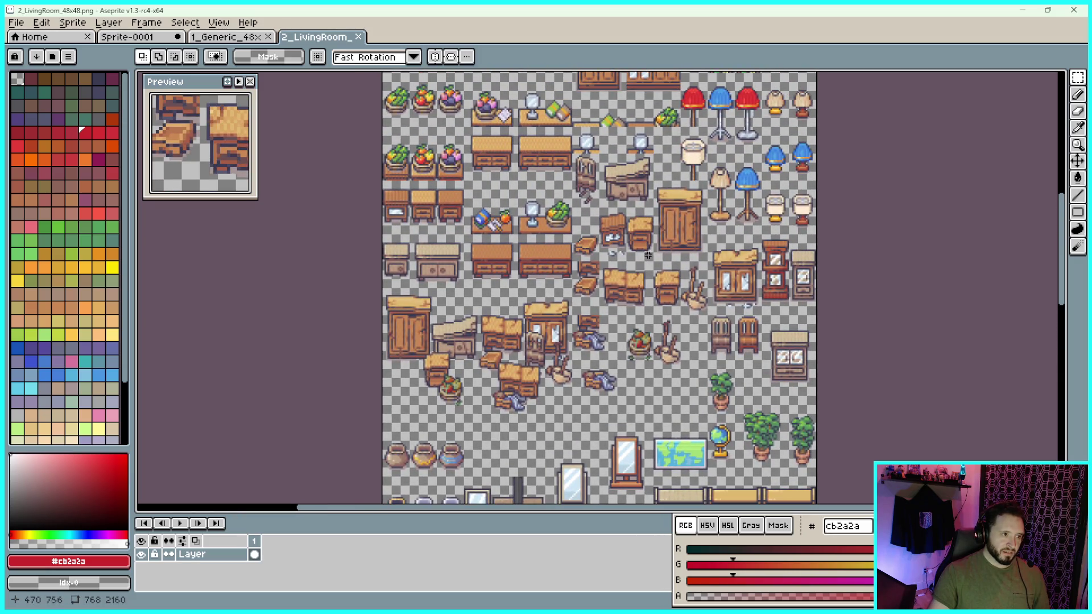
scroll(514, 304, "up", 2)
scroll(515, 304, "left", 1)
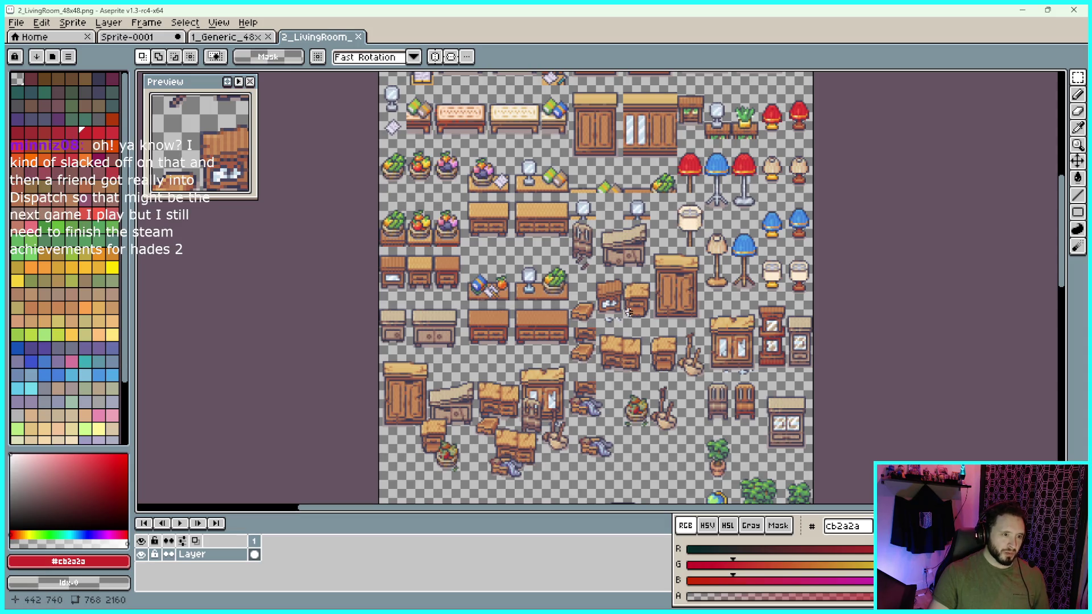
scroll(722, 203, "up", 3)
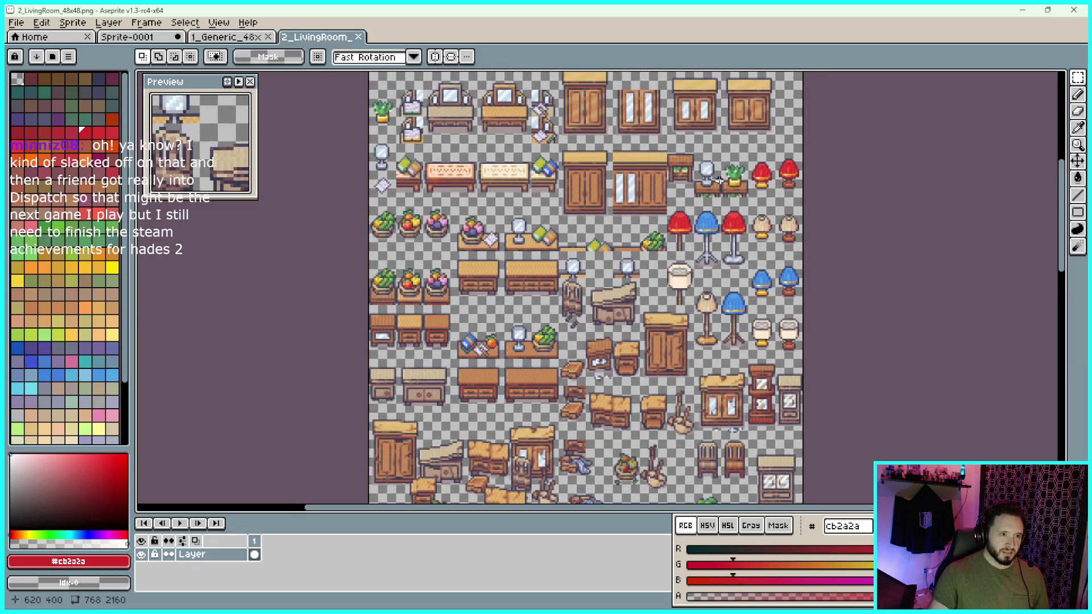
left_click_drag(709, 269, 710, 274)
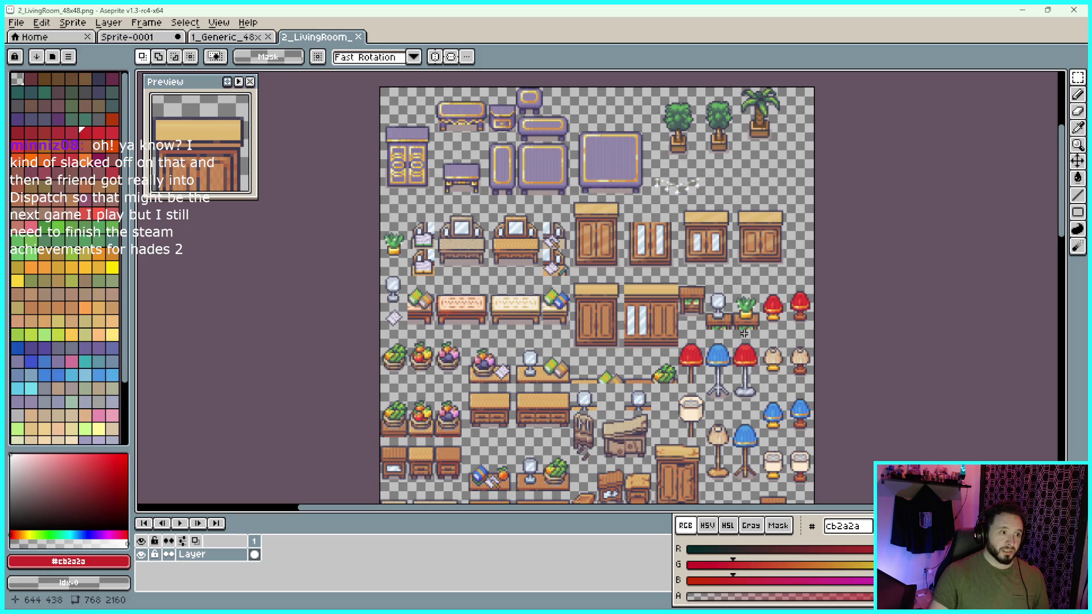
left_click_drag(747, 397, 735, 373)
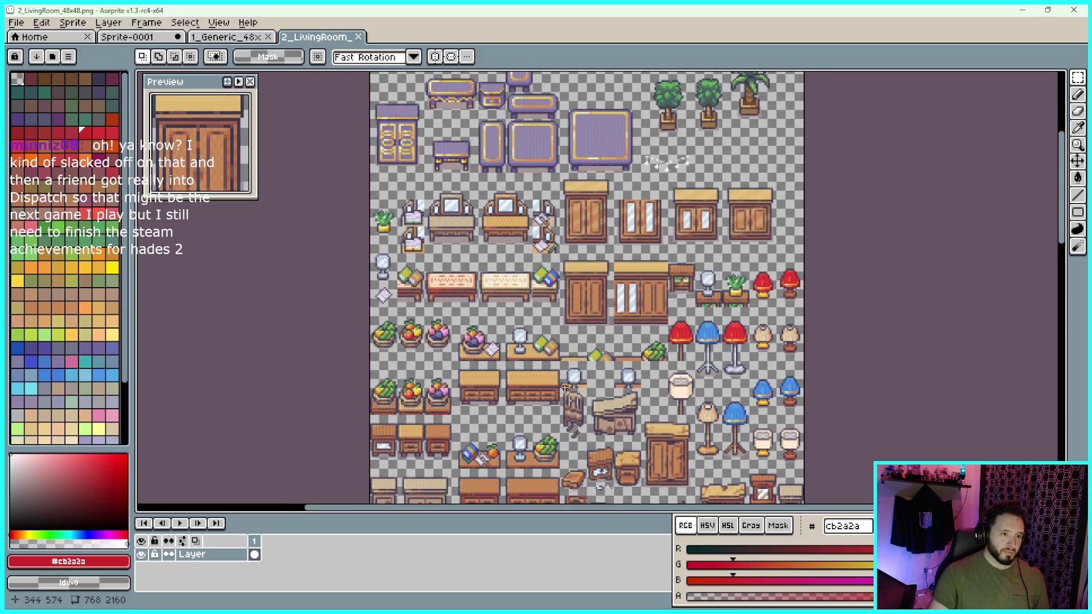
left_click_drag(516, 400, 558, 330)
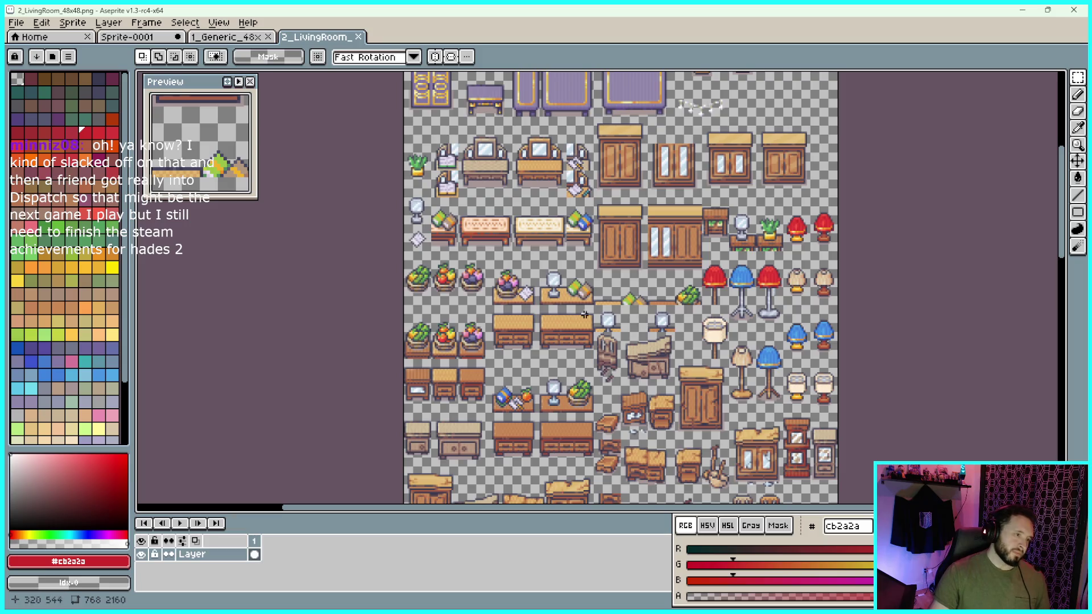
Scroll through the grey and lilac sofas, armchairs, pillows and bookshelves on the sheet
scroll(715, 418, "down", 5)
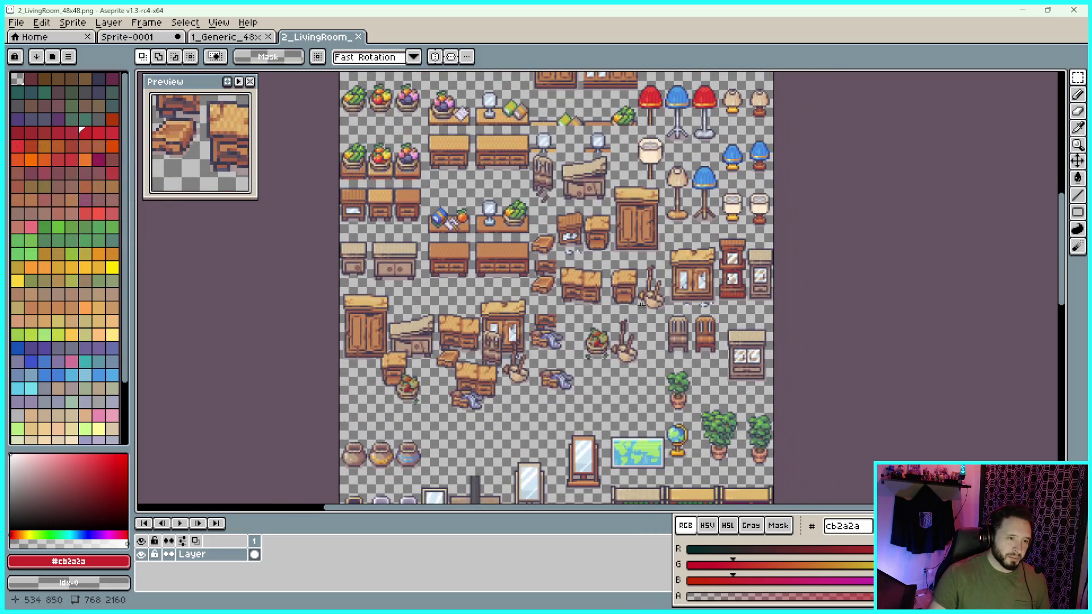
scroll(621, 335, "down", 2)
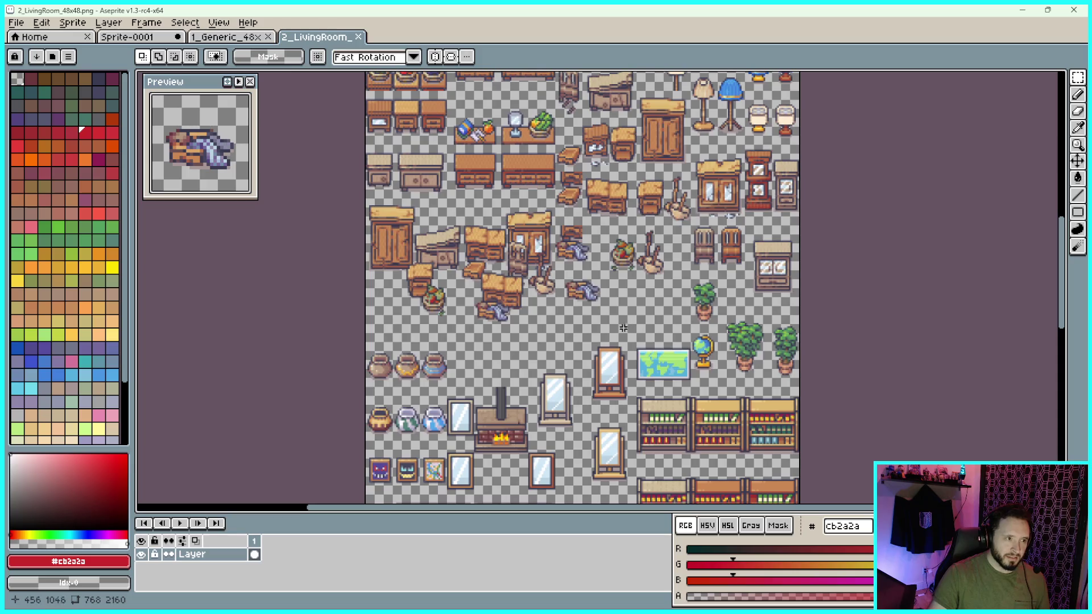
scroll(606, 309, "down", 5)
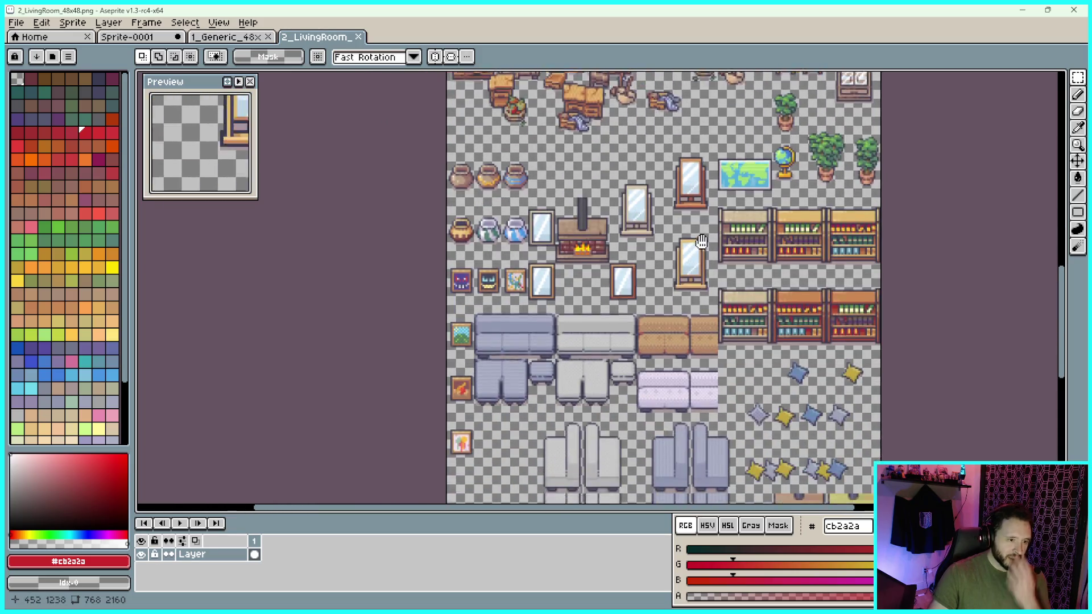
scroll(719, 346, "down", 1)
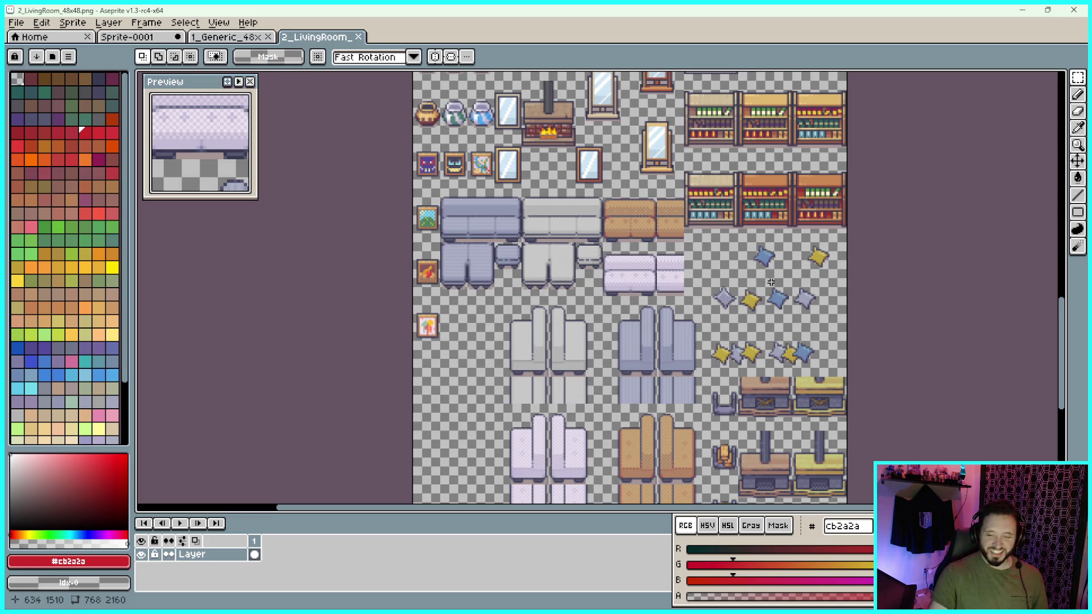
scroll(764, 283, "down", 3)
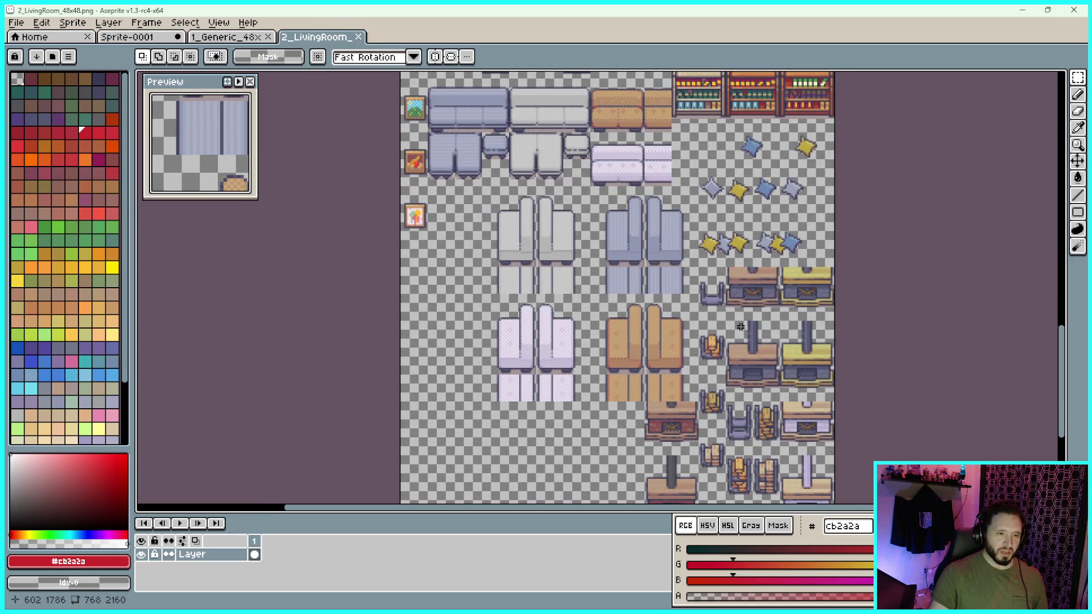
scroll(700, 236, "up", 2)
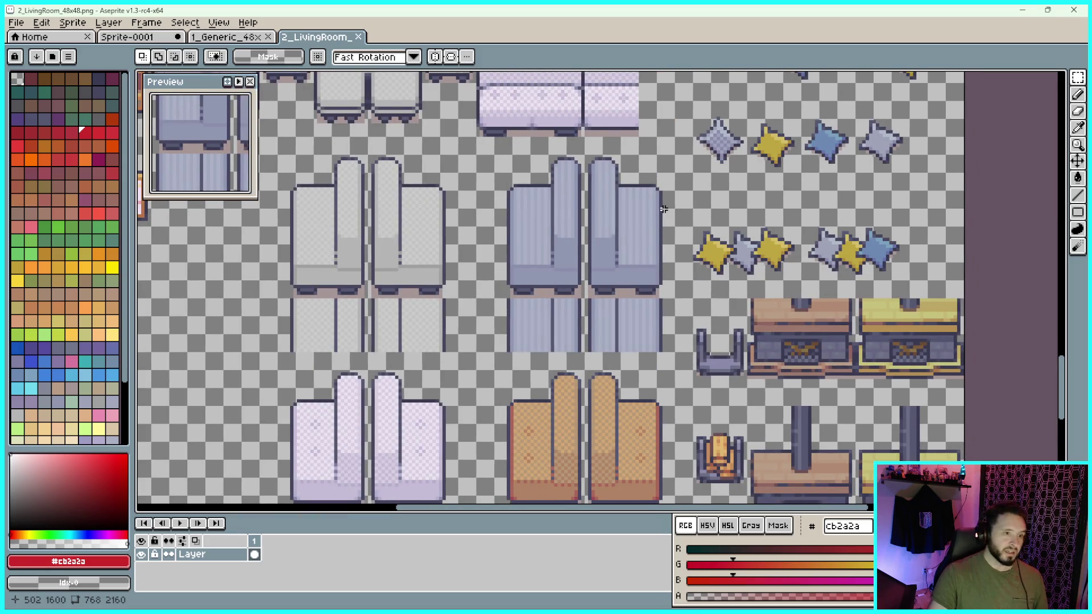
scroll(671, 225, "down", 2)
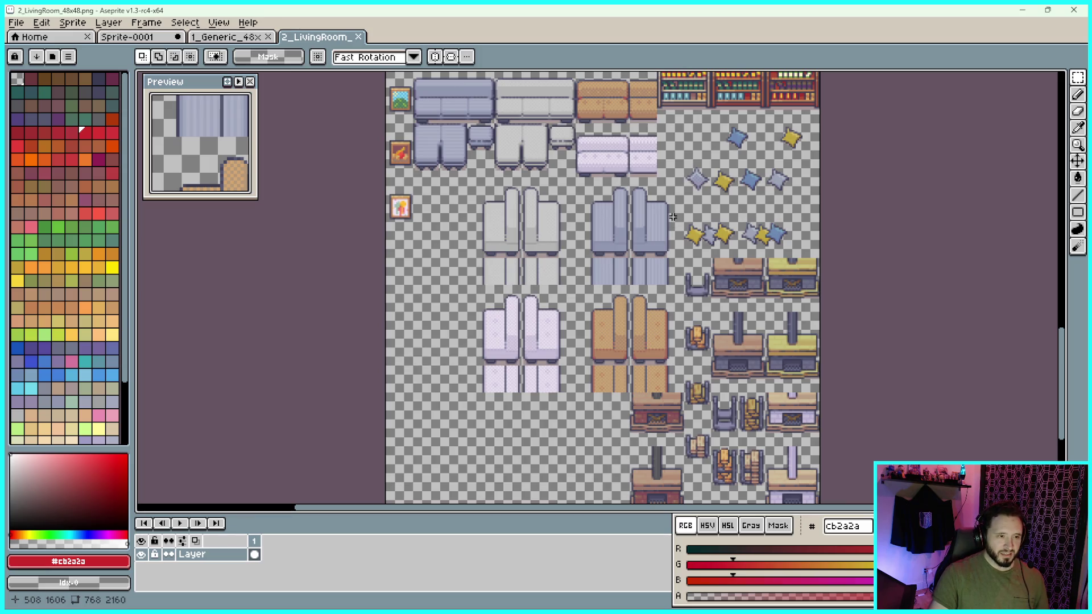
scroll(674, 179, "left", 1)
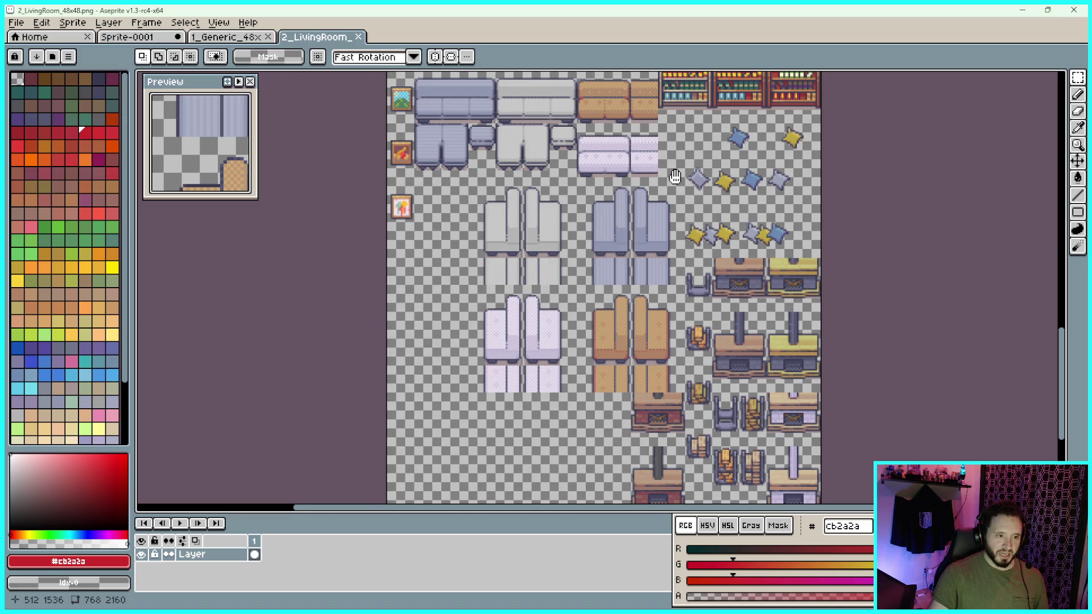
scroll(658, 170, "up", 2)
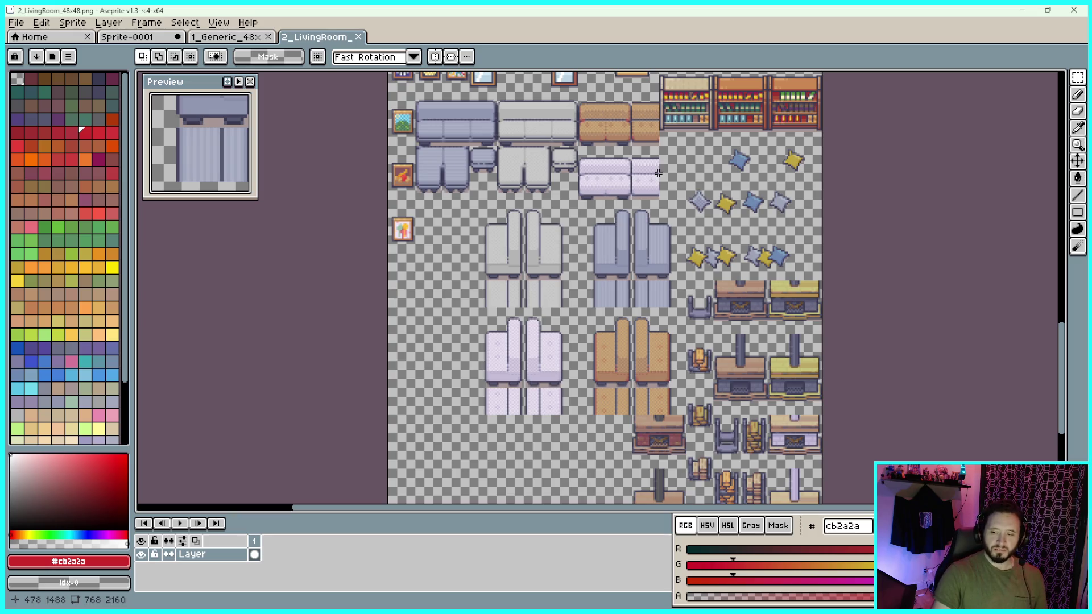
scroll(641, 186, "up", 2)
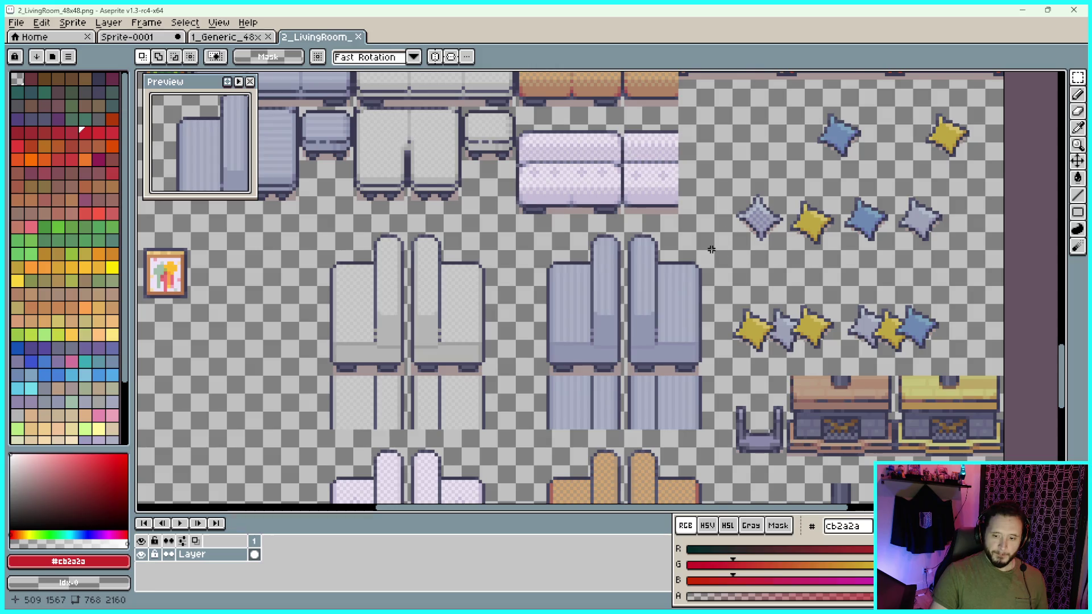
scroll(714, 245, "down", 2)
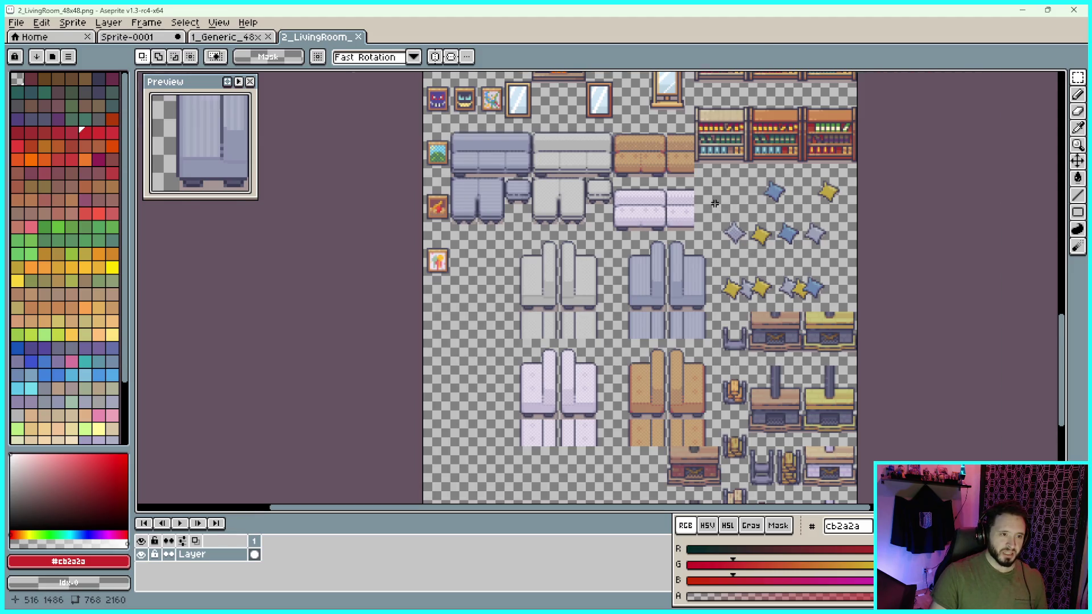
scroll(715, 203, "up", 2)
scroll(632, 214, "down", 2)
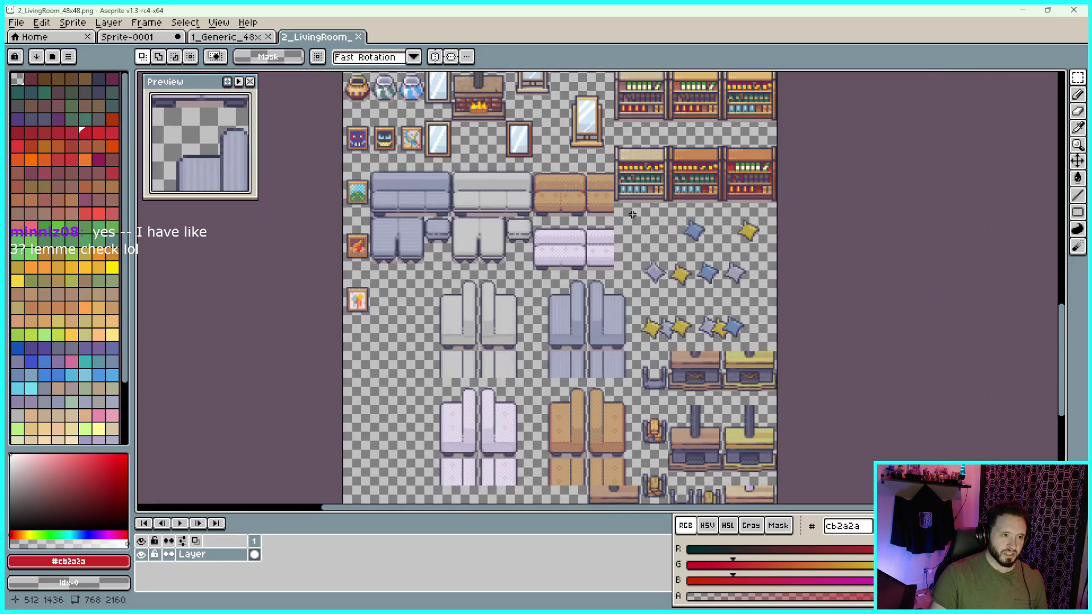
scroll(633, 215, "up", 3)
scroll(633, 215, "left", 3)
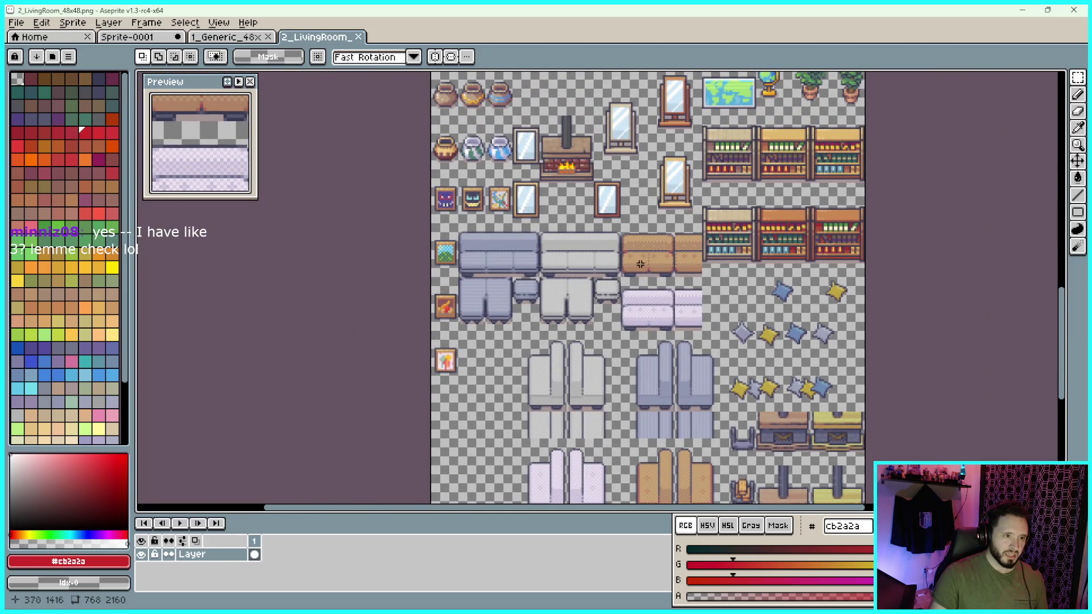
scroll(578, 324, "up", 1)
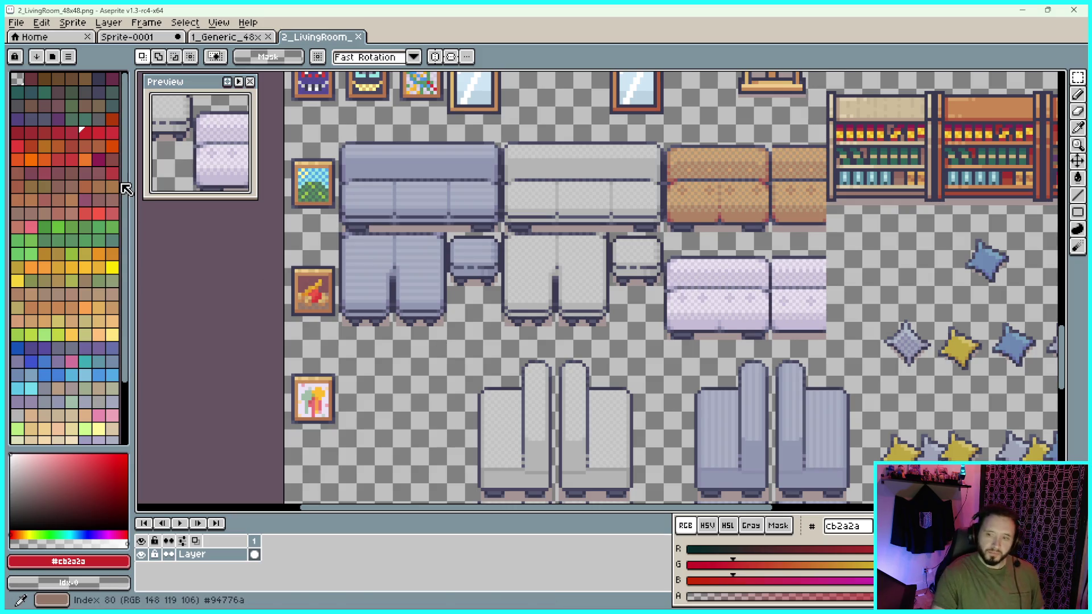
Pan and zoom over the living room sofas and chairs, then open the View menu
mouse_move(623, 222)
left_mouse_down()
mouse_move(615, 266)
mouse_move(584, 319)
left_mouse_up()
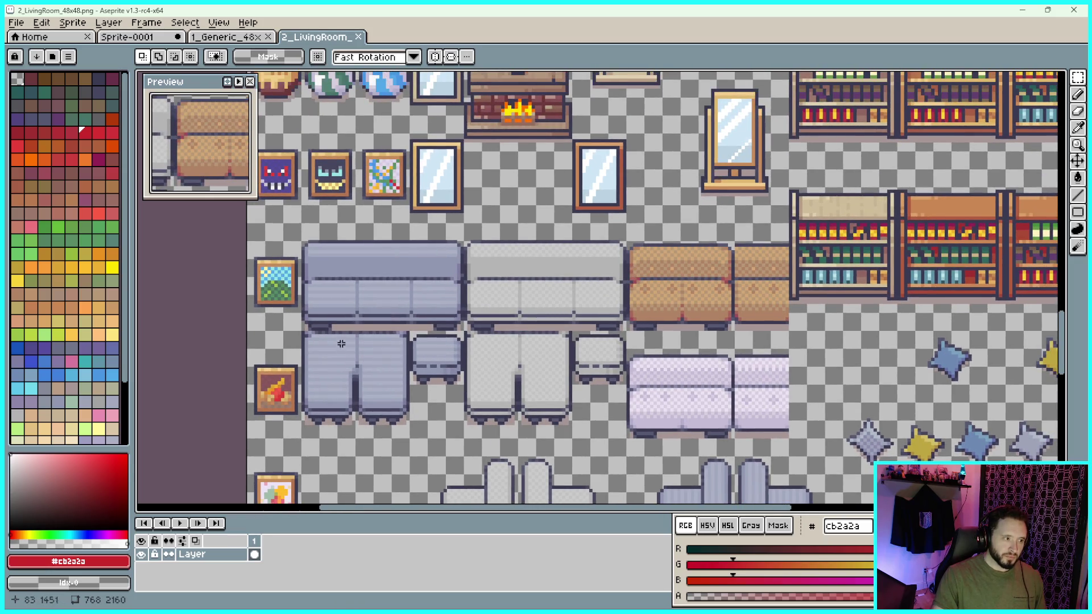
scroll(360, 320, "down", 5)
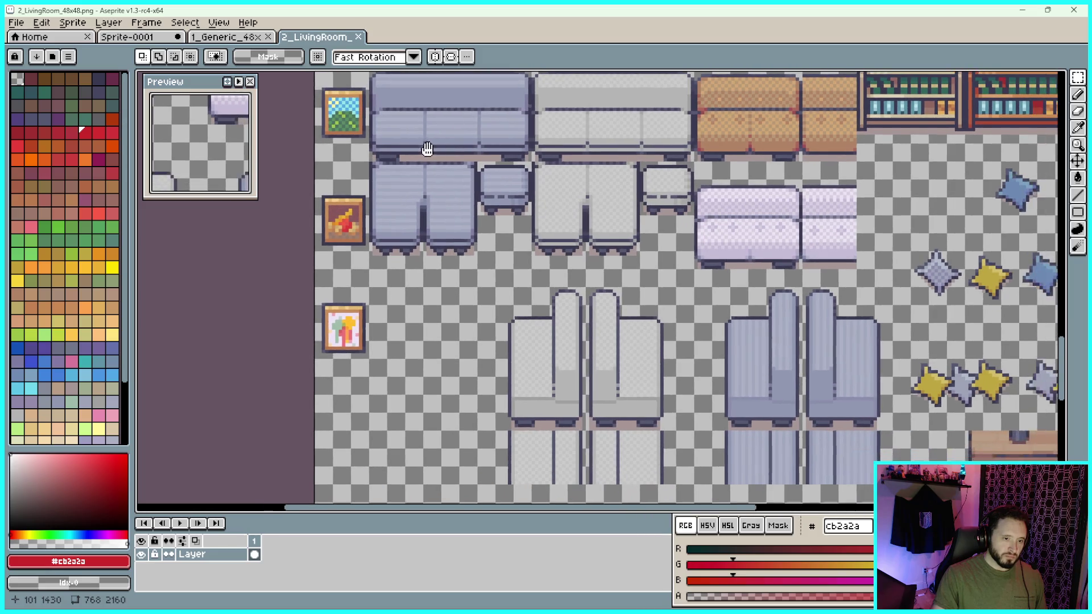
scroll(573, 250, "down", 2)
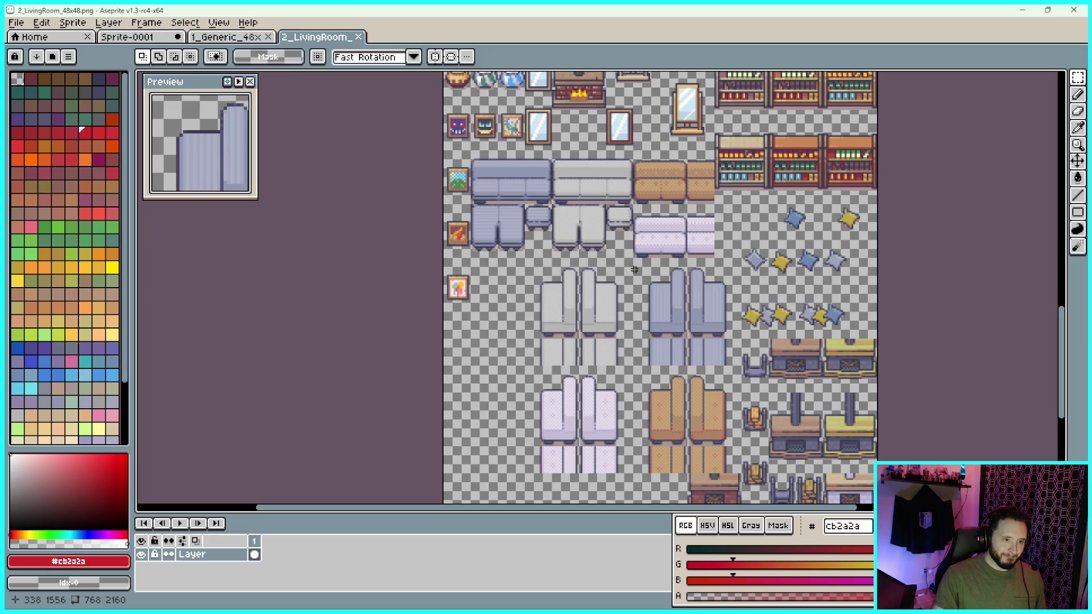
scroll(704, 297, "up", 2)
scroll(704, 298, "down", 1)
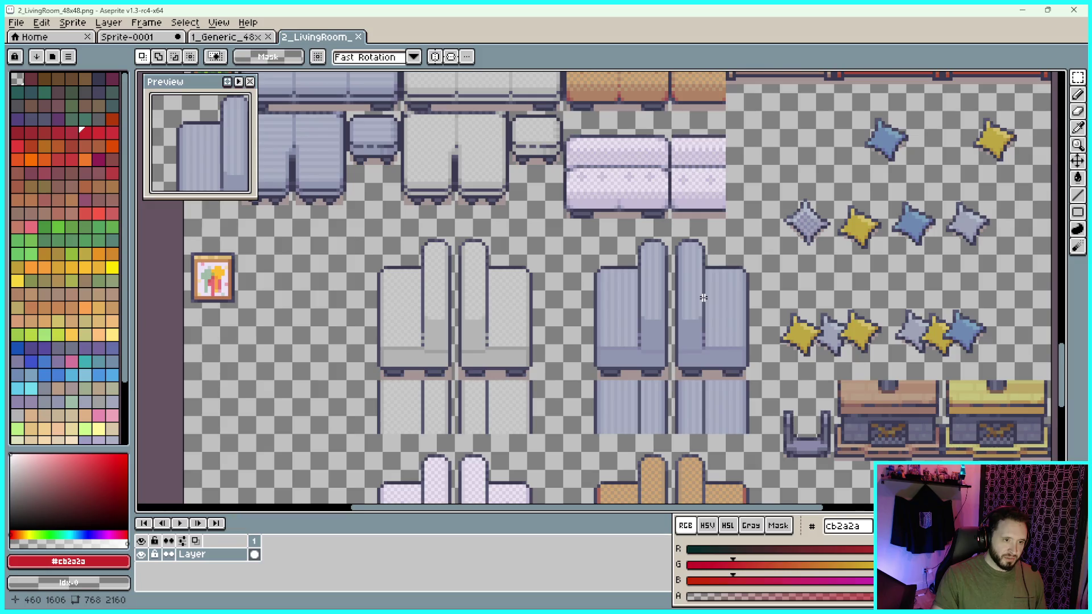
scroll(703, 298, "down", 1)
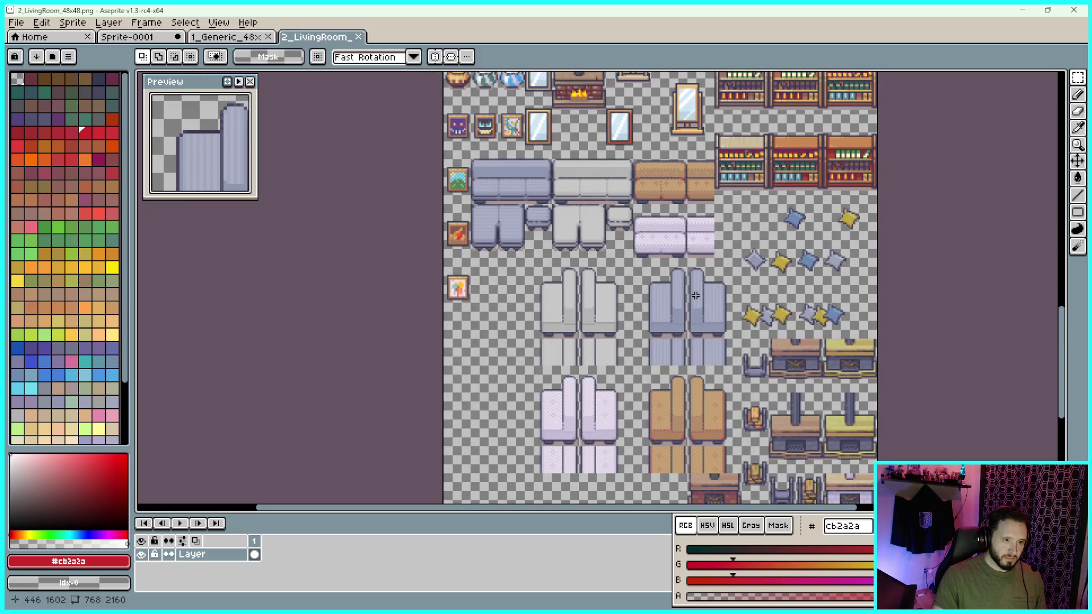
scroll(539, 210, "up", 2)
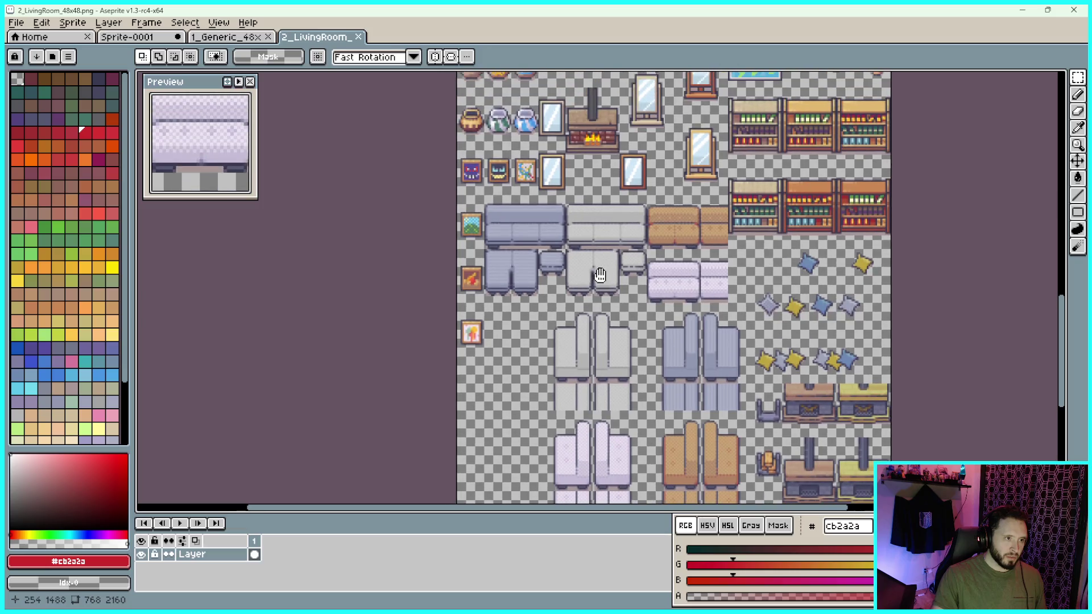
scroll(539, 210, "down", 1)
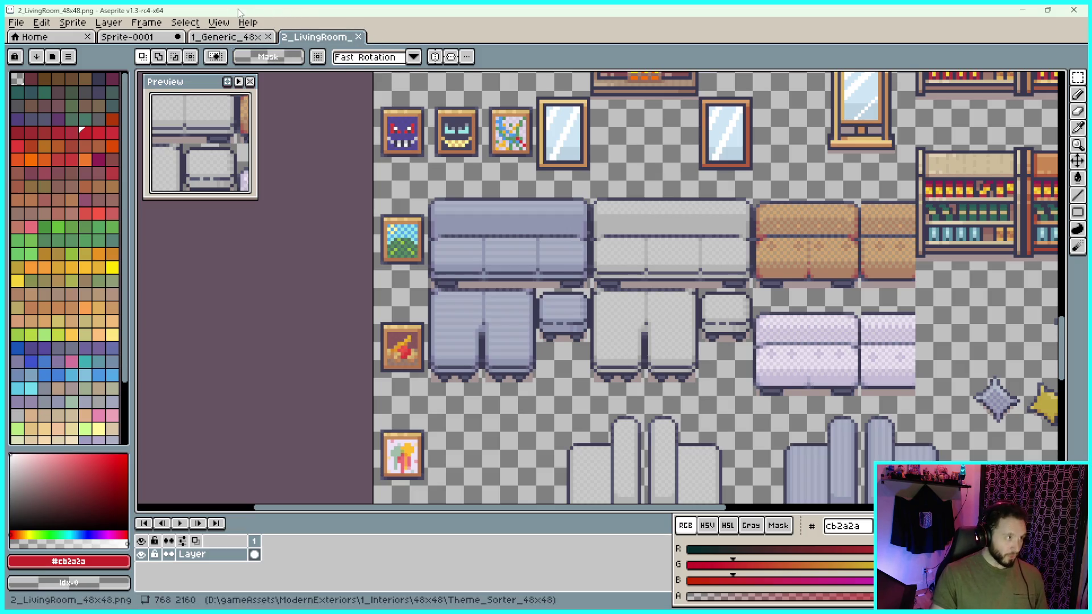
left_click(219, 23)
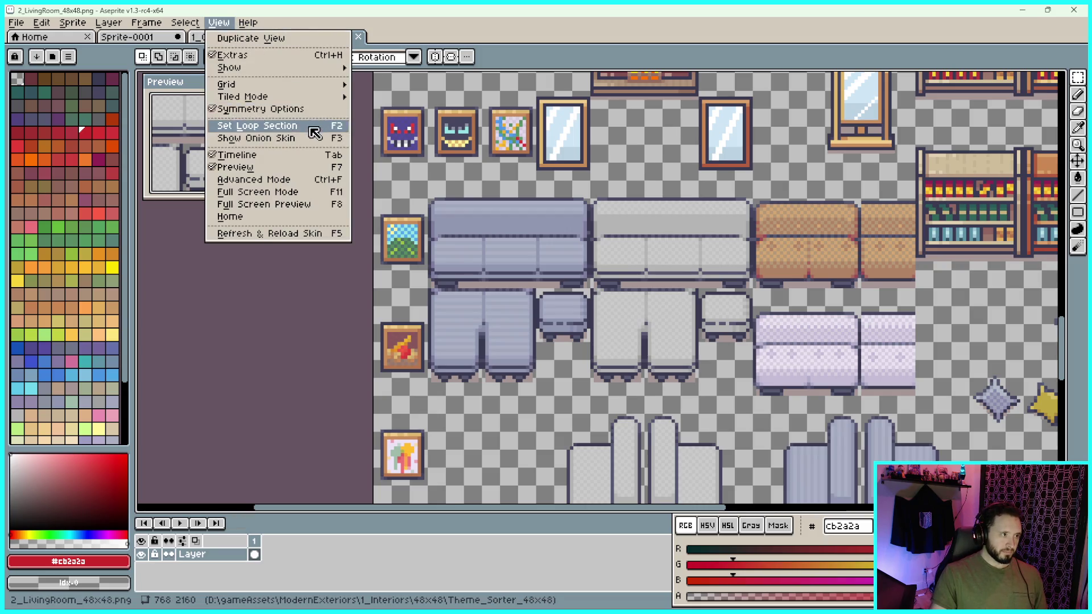
Set the grid width and height to 48 in Grid Settings for the living room tileset
mouse_move(269, 66)
mouse_move(259, 86)
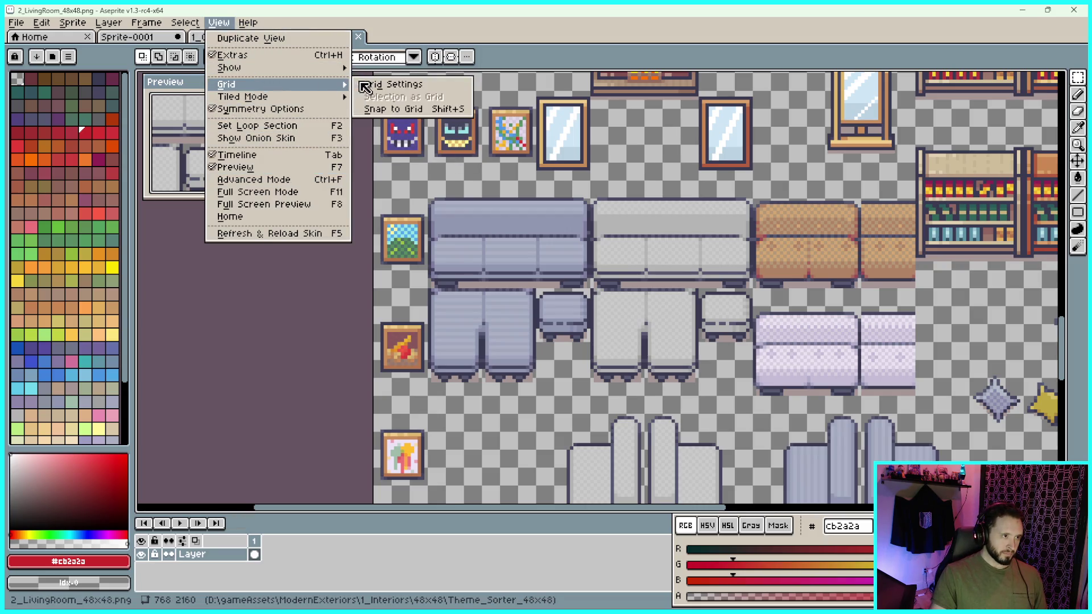
left_click(358, 85)
double_click(519, 317)
type("48")
double_click(604, 314)
type("48")
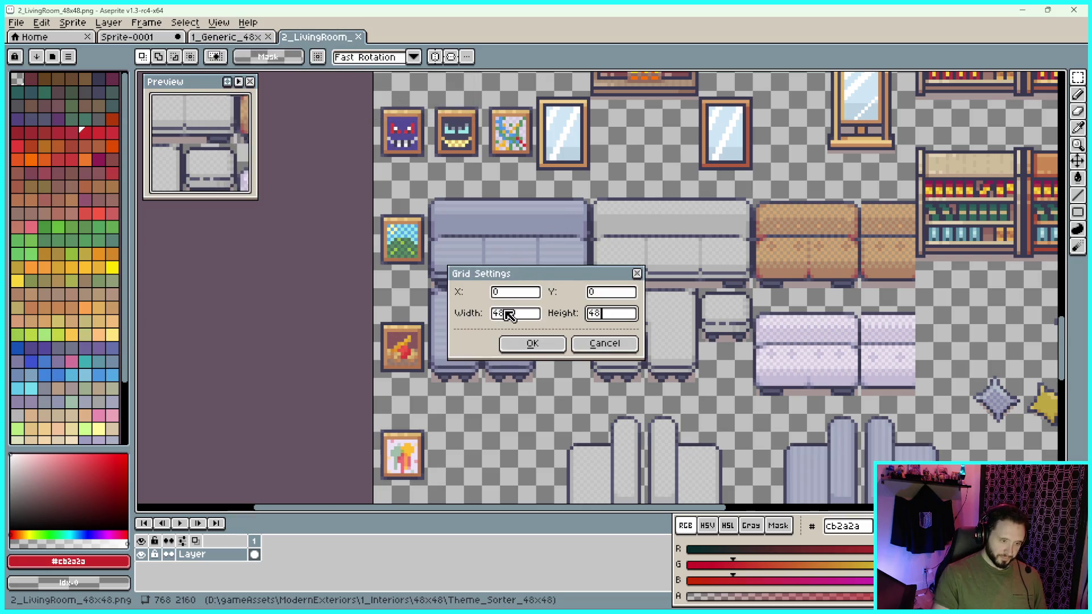
left_click(514, 345)
Select the blue sofa set along the grid lines, then switch to the 1_Generic sheet
scroll(572, 194, "down", 1)
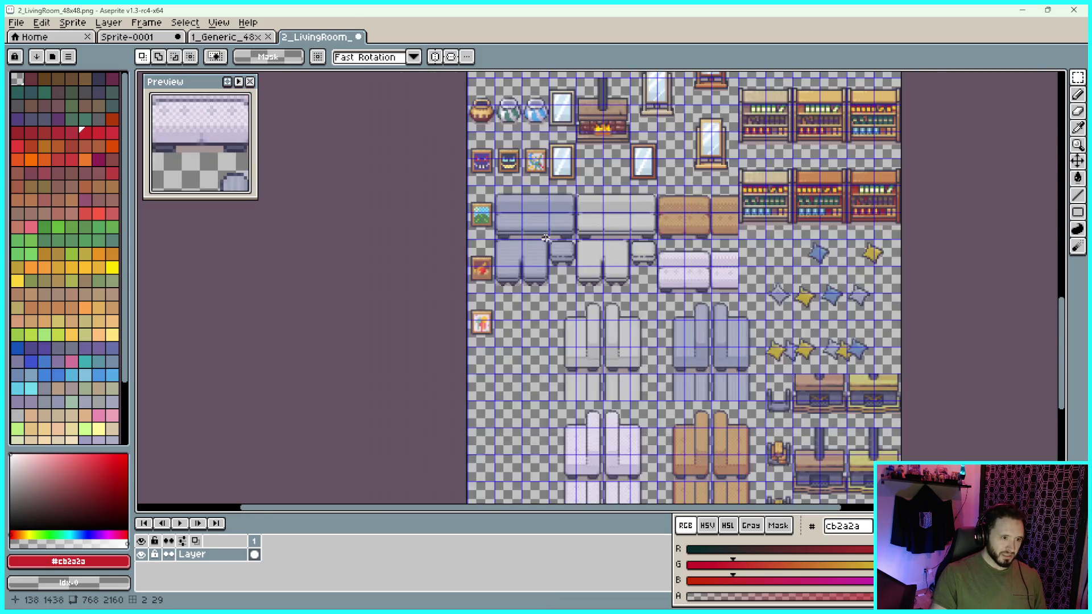
scroll(512, 216, "up", 3)
left_click_drag(489, 211, 529, 236)
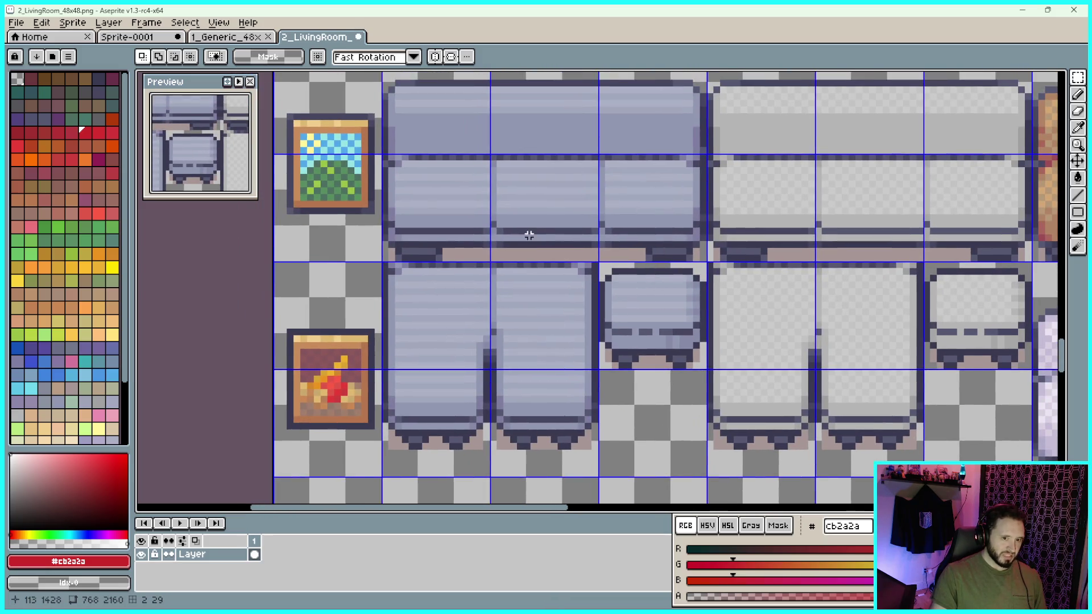
scroll(532, 231, "down", 2)
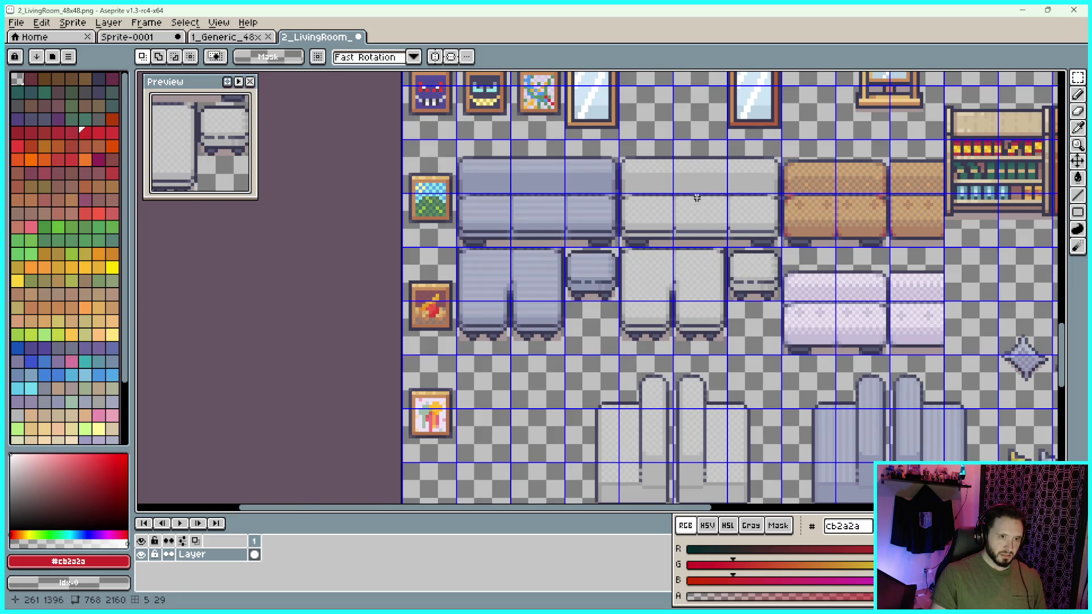
scroll(546, 142, "up", 2)
scroll(547, 142, "up", 2)
scroll(625, 103, "up", 1)
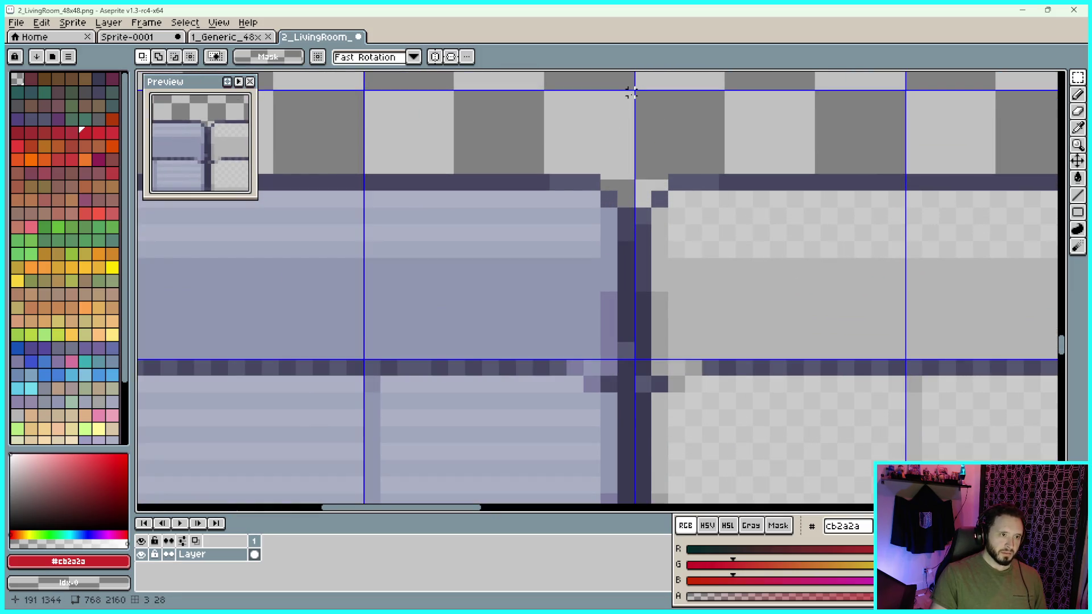
mouse_move(631, 94)
left_mouse_down()
mouse_move(367, 478)
mouse_move(170, 489)
mouse_move(272, 491)
mouse_move(247, 472)
left_mouse_up()
scroll(367, 477, "down", 3)
scroll(272, 491, "up", 3)
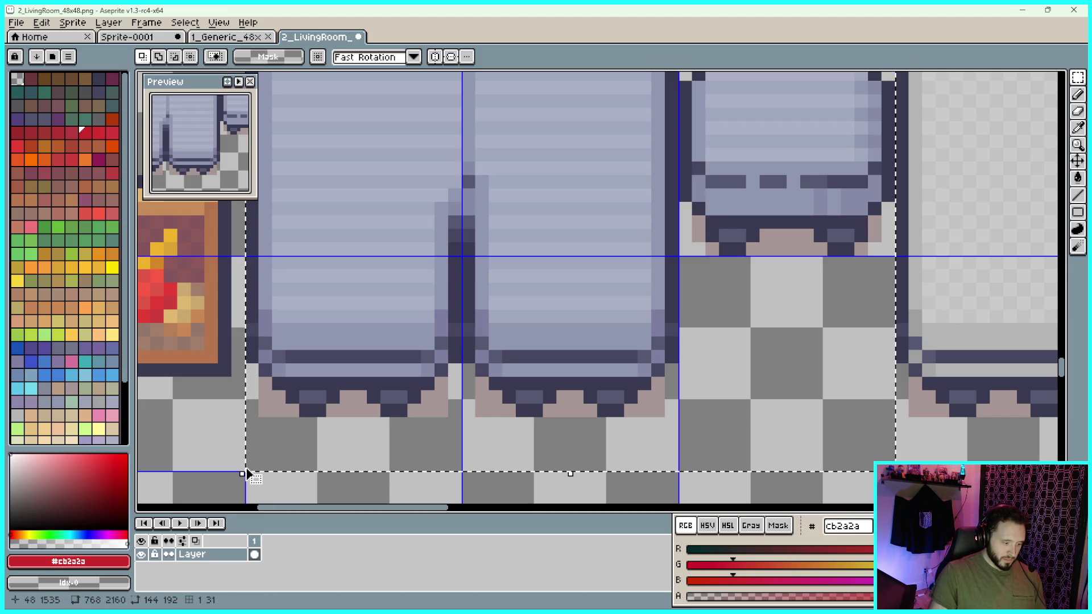
left_click(232, 37)
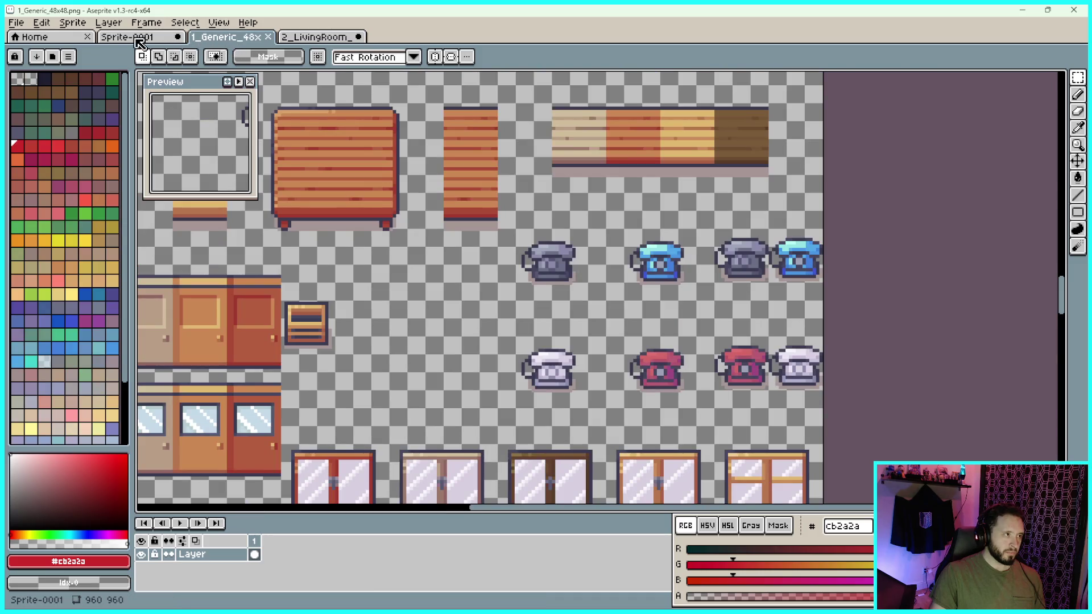
Paste the blue sofa set into Sprite-0001, shift it beside the wooden chairs, and return to 2_LivingRoom
left_click(165, 38)
key("ctrl+v")
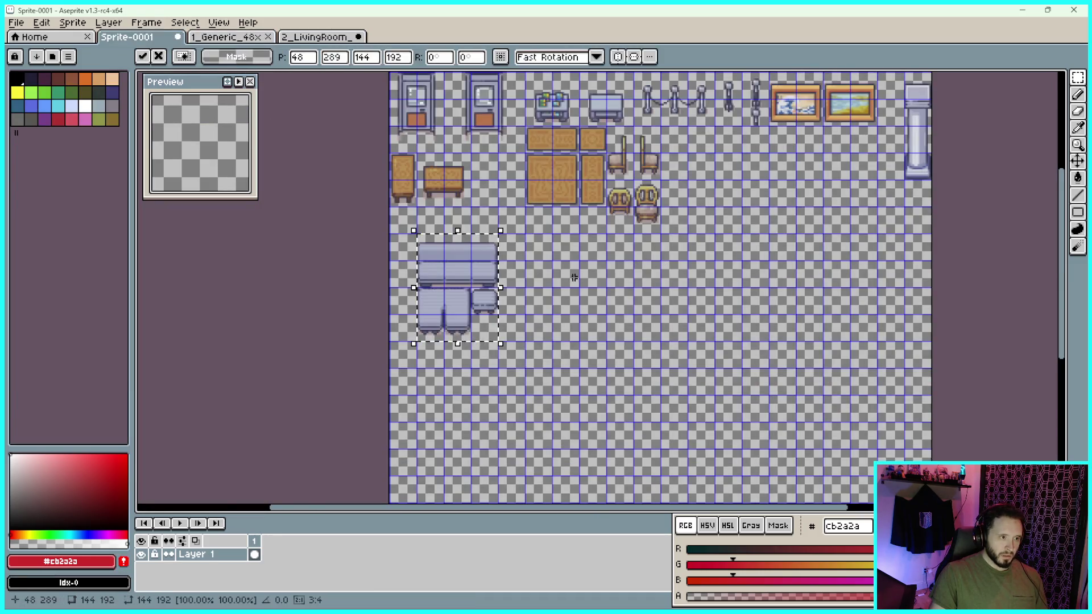
key("shift+Right")
key("shift+Right")
key("shift+Right")
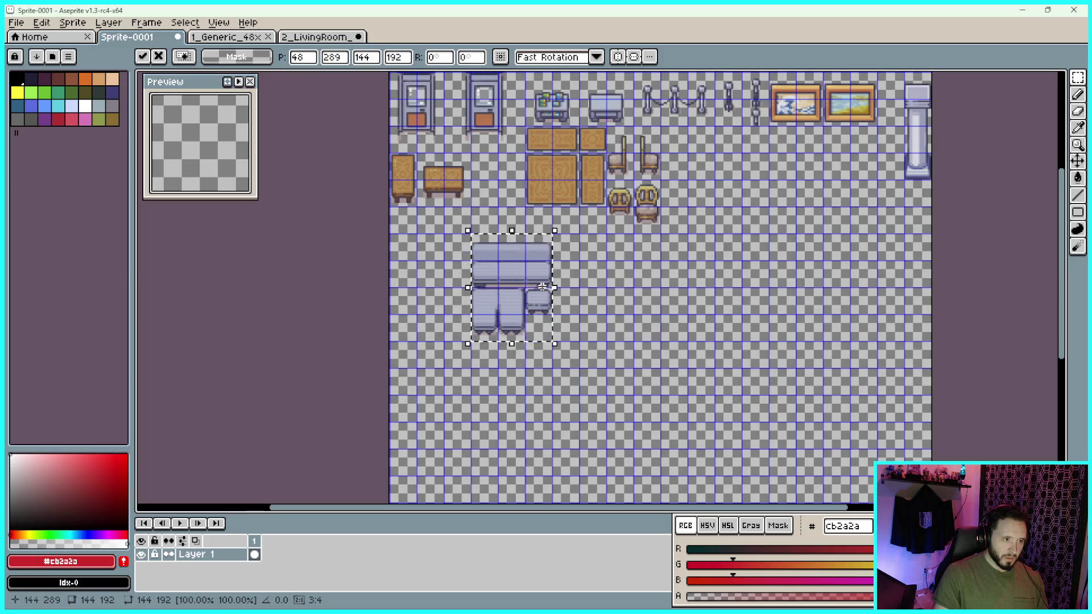
key("shift+Left")
key("shift+Left")
key("shift+Left")
key("shift+Up")
key("shift+Up")
key("shift+Up")
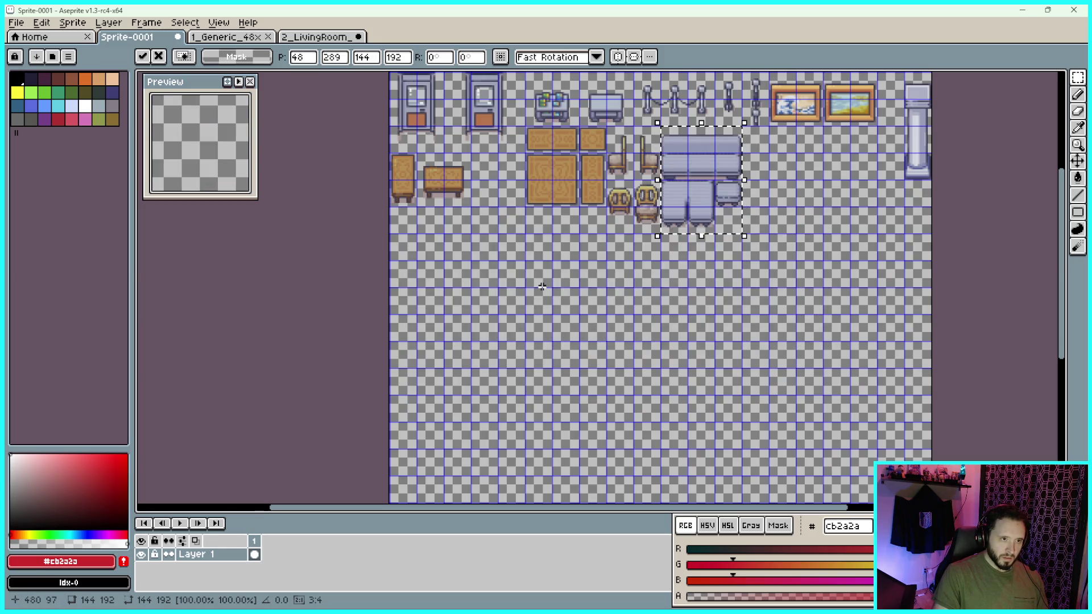
scroll(668, 156, "up", 3)
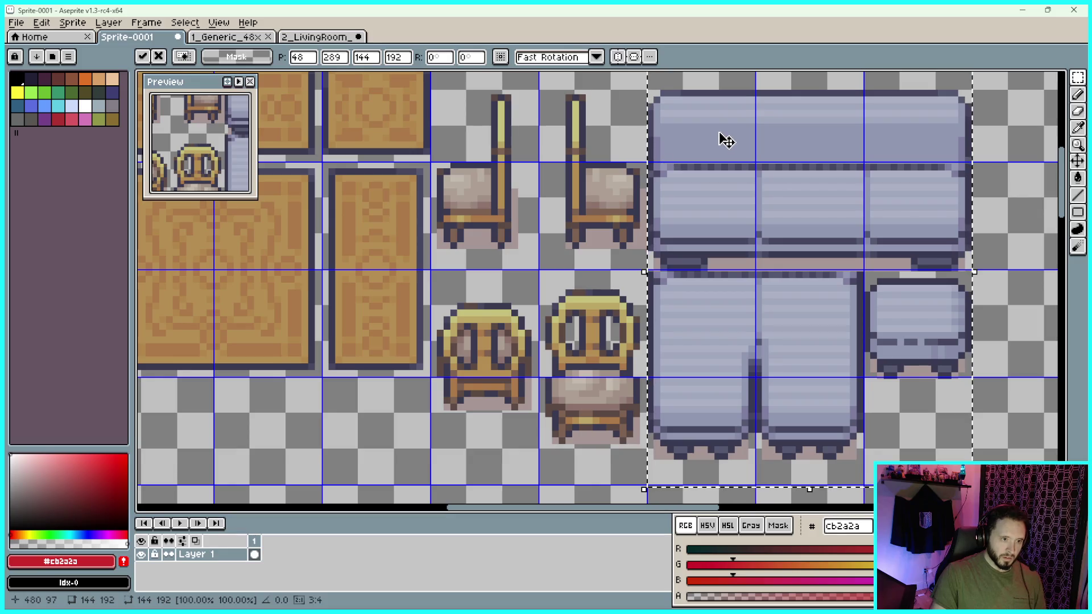
scroll(629, 134, "up", 4)
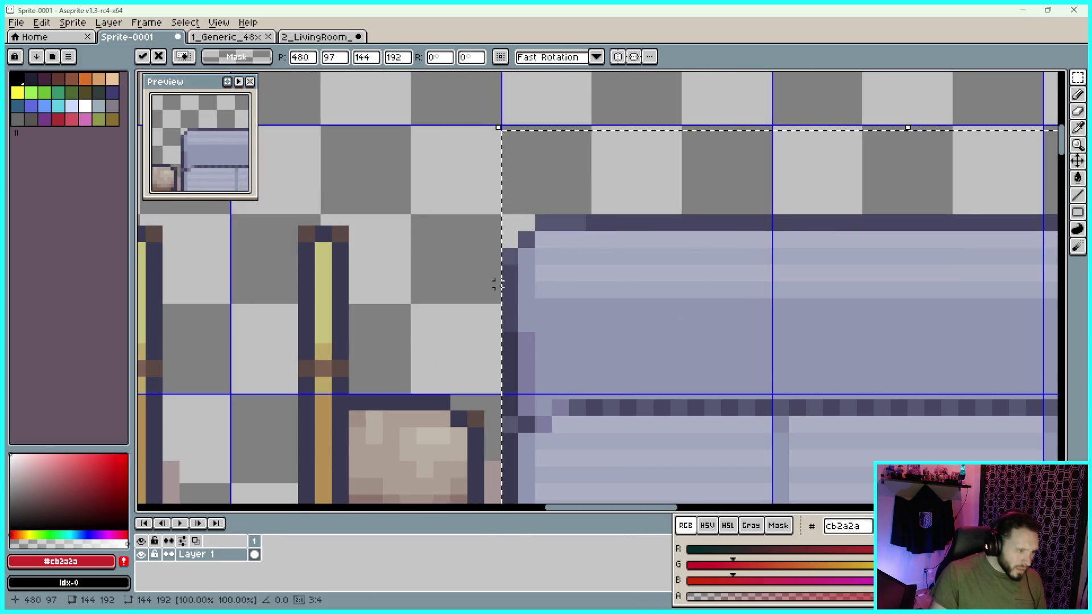
mouse_move(598, 324)
left_mouse_down()
mouse_move(541, 97)
mouse_move(541, 51)
left_mouse_up()
left_click_drag(539, 330, 514, 78)
mouse_move(537, 370)
left_mouse_down()
mouse_move(541, 114)
mouse_move(614, 176)
mouse_move(544, 227)
mouse_move(526, 305)
left_mouse_up()
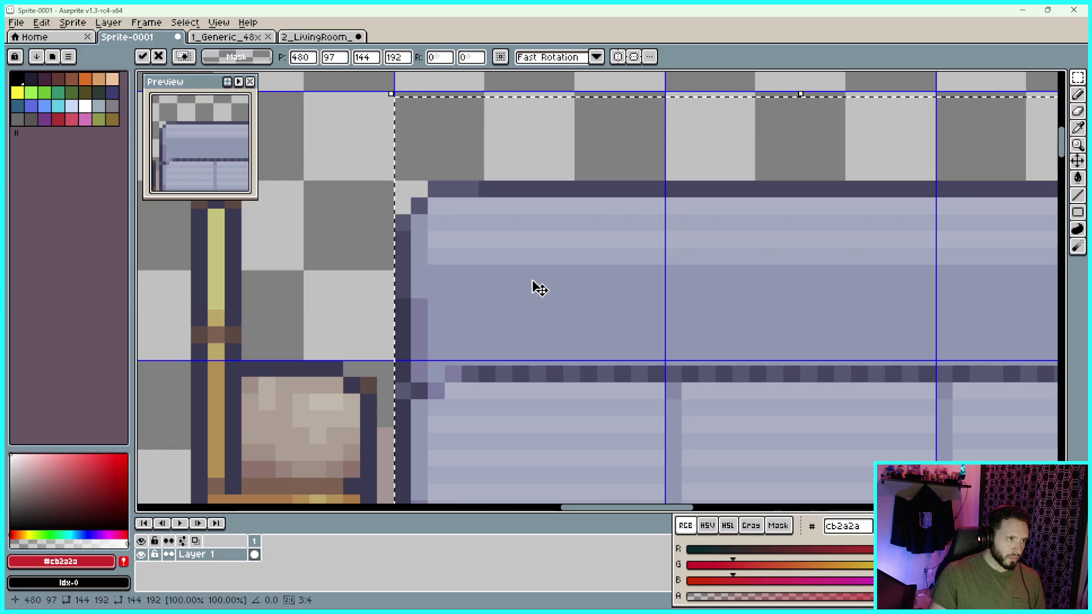
scroll(537, 288, "down", 5)
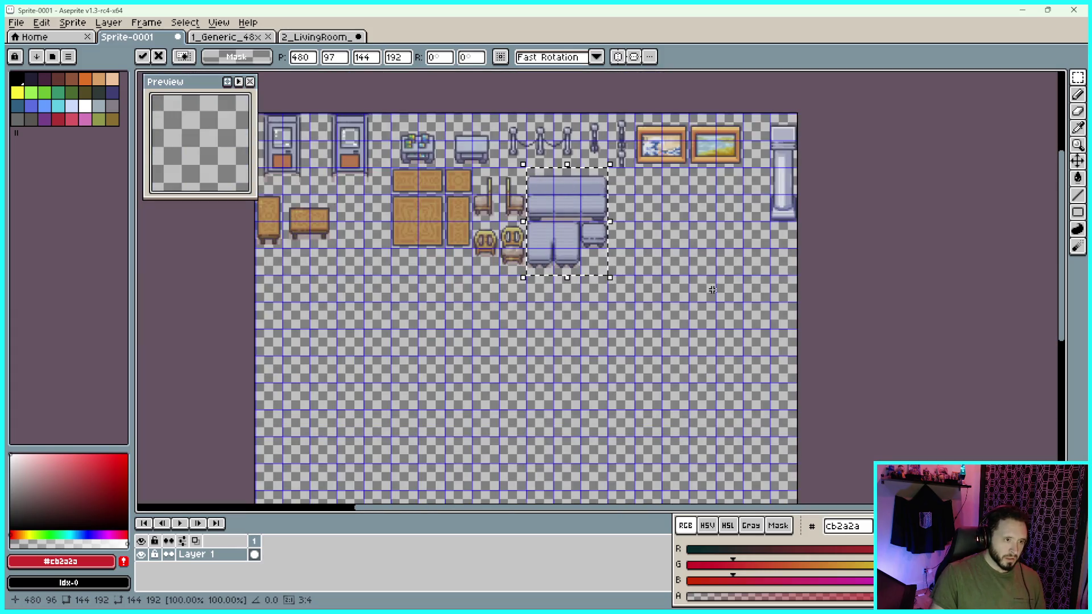
left_click(318, 36)
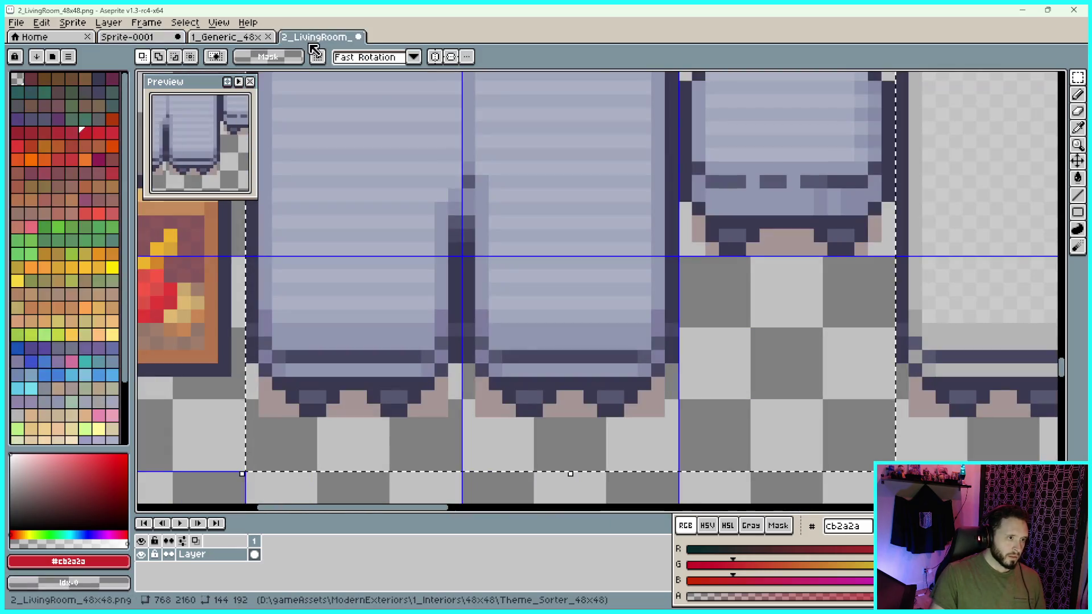
Paste the copied grey sofa tiles into Sprite-0001 and nudge them right and up
scroll(695, 241, "down", 3)
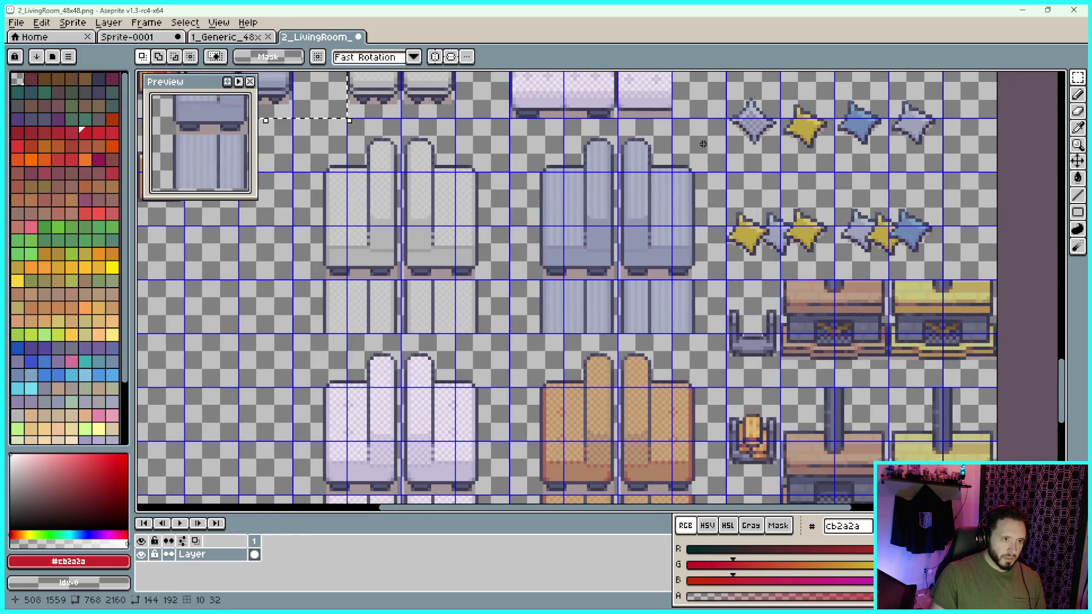
scroll(701, 140, "down", 1)
scroll(694, 162, "up", 5)
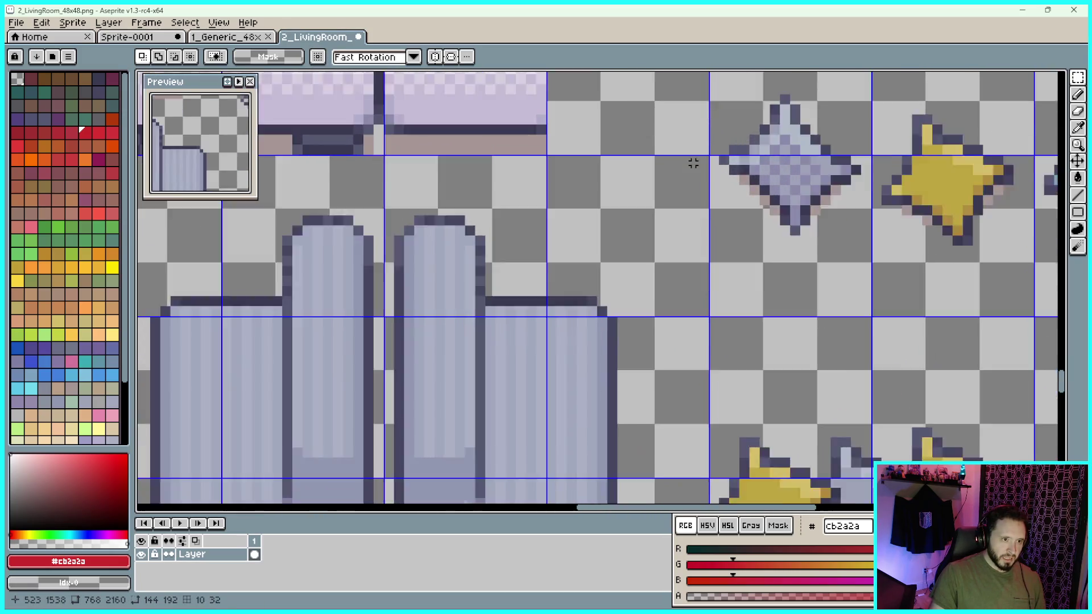
scroll(694, 164, "up", 1)
scroll(711, 153, "down", 6)
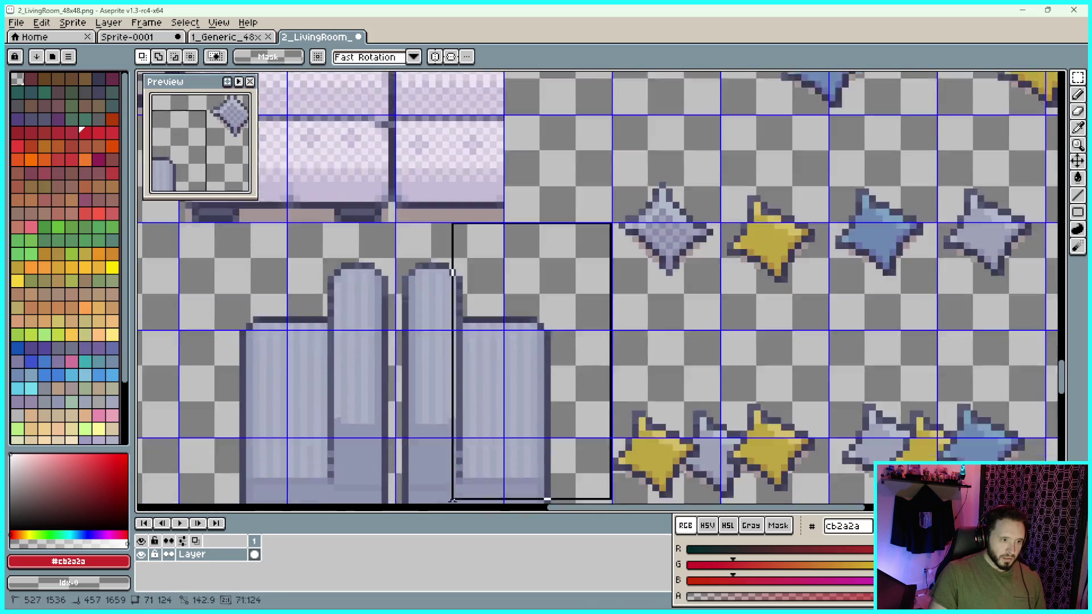
scroll(330, 501, "up", 3)
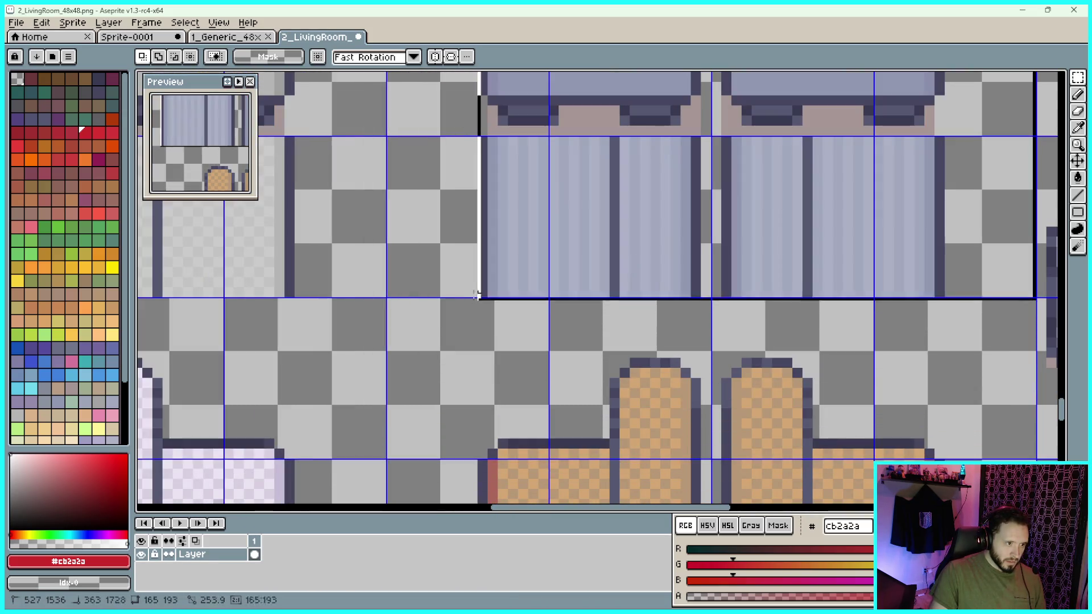
scroll(478, 298, "up", 2)
scroll(373, 297, "down", 5)
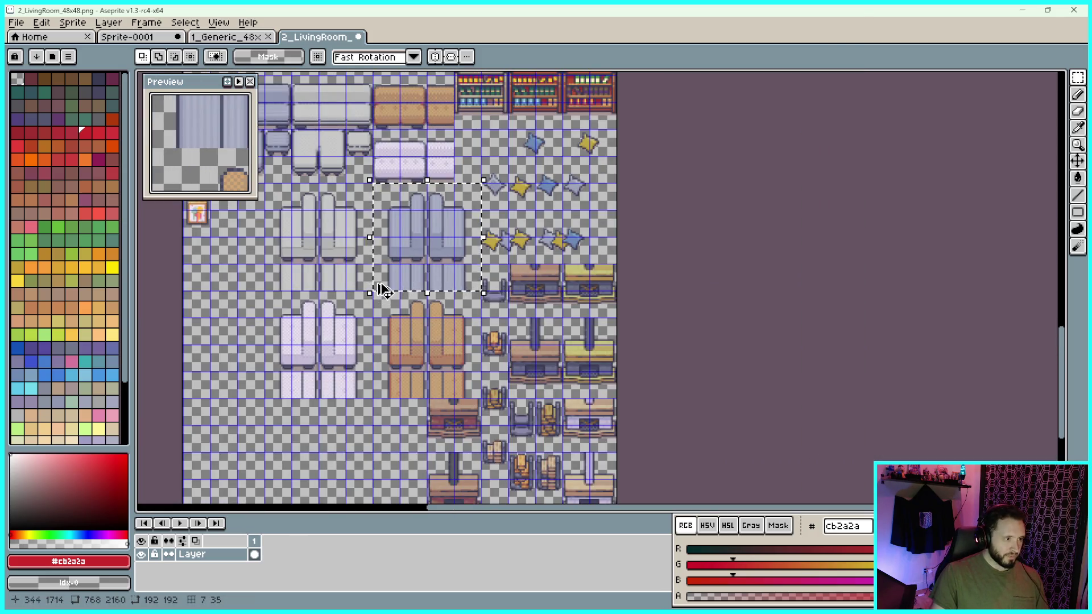
left_click(166, 39)
key("ctrl+v")
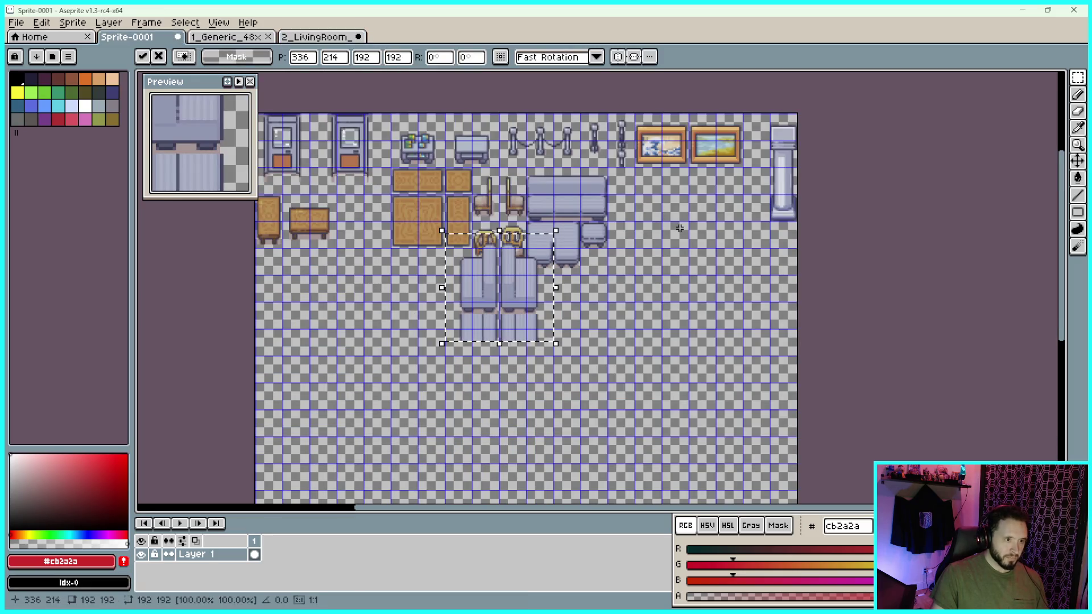
key("Right")
key("Right")
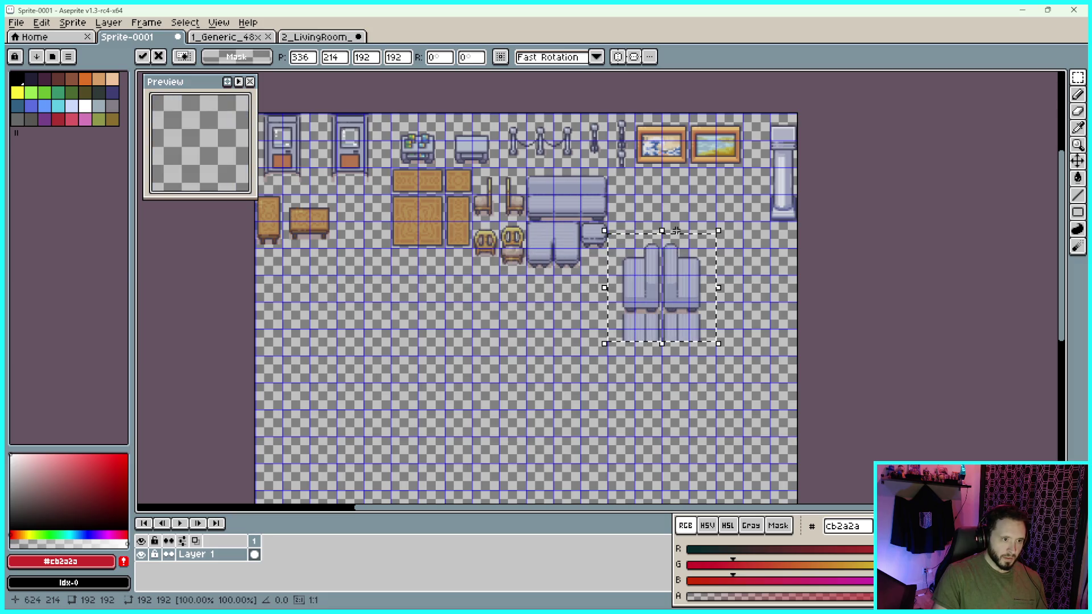
key("Up")
key("Up")
key("Up")
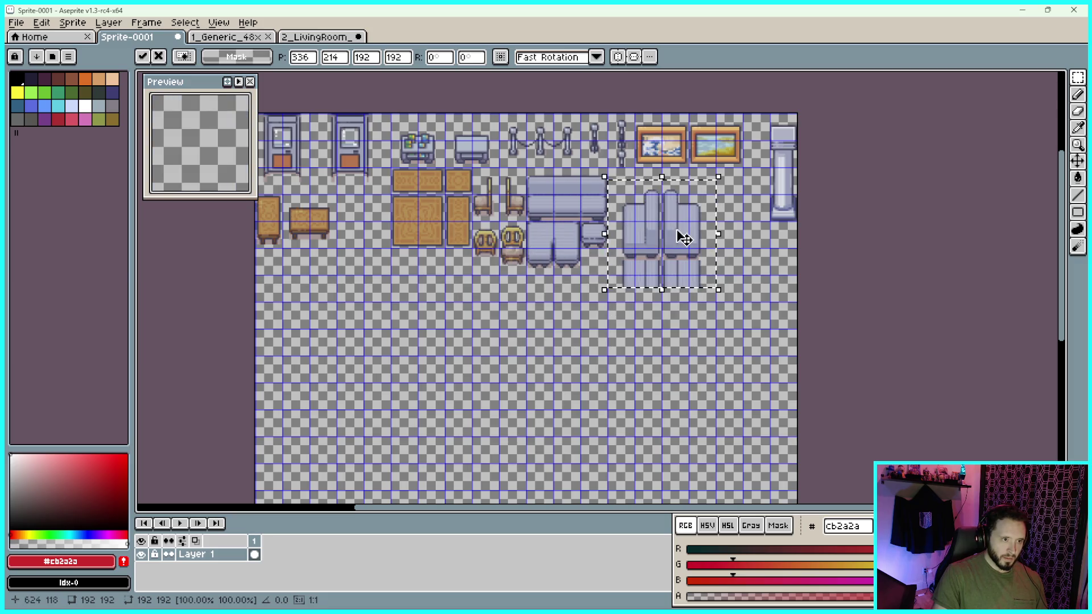
Align the pasted sofa with the grid, commit it, and bring up the 1_Generic_48x48.png sheet
scroll(649, 217, "up", 3)
scroll(648, 217, "down", 2)
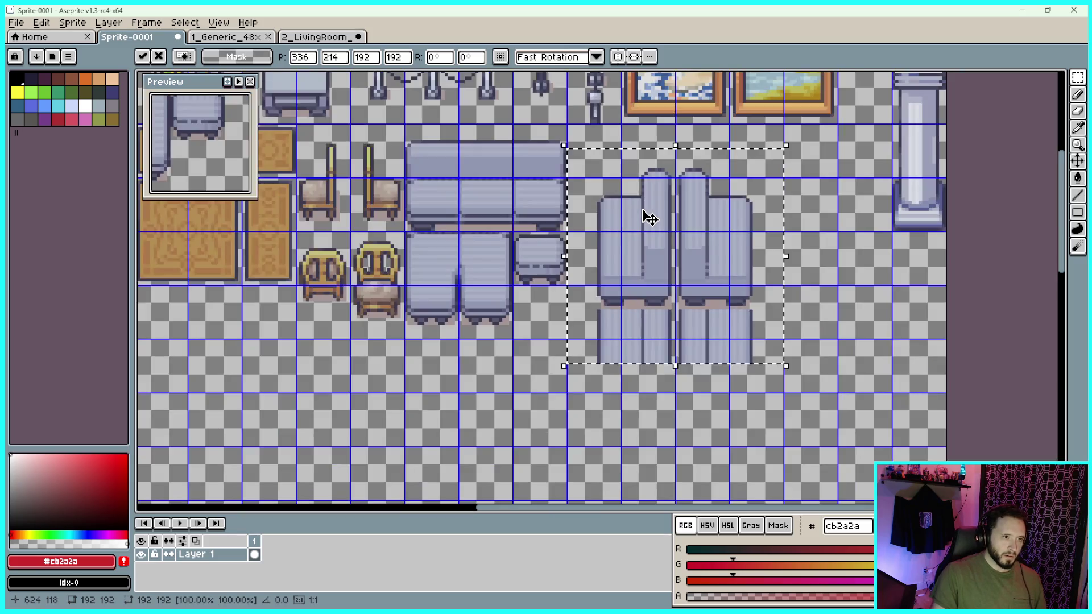
key("Up")
key("Up")
key("Up")
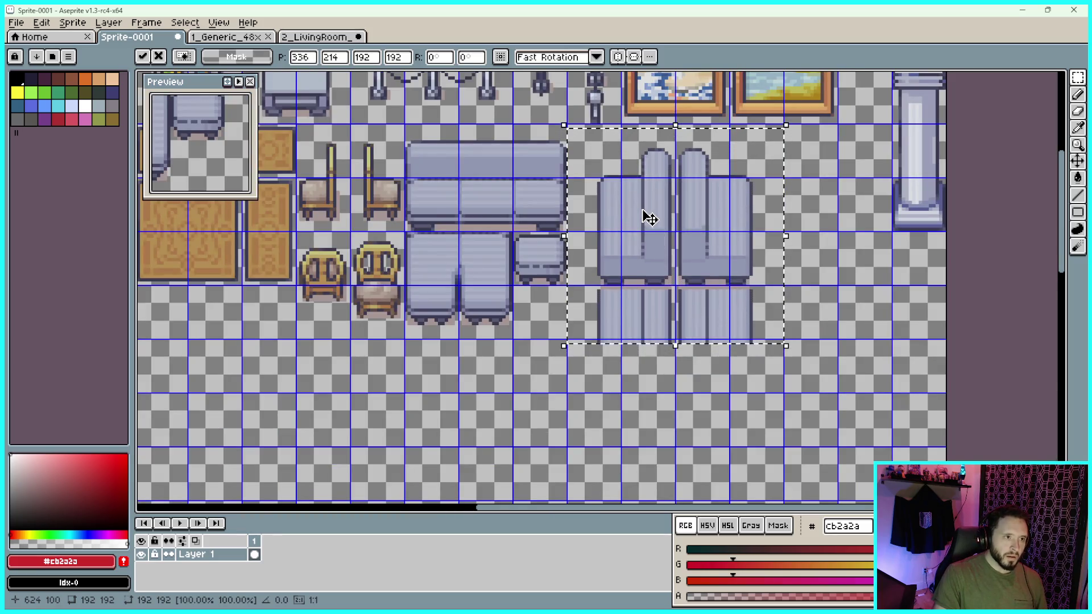
scroll(547, 102, "up", 10)
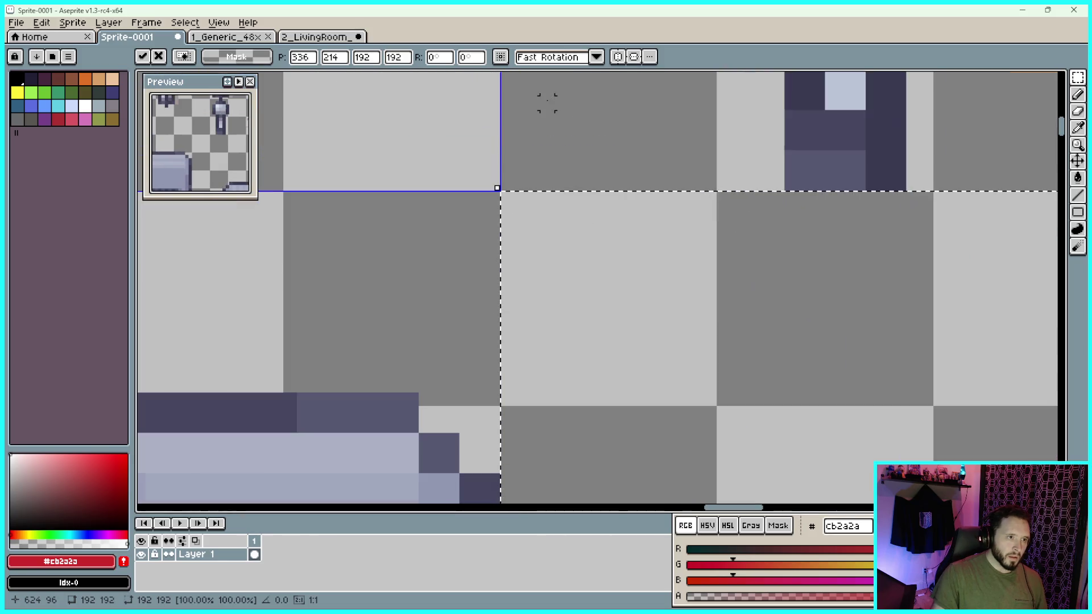
scroll(478, 155, "down", 10)
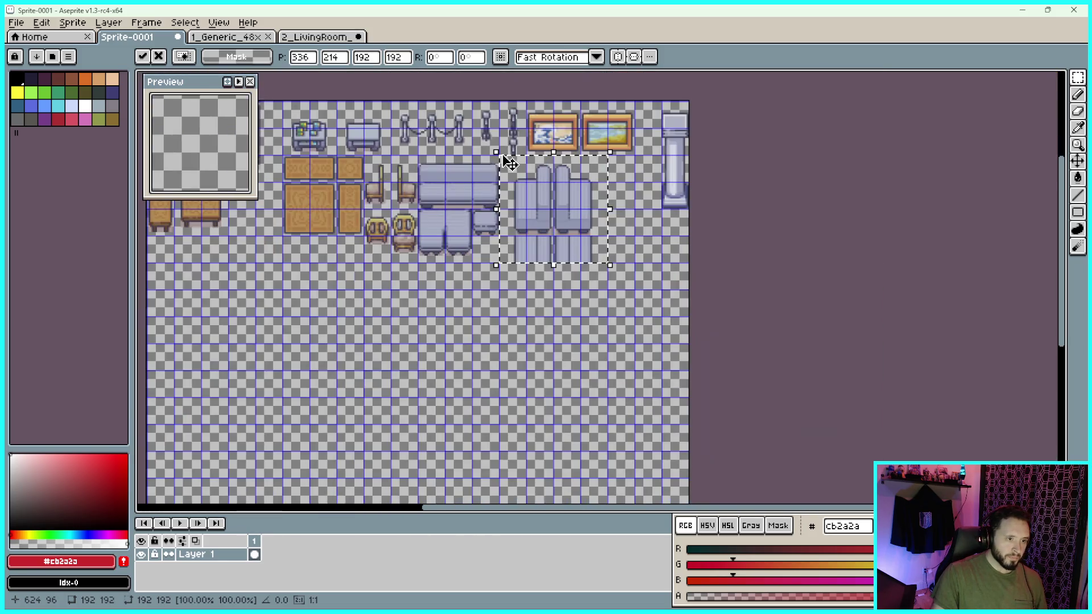
key("ctrl+d")
left_click_drag(599, 368, 789, 359)
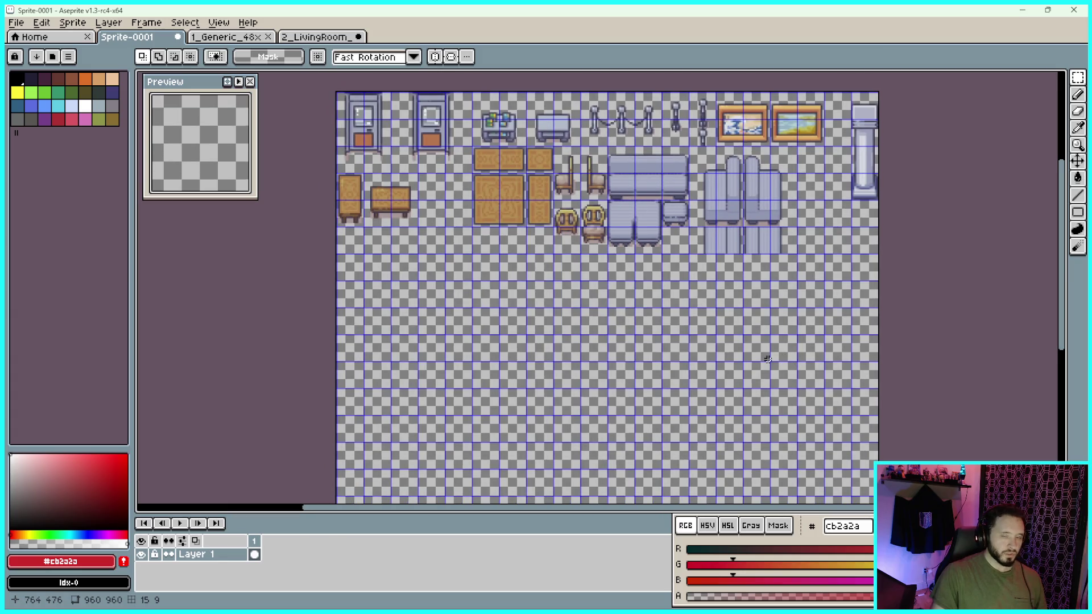
left_click(239, 38)
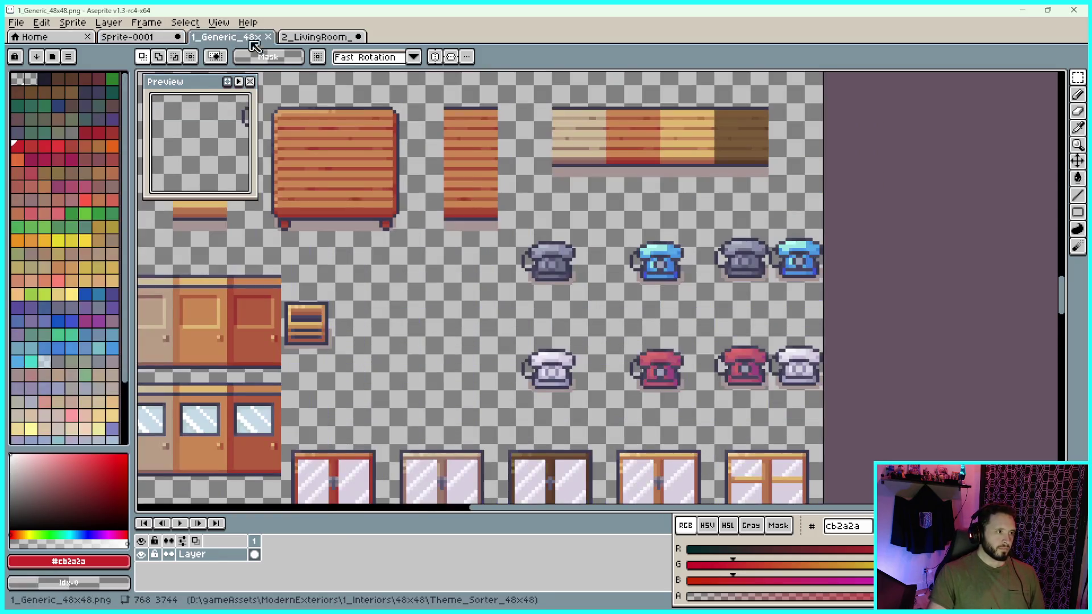
Scroll through the 1_Generic_48x48 sheet to browse its furniture tiles
scroll(597, 267, "down", 2)
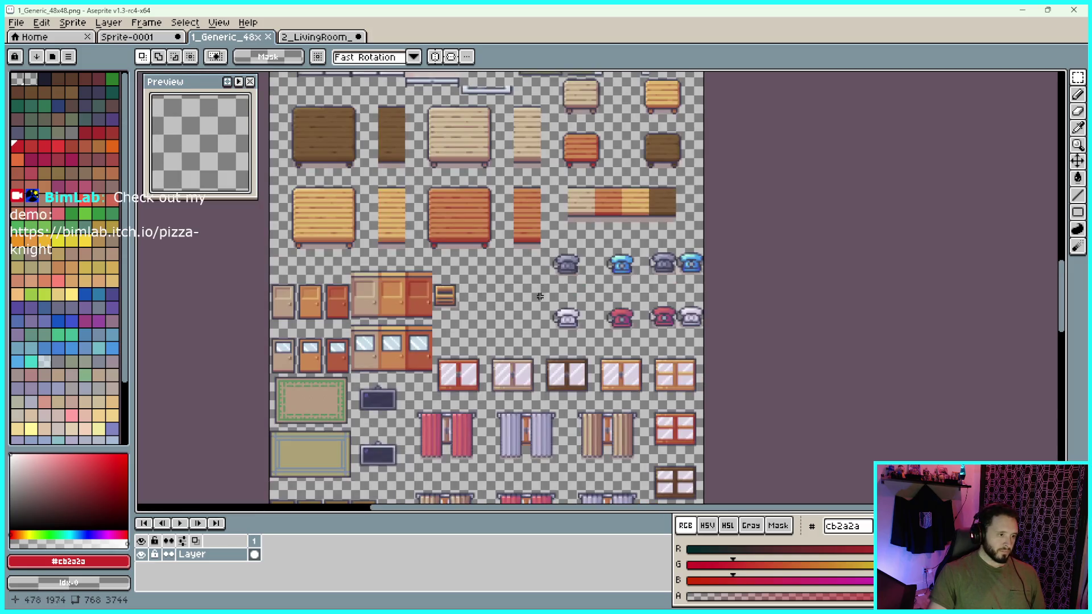
scroll(570, 290, "down", 2)
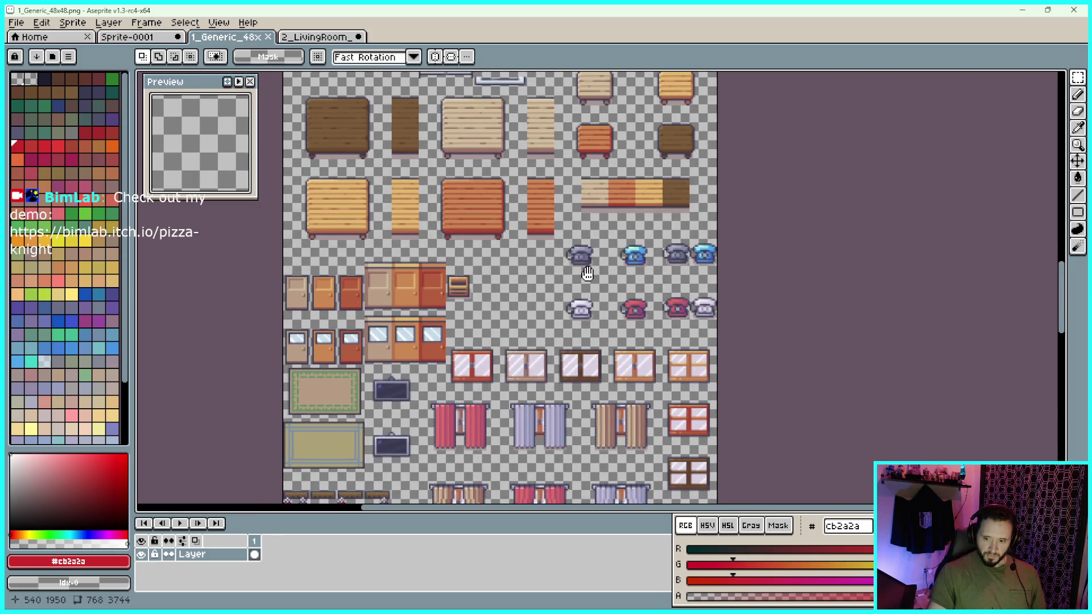
scroll(552, 285, "up", 2)
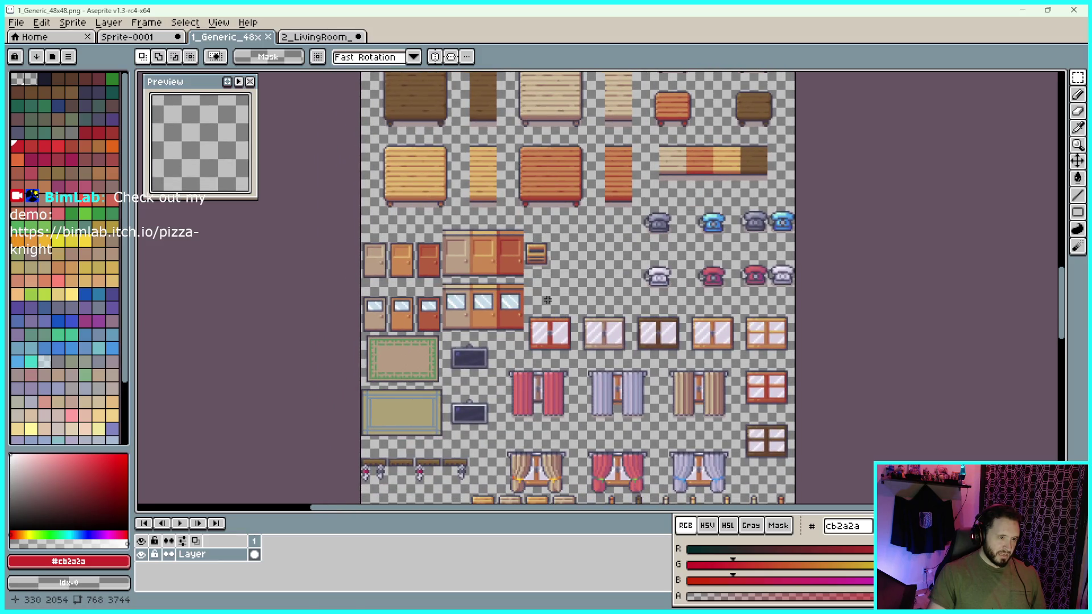
scroll(625, 276, "down", 5)
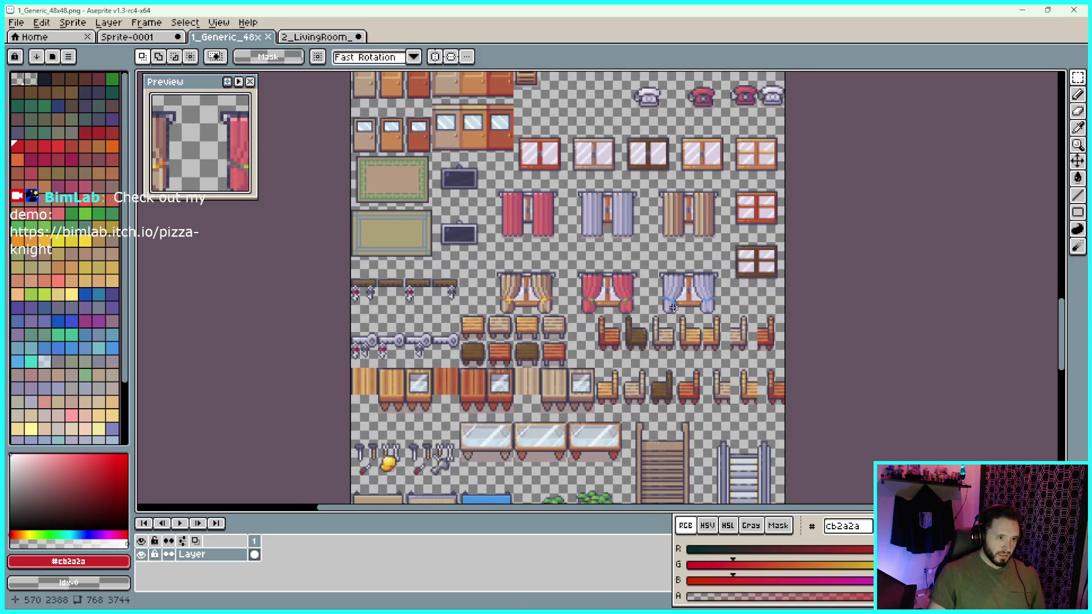
scroll(673, 308, "down", 5)
scroll(713, 323, "down", 1)
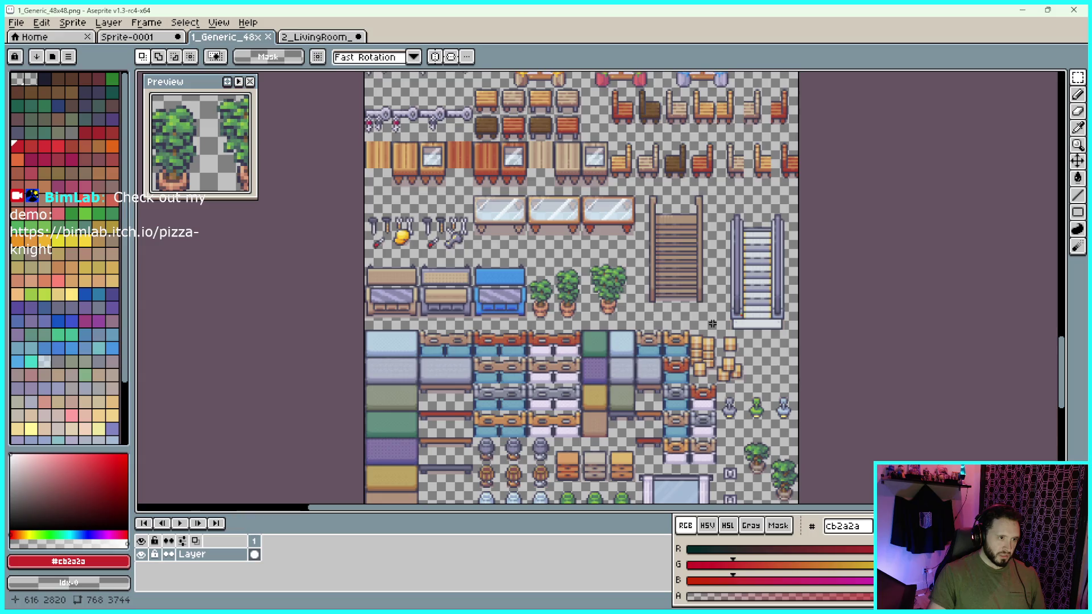
scroll(798, 406, "down", 5)
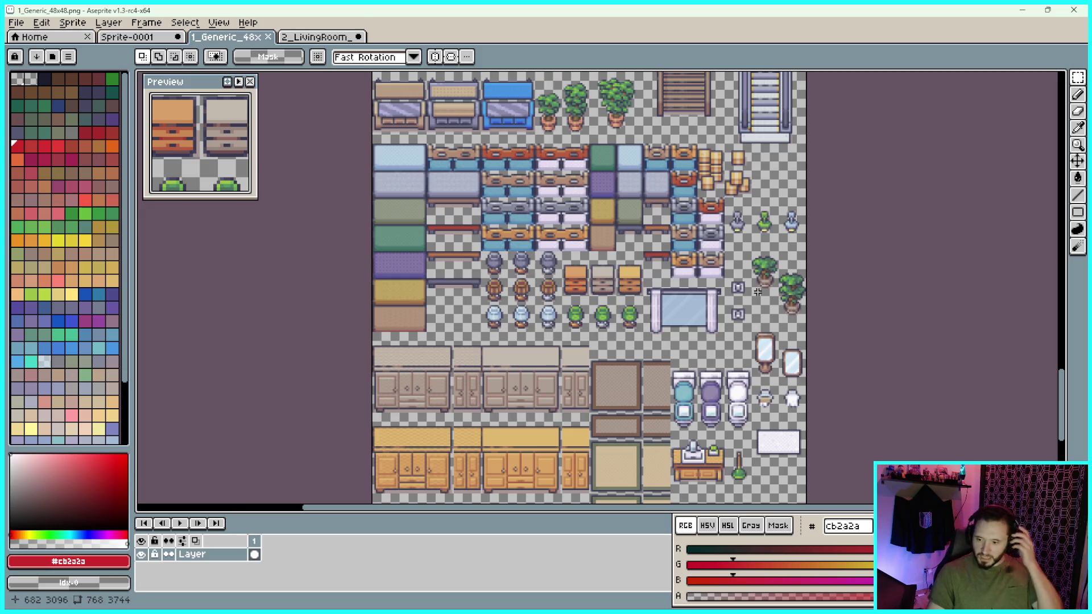
scroll(741, 294, "down", 2)
scroll(613, 242, "up", 3)
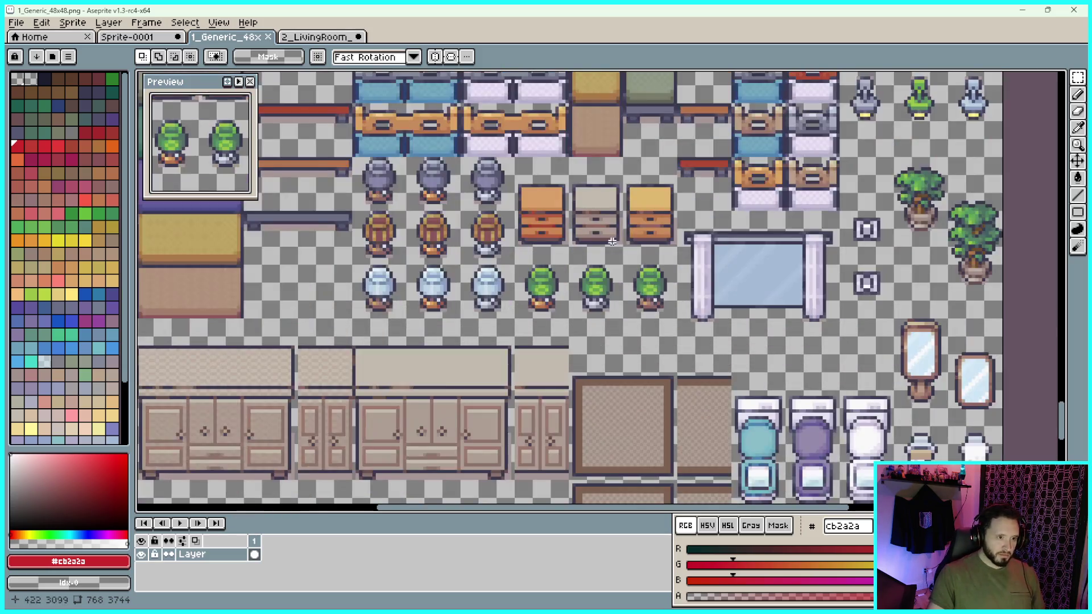
scroll(589, 229, "up", 1)
scroll(632, 330, "down", 3)
scroll(632, 330, "up", 1)
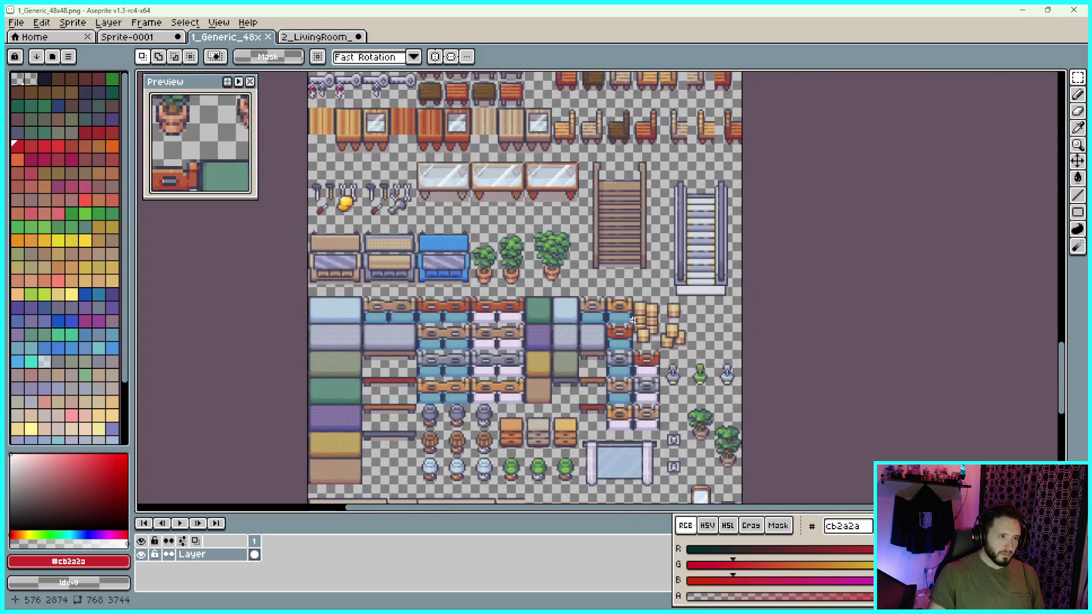
scroll(618, 265, "down", 1)
scroll(618, 338, "up", 1)
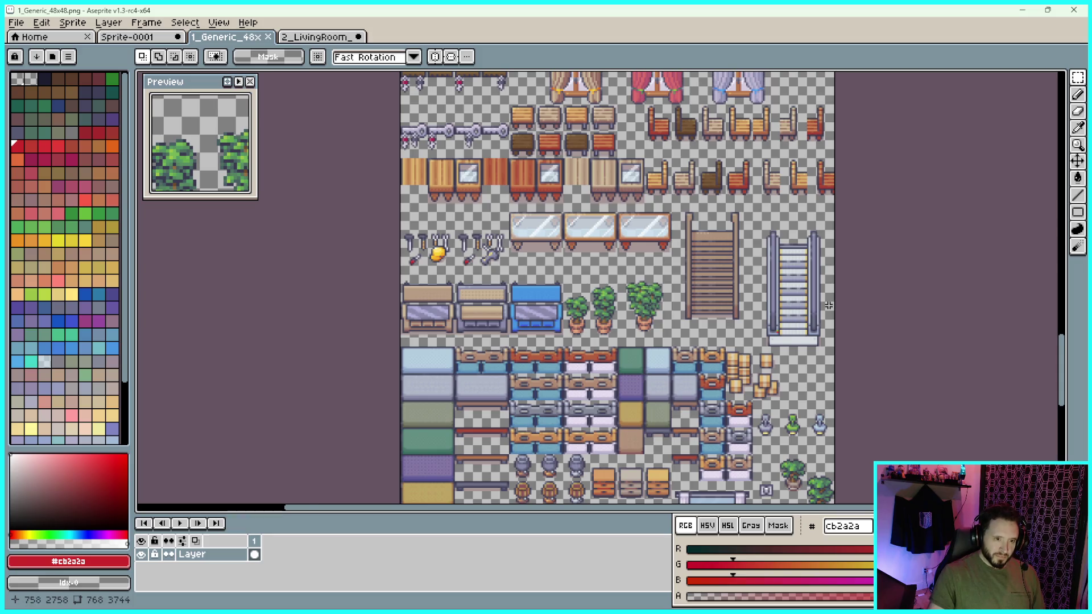
Pan to the stairs, window and curtain rows, then open the View menu
left_click_drag(829, 305, 762, 316)
scroll(762, 316, "up", 2)
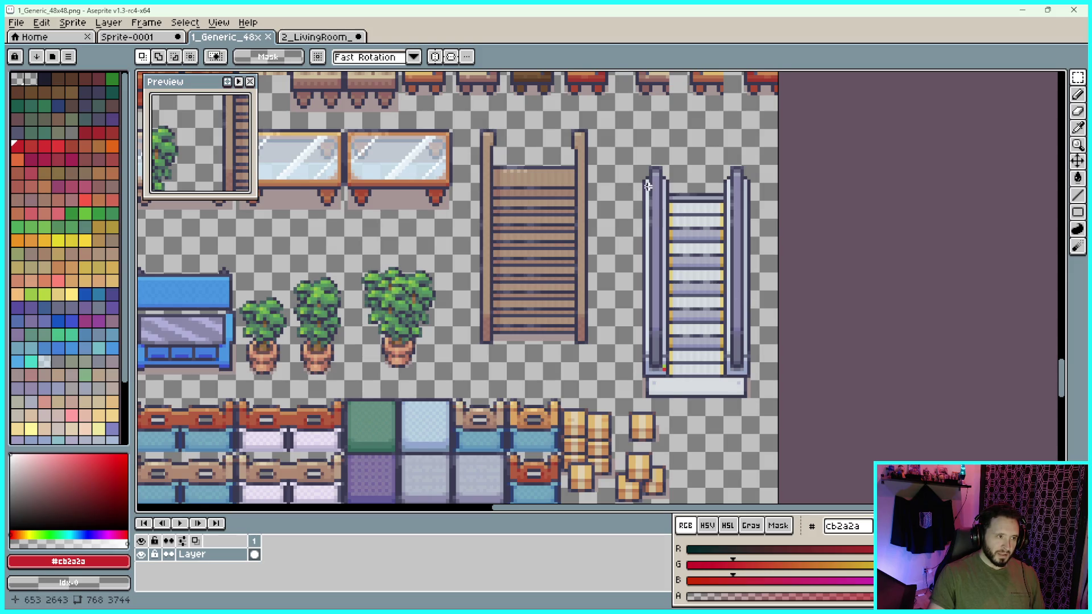
scroll(650, 189, "down", 1)
left_click_drag(650, 189, 677, 320)
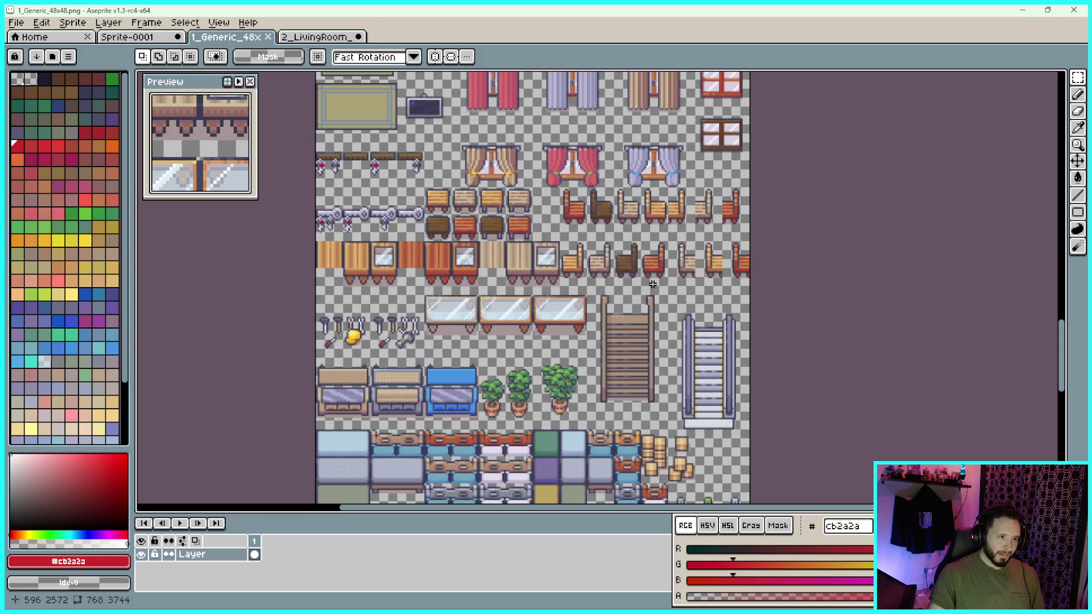
mouse_move(659, 172)
left_mouse_down()
mouse_move(609, 233)
mouse_move(639, 319)
left_mouse_up()
scroll(609, 233, "up", 1)
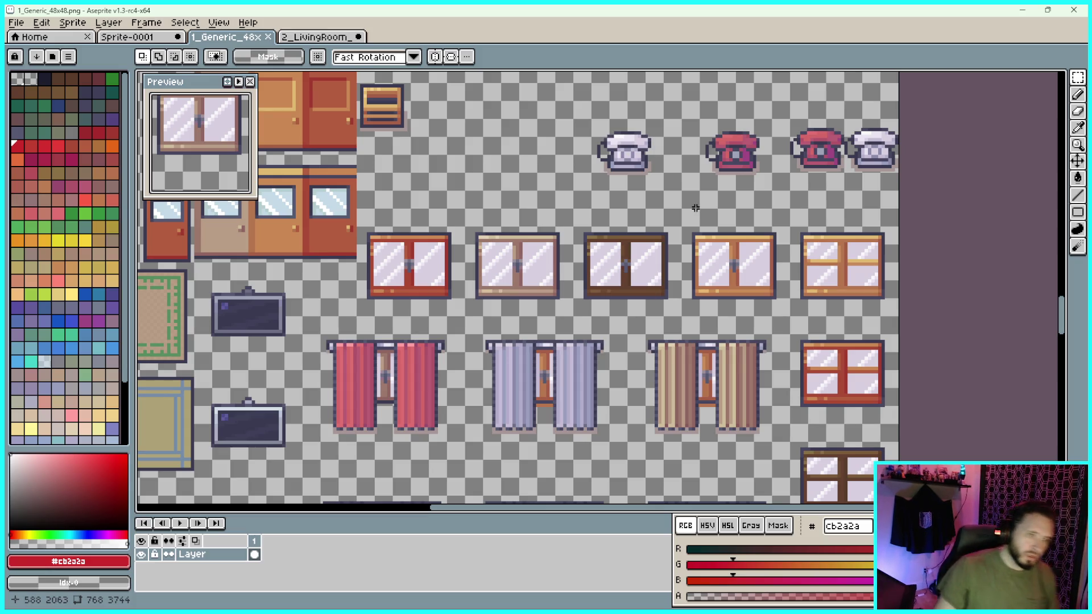
scroll(812, 258, "down", 3)
scroll(797, 260, "down", 1)
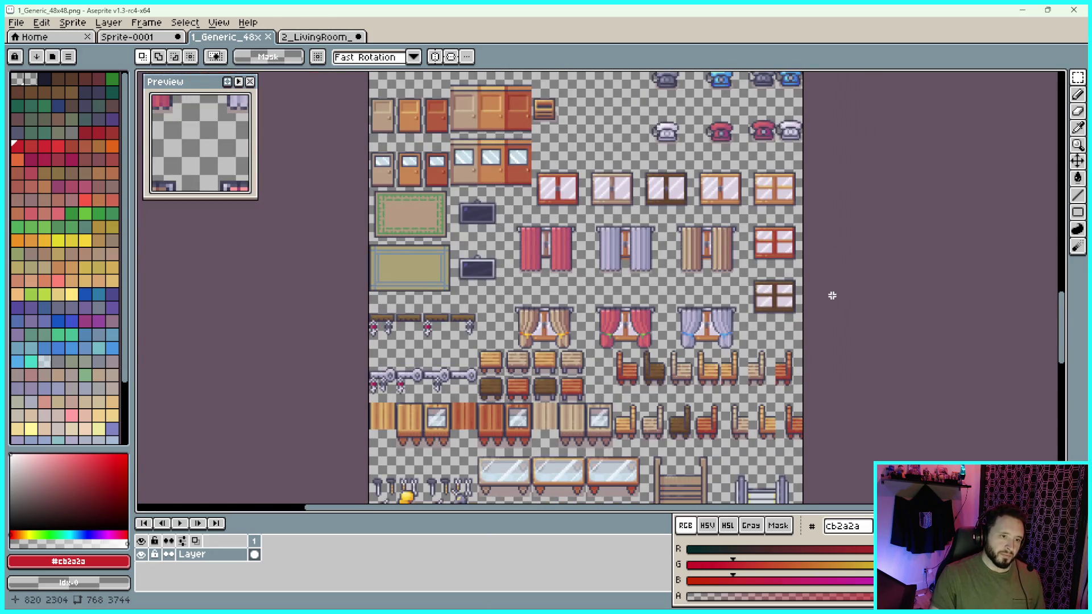
scroll(832, 296, "up", 3)
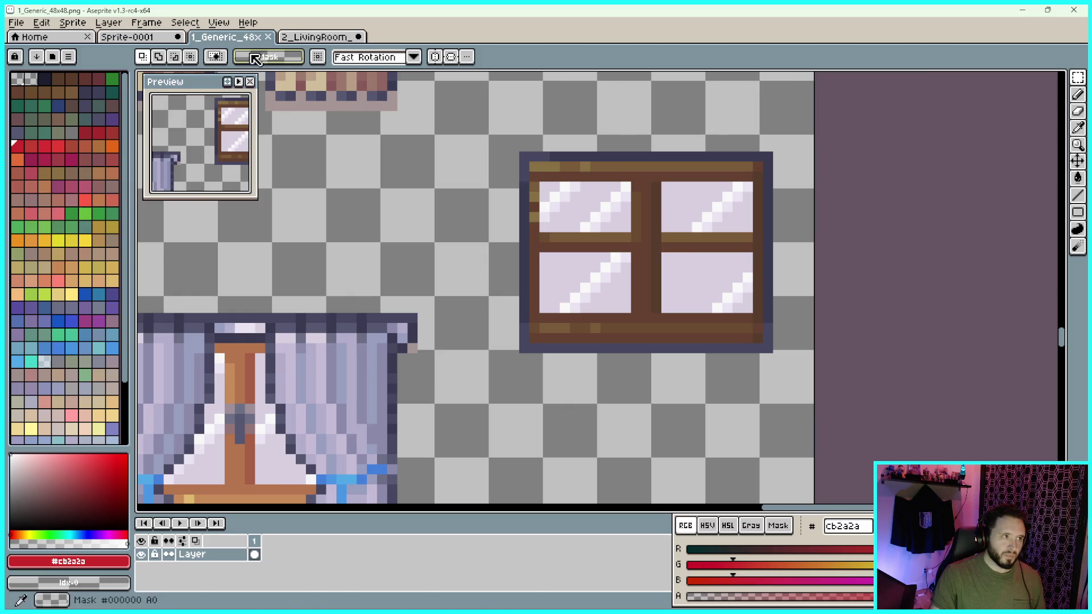
left_click(218, 22)
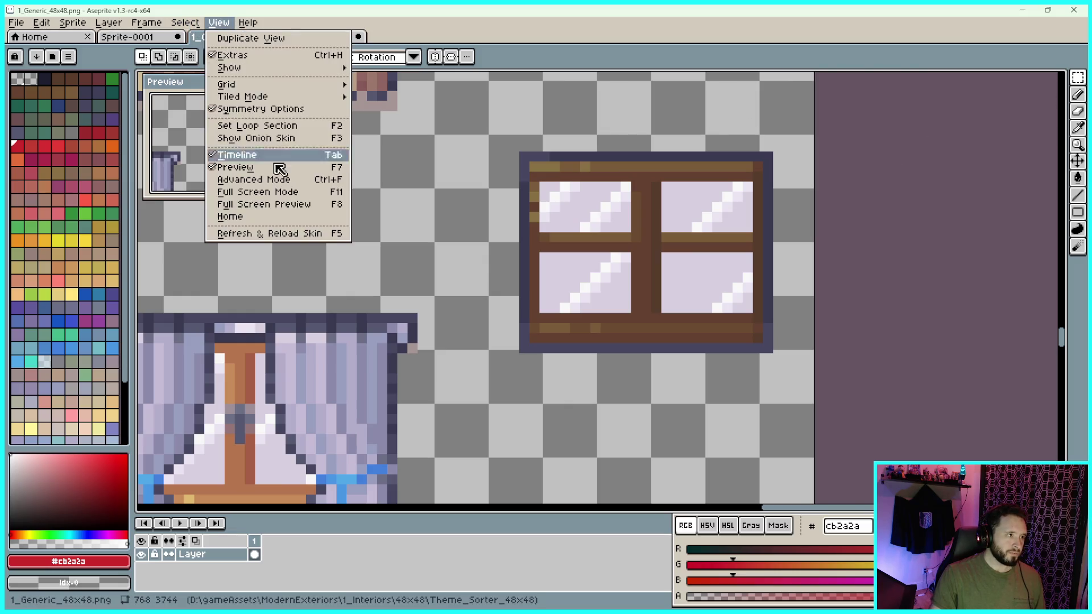
Set a 48×48 grid on the 1_Generic sheet
mouse_move(335, 85)
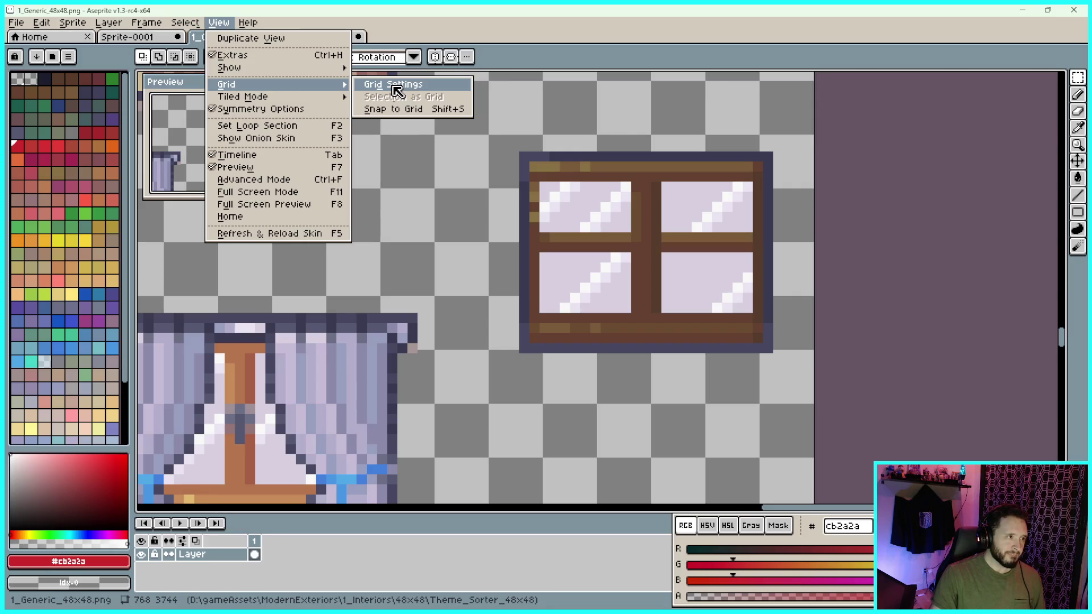
left_click(398, 86)
left_click(533, 318)
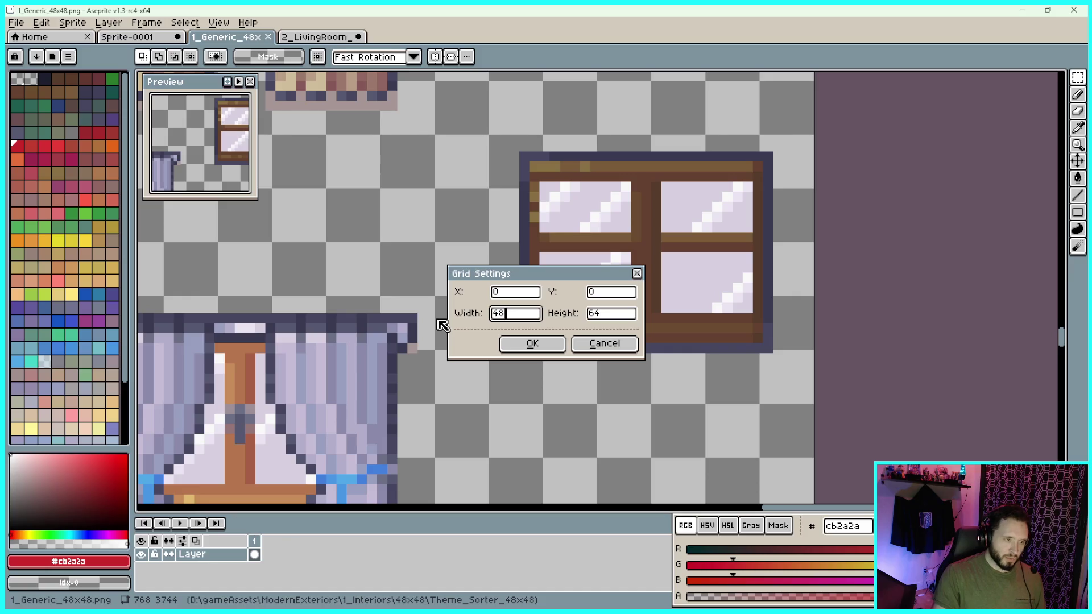
left_click(607, 315)
type("48")
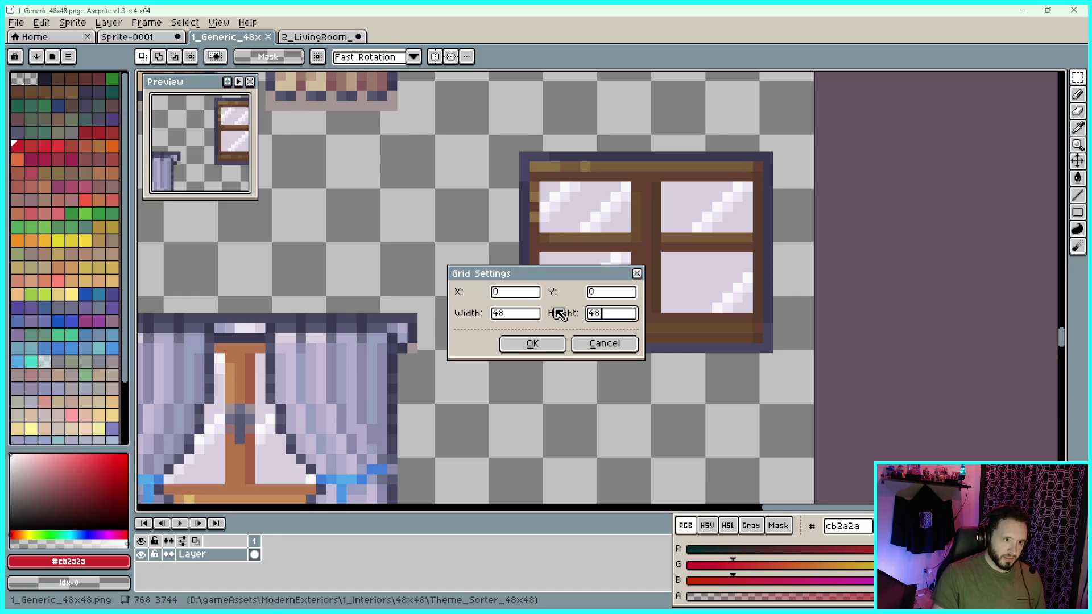
left_click(533, 343)
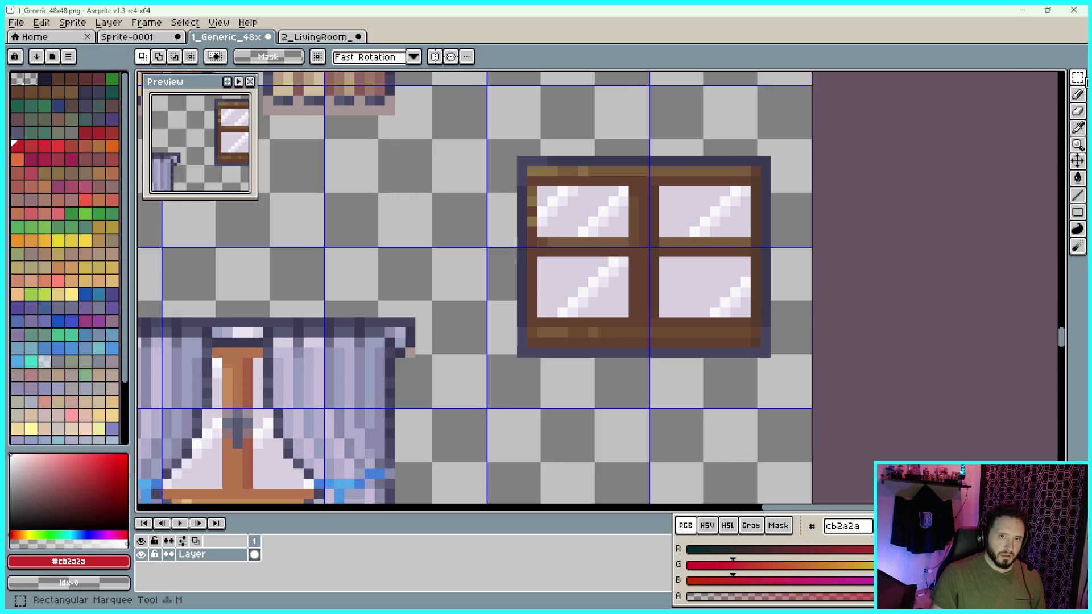
Select the 96×96 four-pane wooden window block, copy it, and return to Sprite-0001
scroll(814, 94, "up", 1)
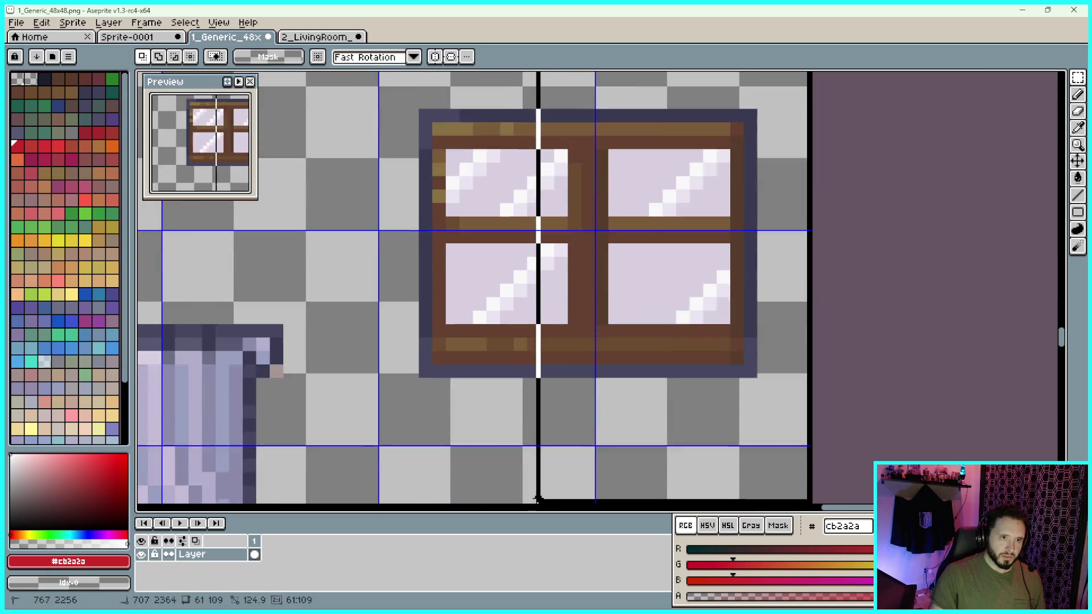
scroll(537, 264, "down", 1)
mouse_move(741, 130)
left_mouse_down()
mouse_move(453, 456)
mouse_move(419, 451)
left_mouse_up()
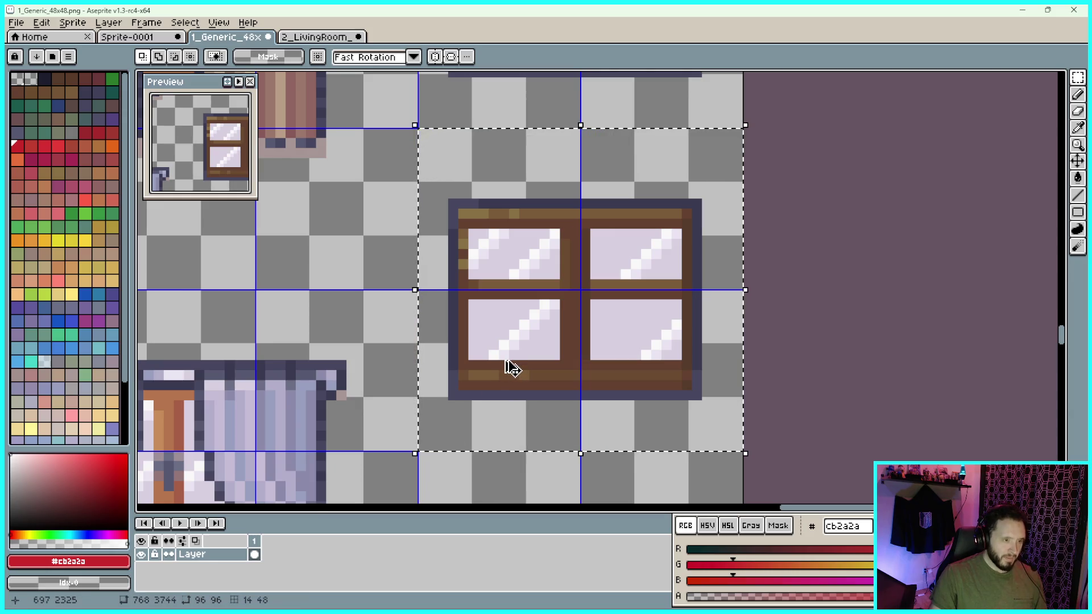
left_click(313, 37)
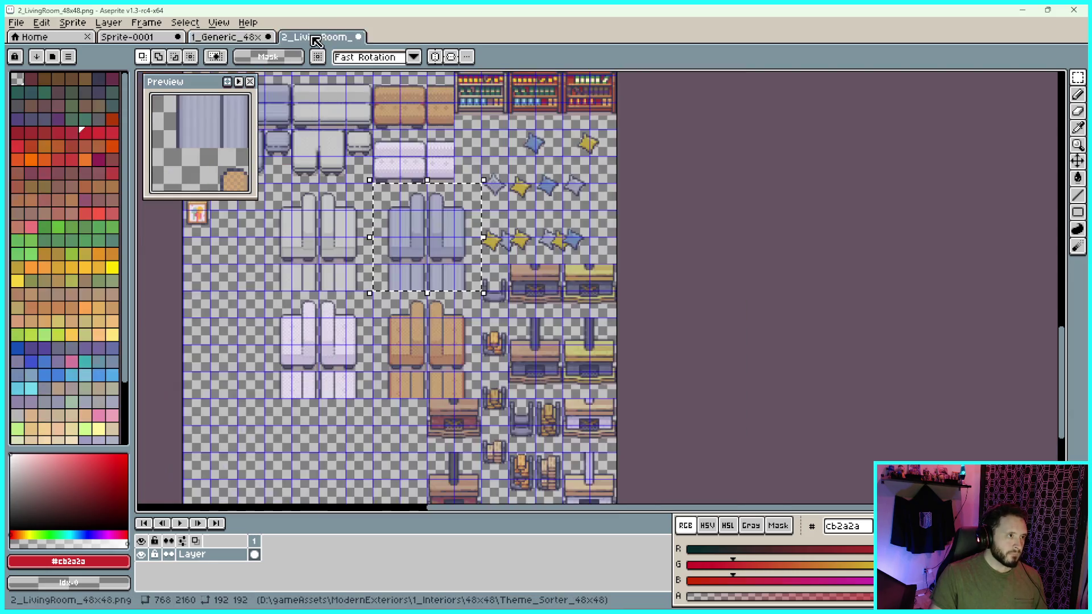
left_click(239, 40)
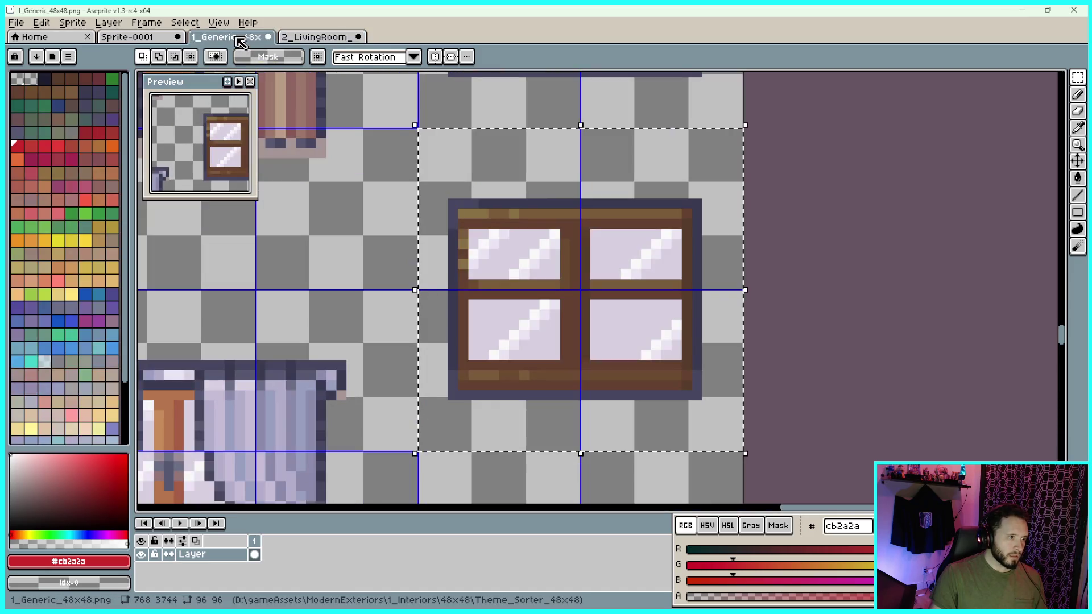
key("ctrl+shift+Tab")
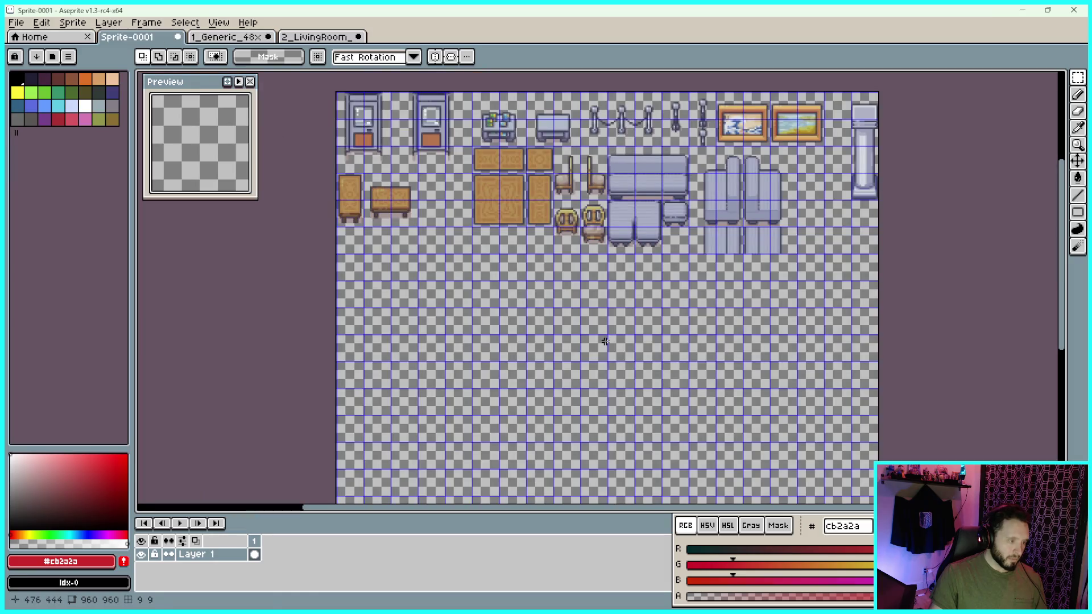
Paste the window into Sprite-0001 beside the pillar, below the paintings, aligned to the grid
key("ctrl+v")
key("shift+Up")
key("shift+Up")
scroll(824, 295, "up", 1)
left_click_drag(927, 257, 806, 334)
key("shift+Up")
key("shift+Up")
key("shift+Up")
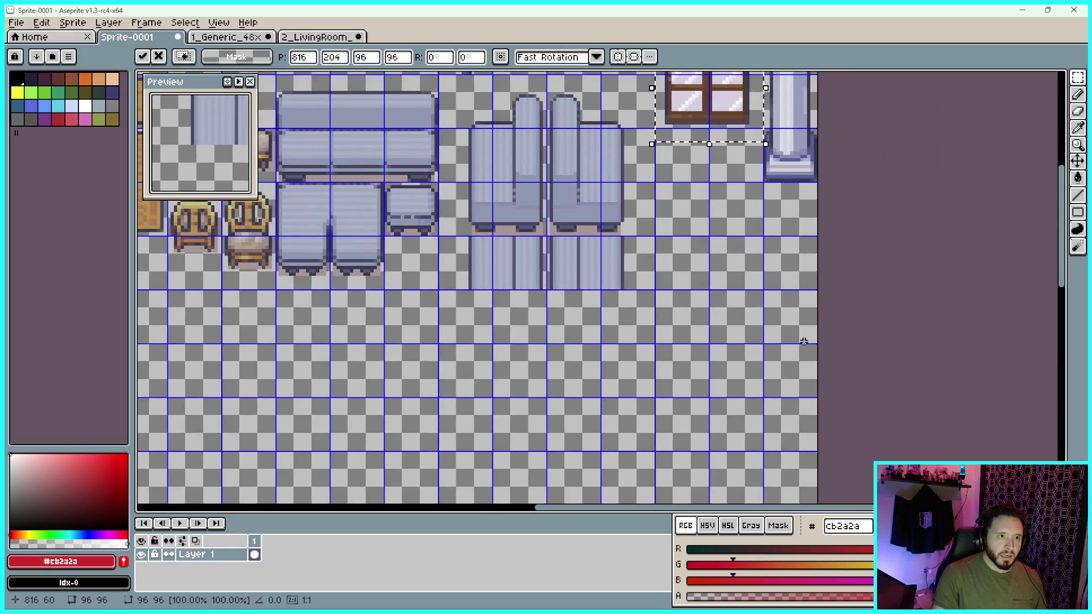
key("Down")
key("Down")
key("Down")
key("Up")
key("Up")
left_click_drag(686, 72, 635, 285)
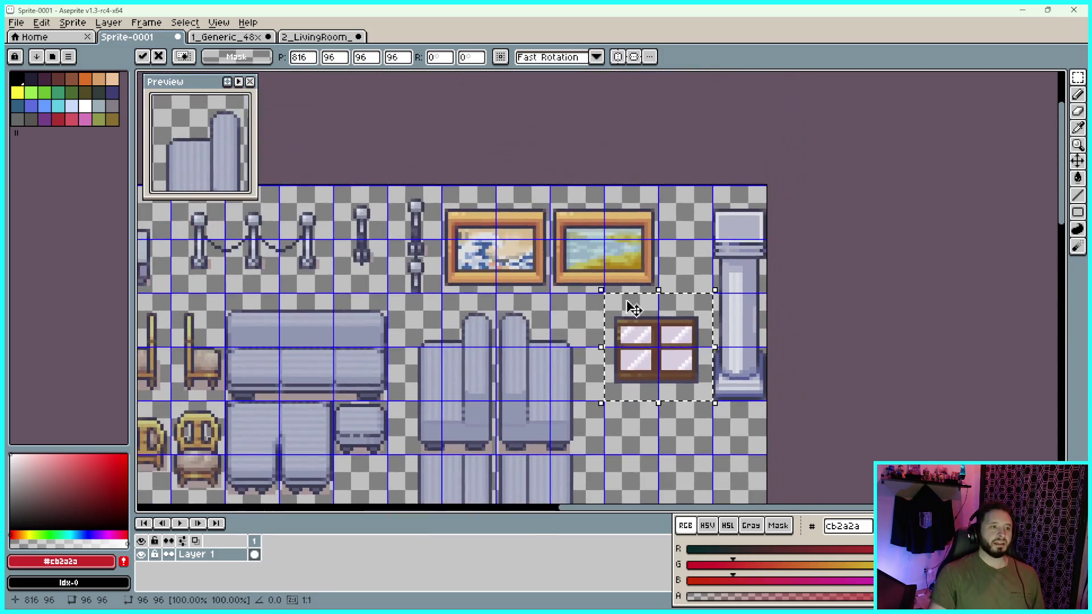
scroll(636, 330, "up", 3)
scroll(658, 261, "down", 5)
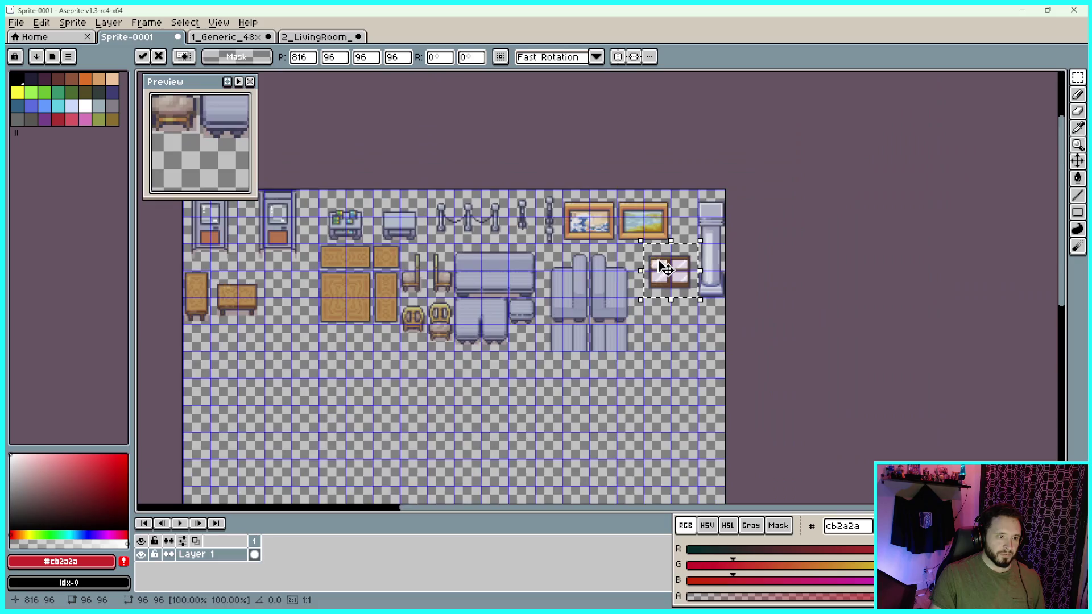
left_click(833, 287)
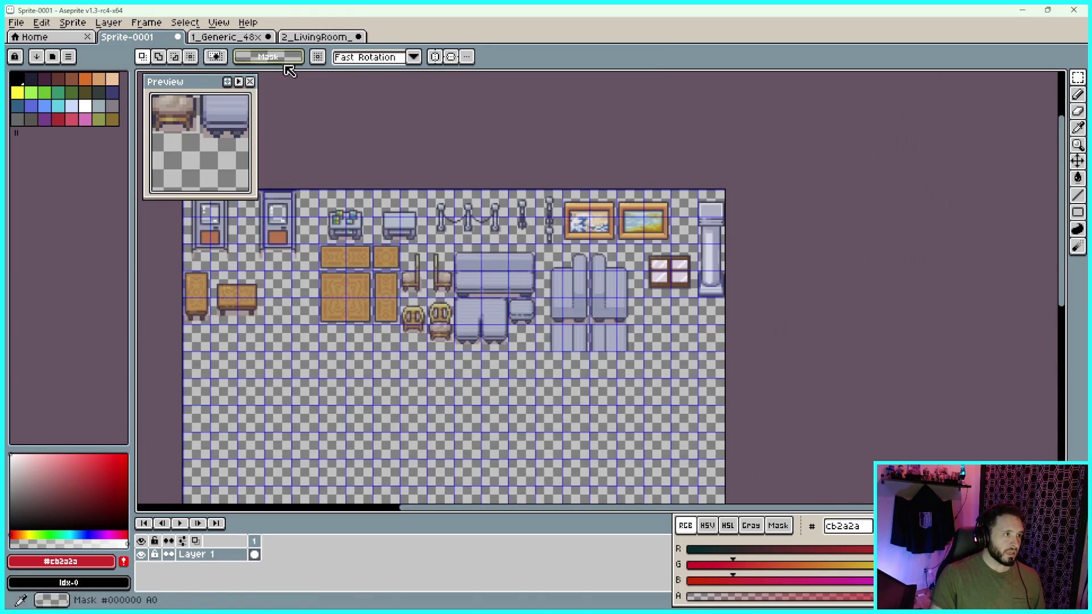
Switch back to the 1_Generic sheet and pan across it
left_click(226, 37)
scroll(462, 211, "down", 3)
mouse_move(462, 210)
left_mouse_down()
mouse_move(614, 262)
mouse_move(612, 250)
left_mouse_up()
Pan and zoom around the 1_Generic sheet up to its top rows
scroll(392, 203, "up", 5)
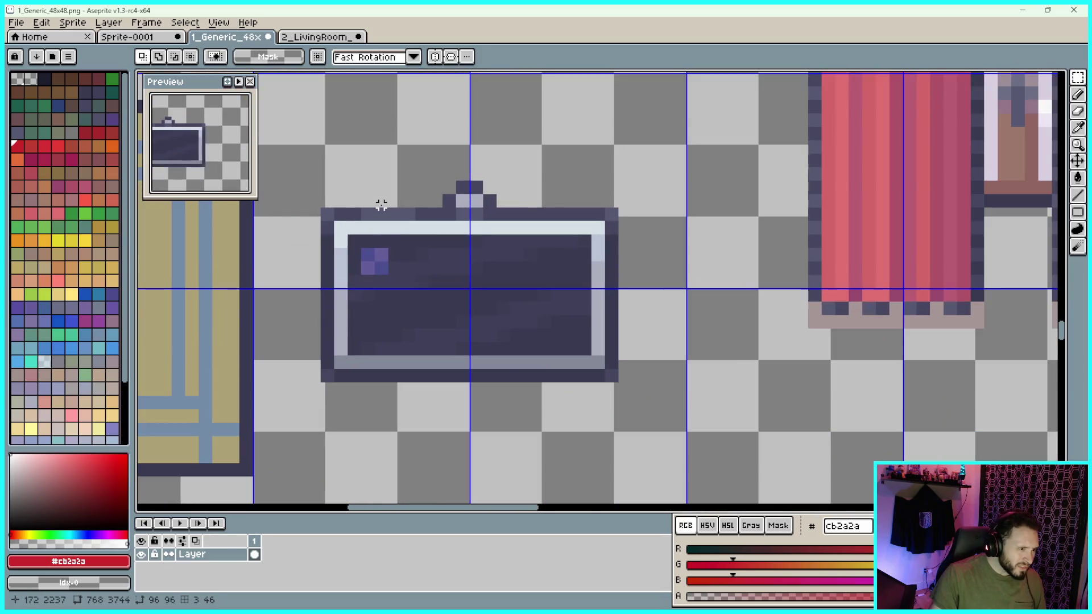
scroll(392, 203, "down", 3)
mouse_move(379, 204)
left_mouse_down()
mouse_move(500, 266)
mouse_move(469, 254)
left_mouse_up()
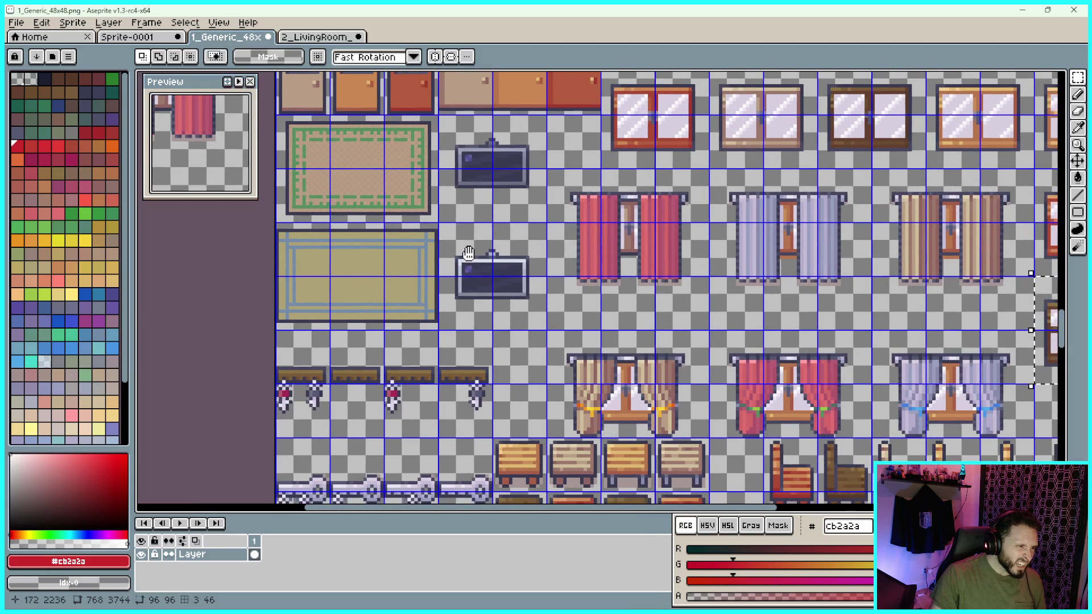
scroll(470, 254, "down", 2)
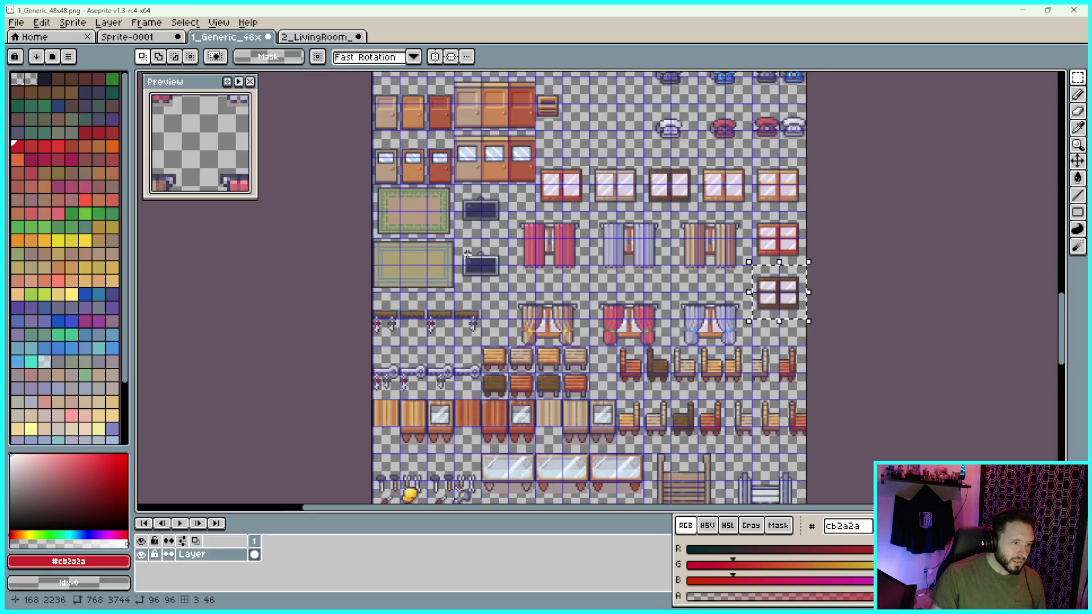
scroll(710, 344, "up", 5)
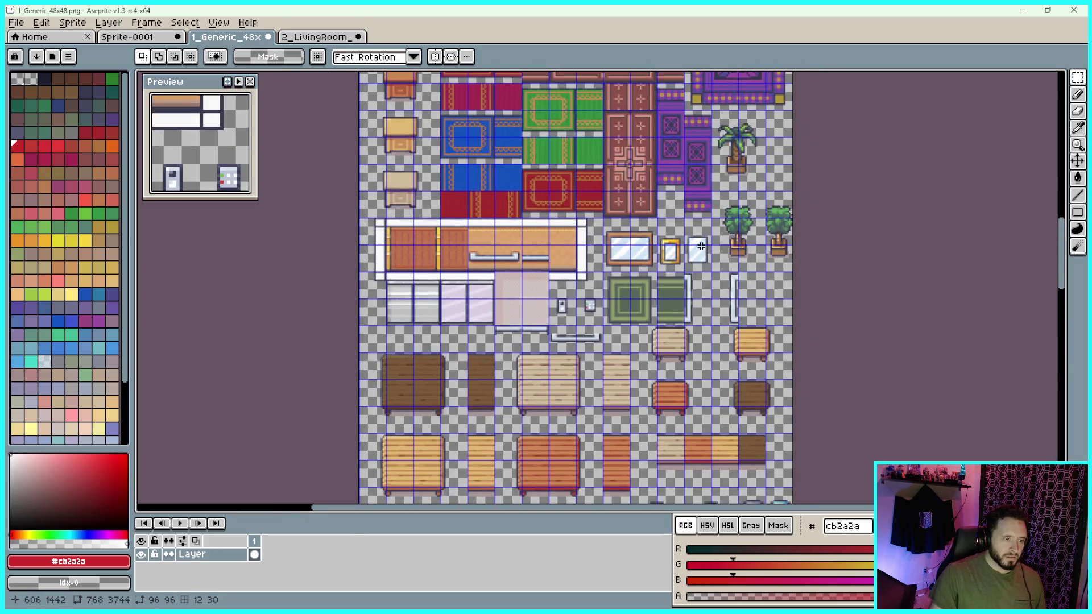
scroll(703, 240, "up", 2)
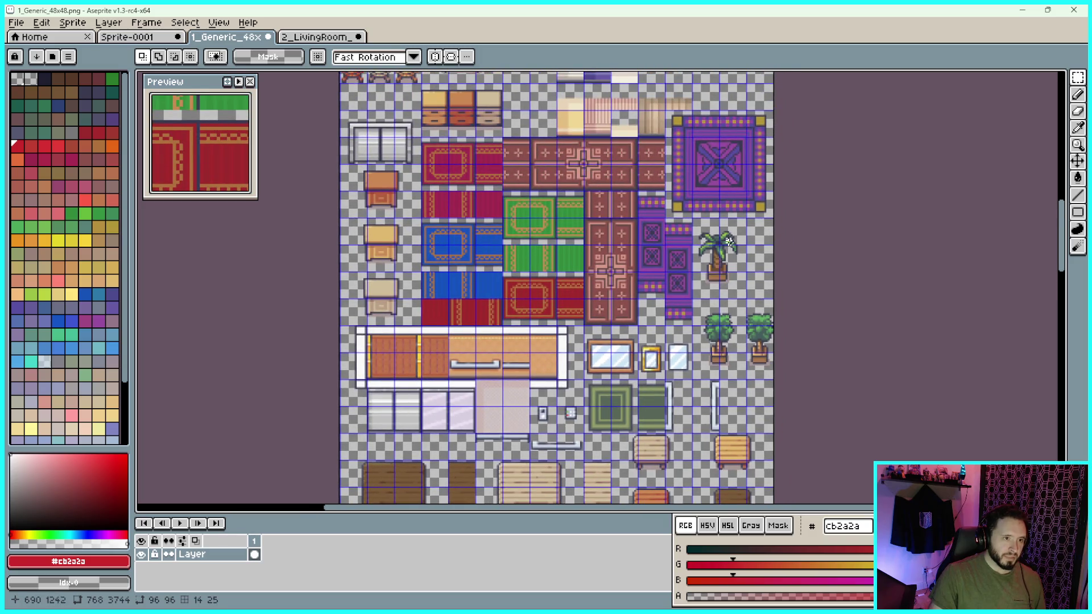
scroll(722, 183, "up", 4)
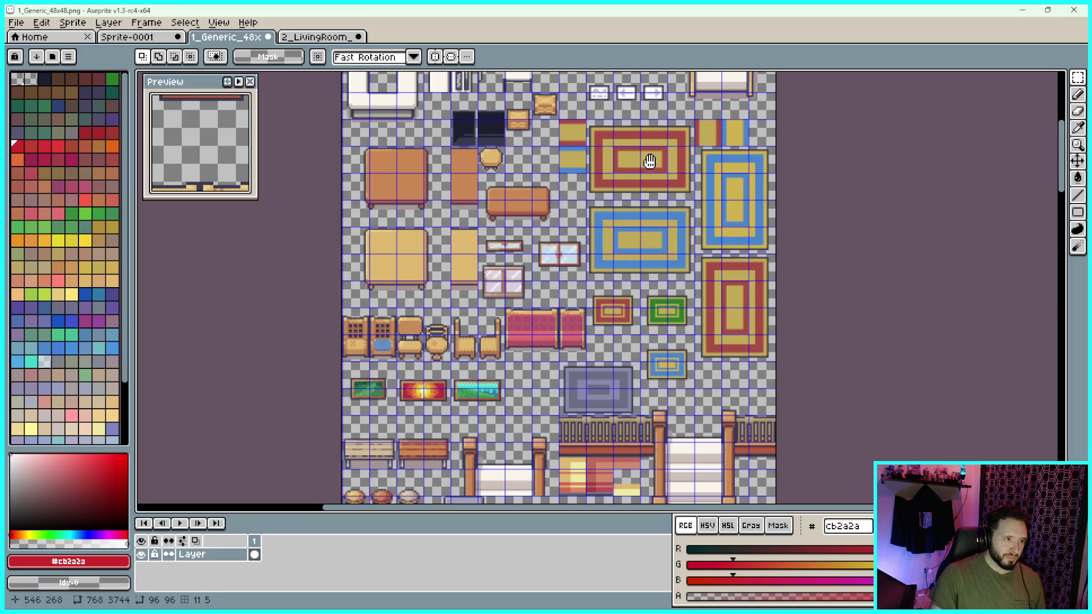
left_click_drag(651, 162, 655, 305)
Finish browsing, then switch to and pan across the 2_LivingRoom sheet
scroll(483, 293, "up", 2)
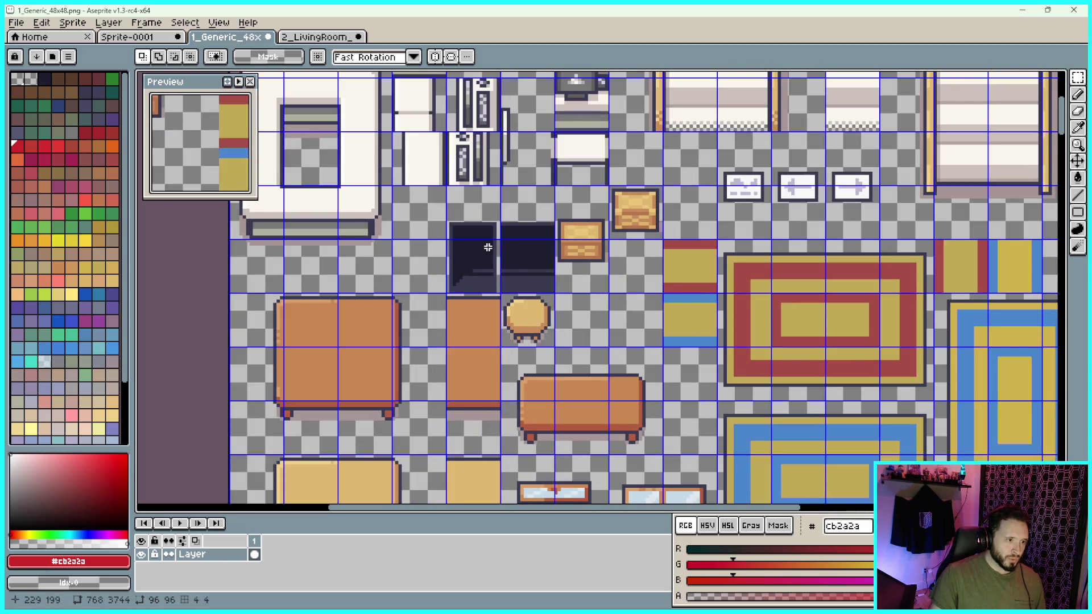
scroll(484, 248, "down", 2)
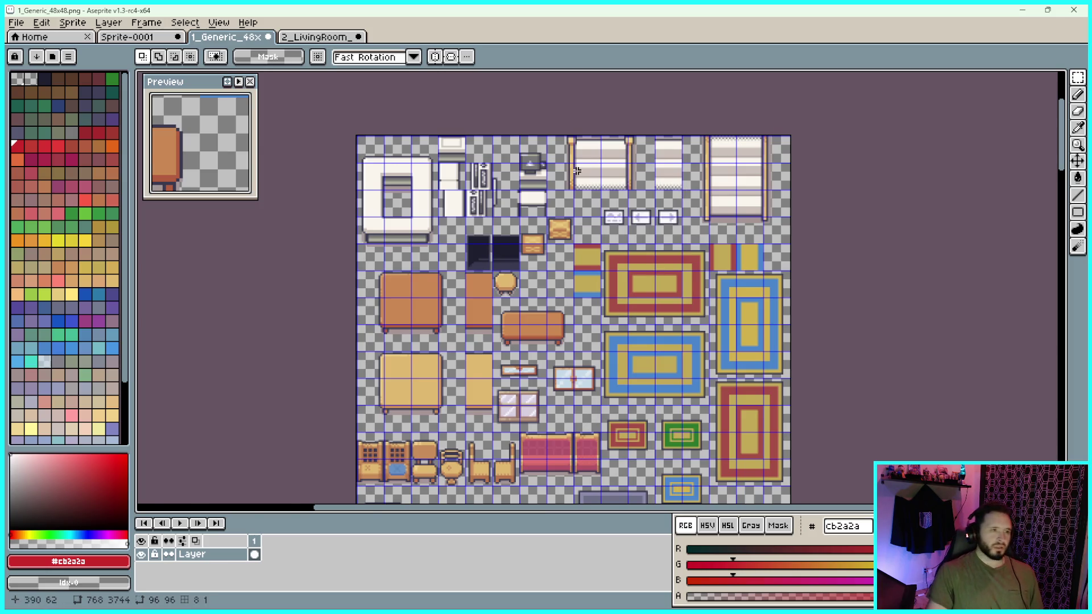
scroll(569, 169, "up", 2)
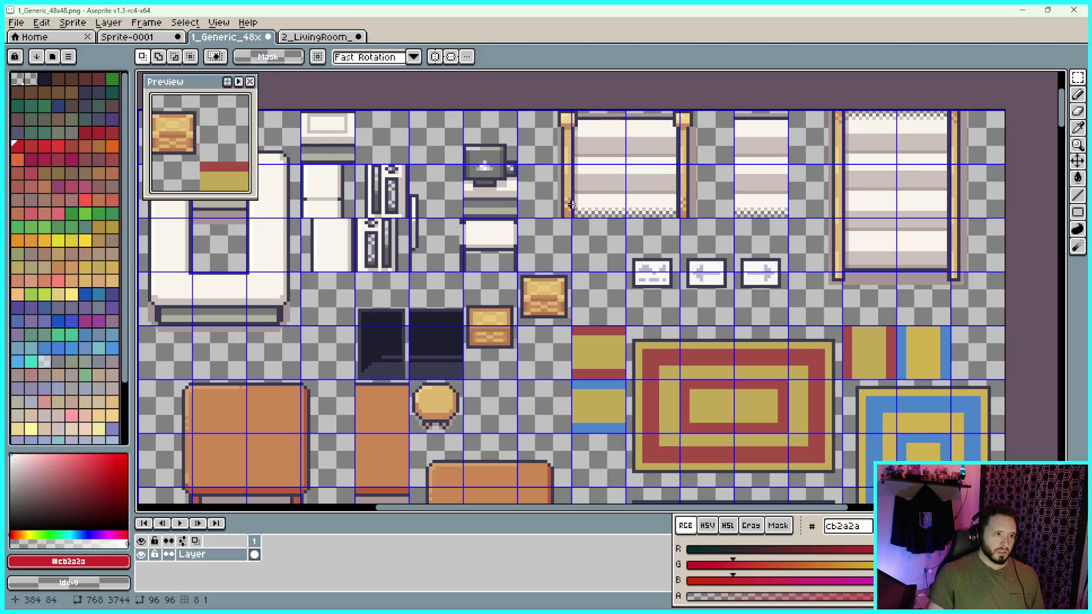
scroll(650, 219, "down", 3)
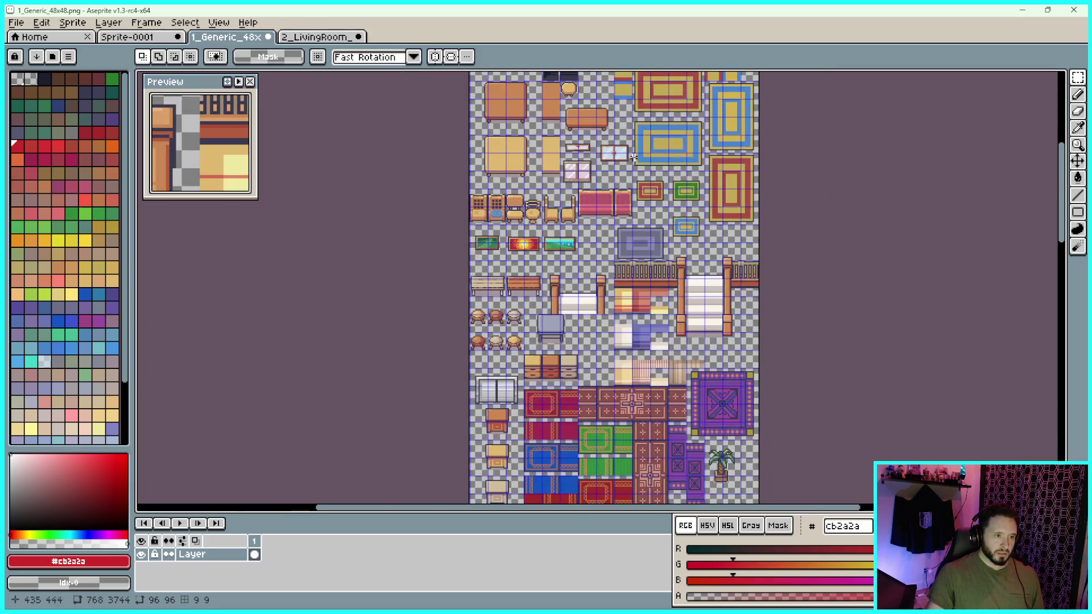
left_click(318, 37)
mouse_move(542, 89)
left_mouse_down()
mouse_move(647, 207)
mouse_move(684, 290)
left_mouse_up()
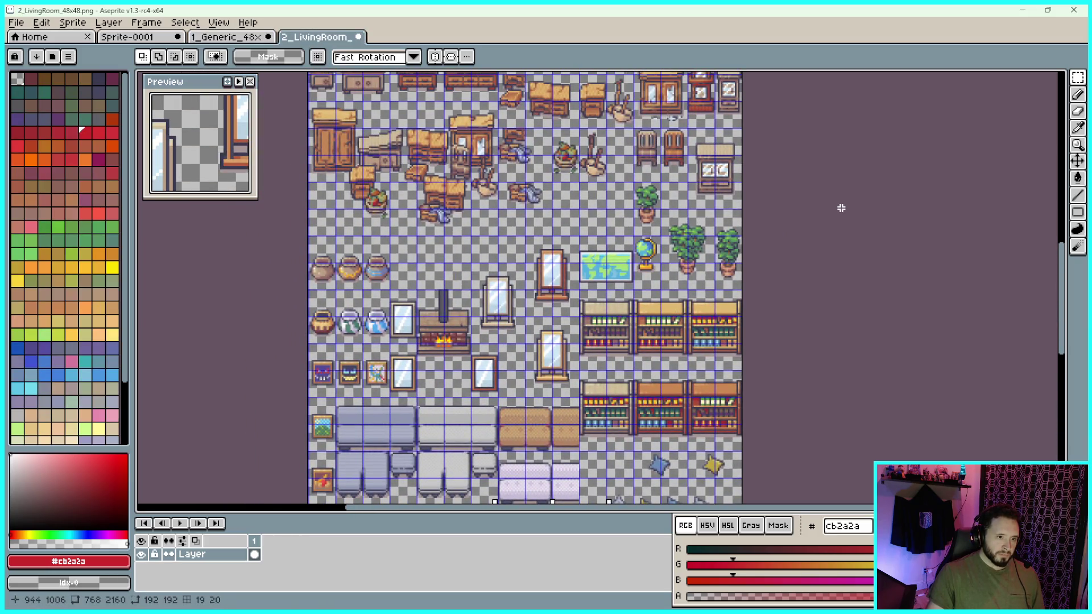
Select and copy the narrow potted tree on the 2_LivingRoom sheet
scroll(638, 199, "up", 3)
mouse_move(727, 126)
left_mouse_down()
mouse_move(773, 130)
mouse_move(470, 81)
left_mouse_up()
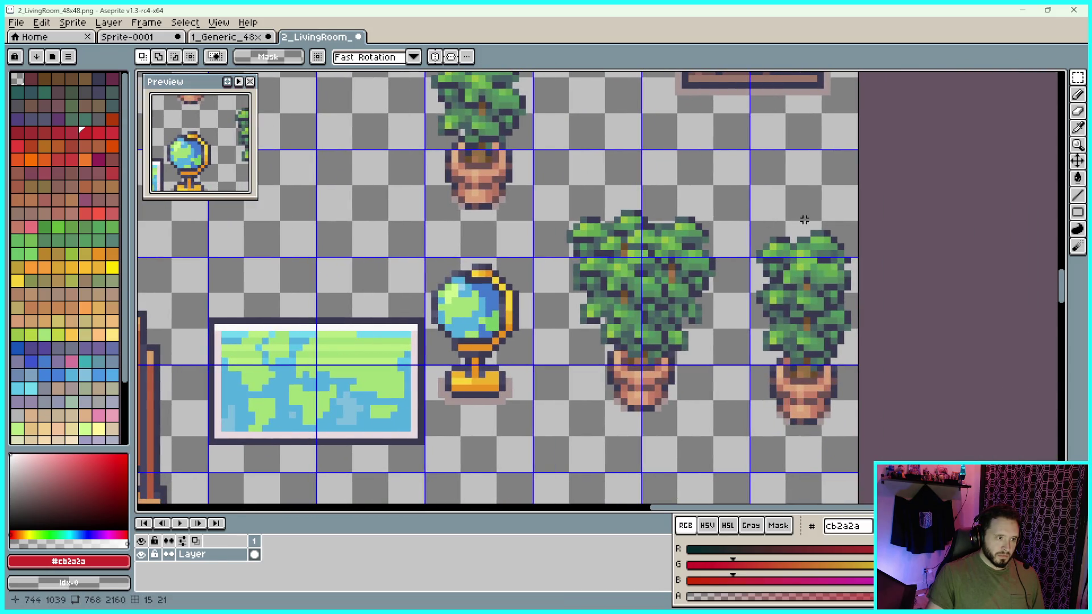
left_click_drag(920, 287, 851, 239)
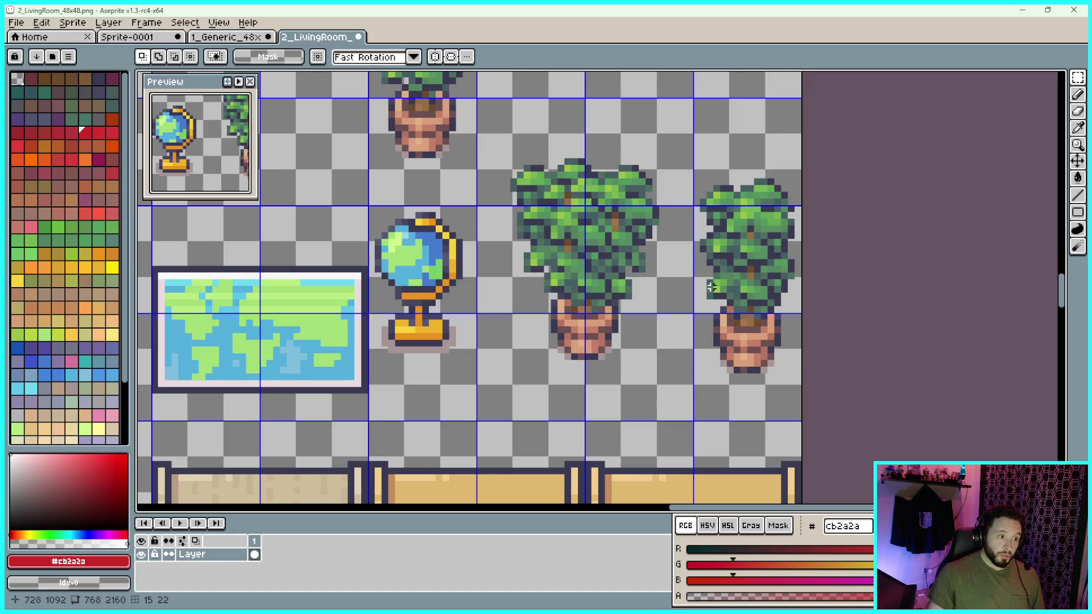
scroll(811, 416, "up", 2)
mouse_move(800, 423)
left_mouse_down()
mouse_move(664, 104)
mouse_move(626, 74)
mouse_move(625, 126)
mouse_move(617, 85)
mouse_move(605, 127)
left_mouse_up()
scroll(632, 85, "down", 3)
scroll(626, 73, "up", 3)
scroll(624, 85, "up", 1)
scroll(617, 85, "down", 1)
scroll(605, 127, "down", 1)
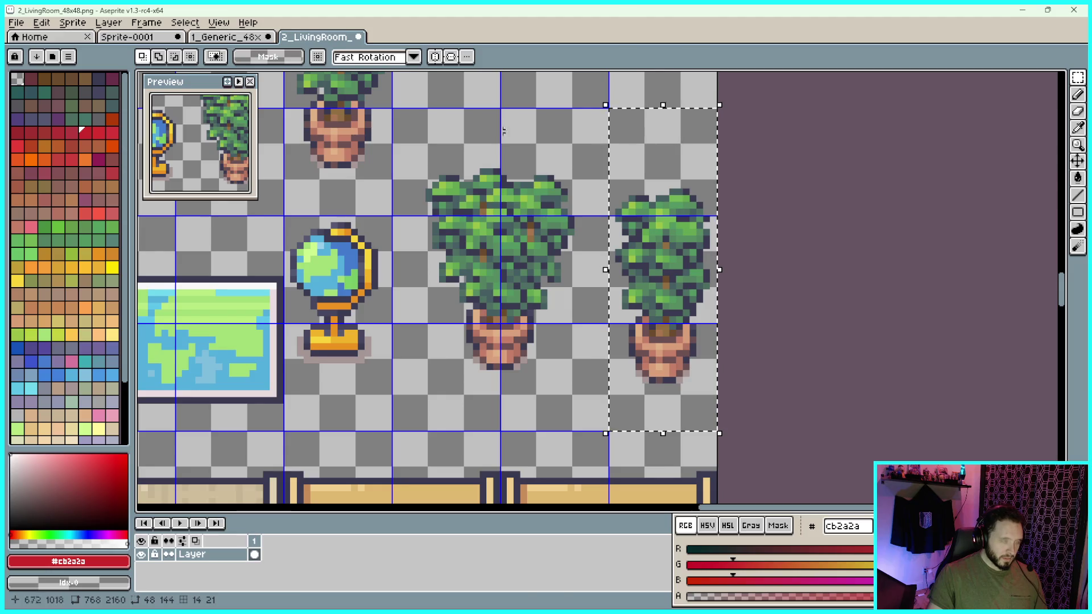
key("ctrl+shift+Tab")
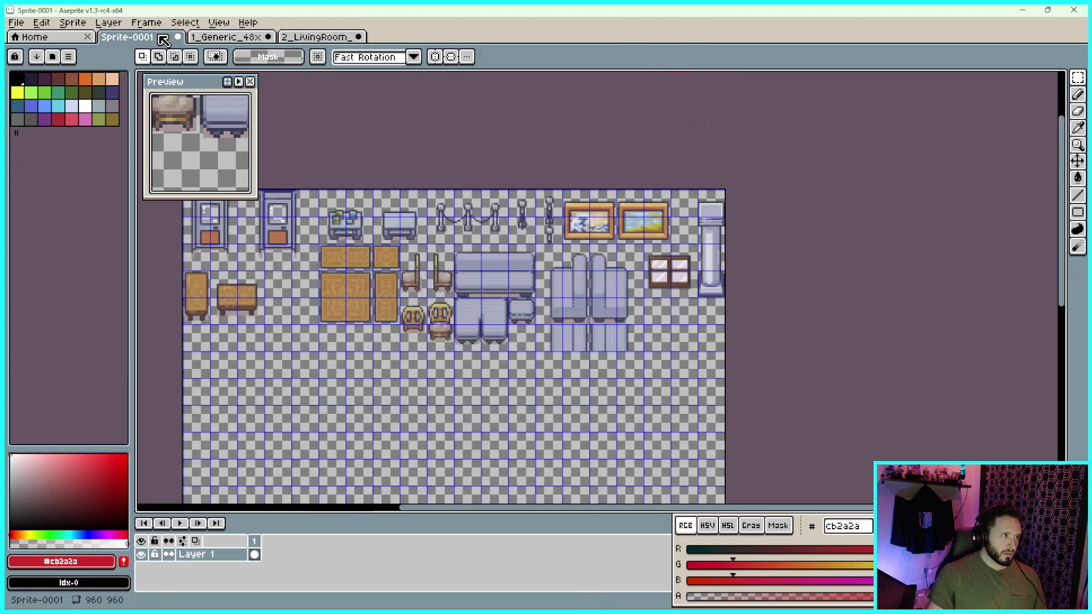
Paste the tree into Sprite-0001 and move it beneath the pillar, right of the window
left_click(127, 37)
key("ctrl+v")
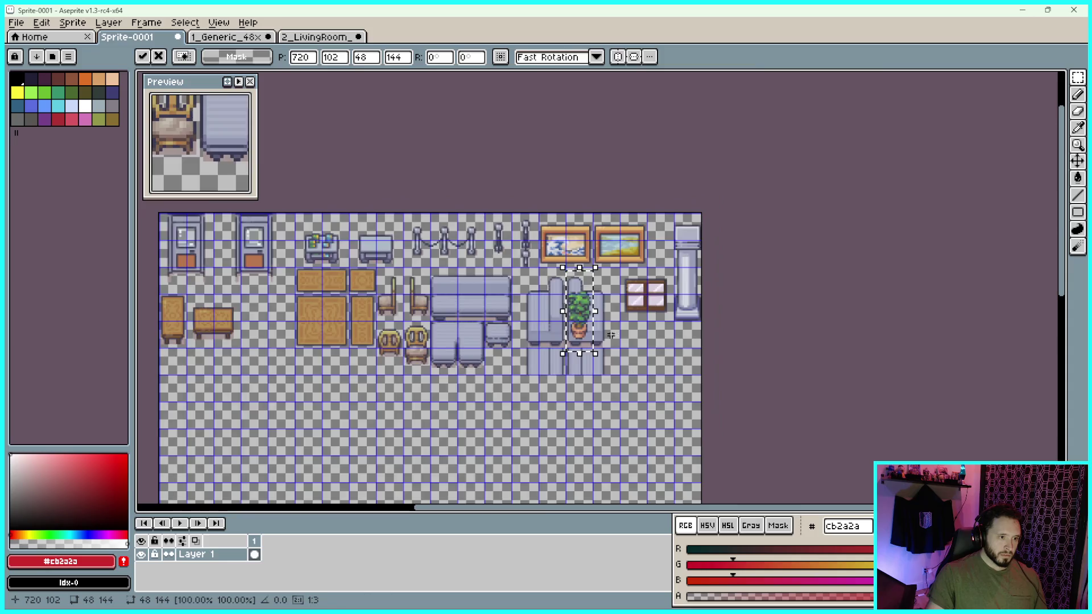
scroll(585, 317, "up", 3)
left_click_drag(585, 291, 849, 424)
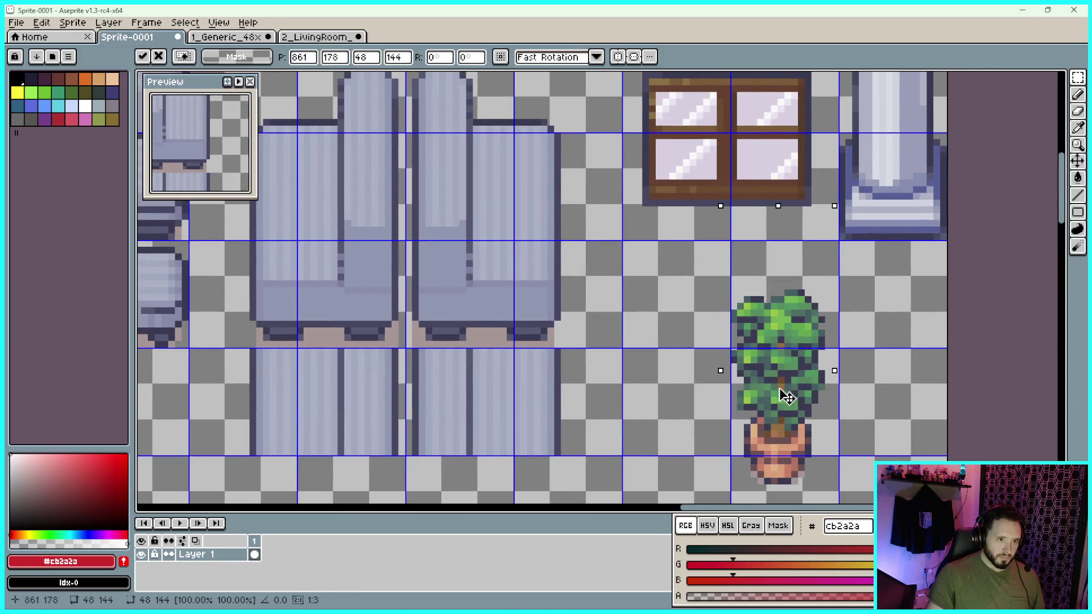
scroll(811, 307, "up", 2)
mouse_move(793, 382)
left_mouse_down()
mouse_move(819, 429)
mouse_move(946, 446)
mouse_move(966, 434)
mouse_move(963, 420)
left_mouse_up()
scroll(963, 420, "up", 2)
mouse_move(873, 146)
left_mouse_down()
mouse_move(685, 316)
mouse_move(314, 186)
left_mouse_up()
scroll(685, 316, "up", 2)
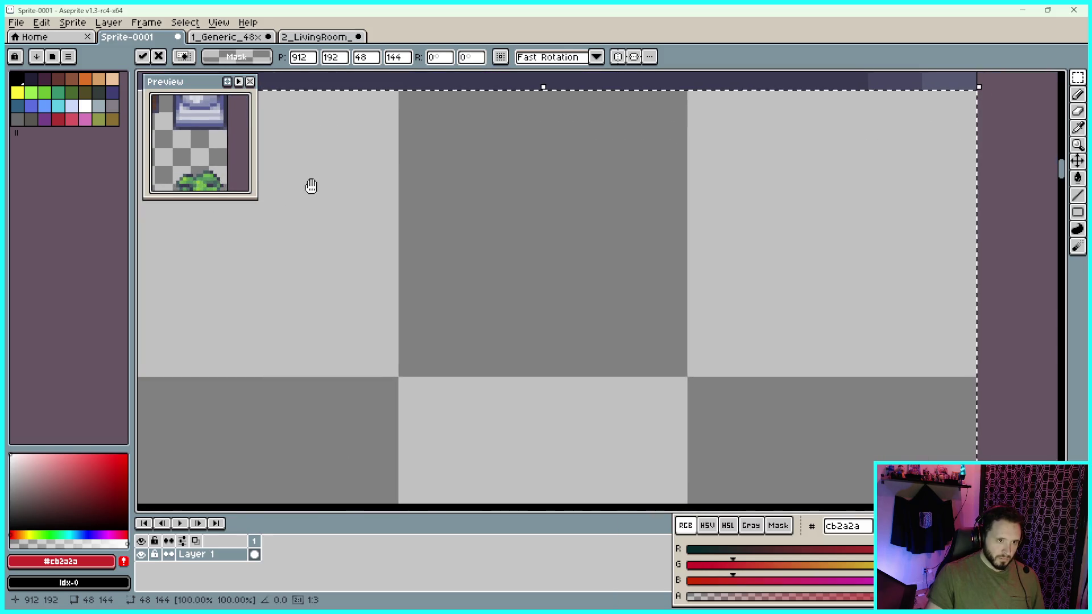
scroll(426, 217, "down", 3)
scroll(463, 225, "up", 1)
scroll(569, 238, "down", 1)
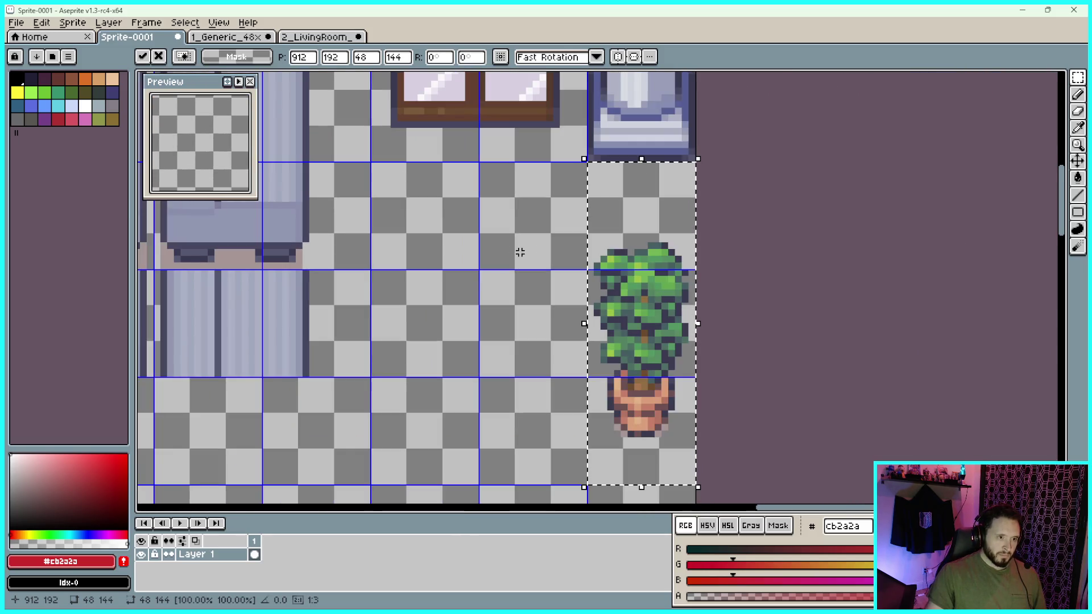
Commit the tree's placement, then switch to the 1_Generic sheet and browse its lower tiles
key("Return")
scroll(724, 242, "down", 2)
left_click(227, 36)
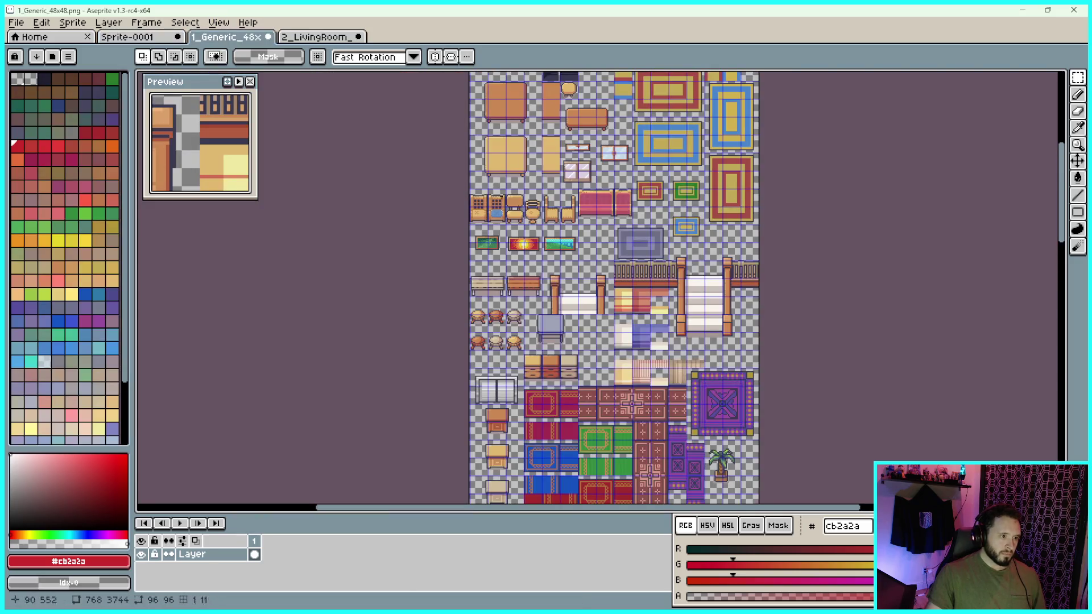
scroll(670, 238, "up", 3)
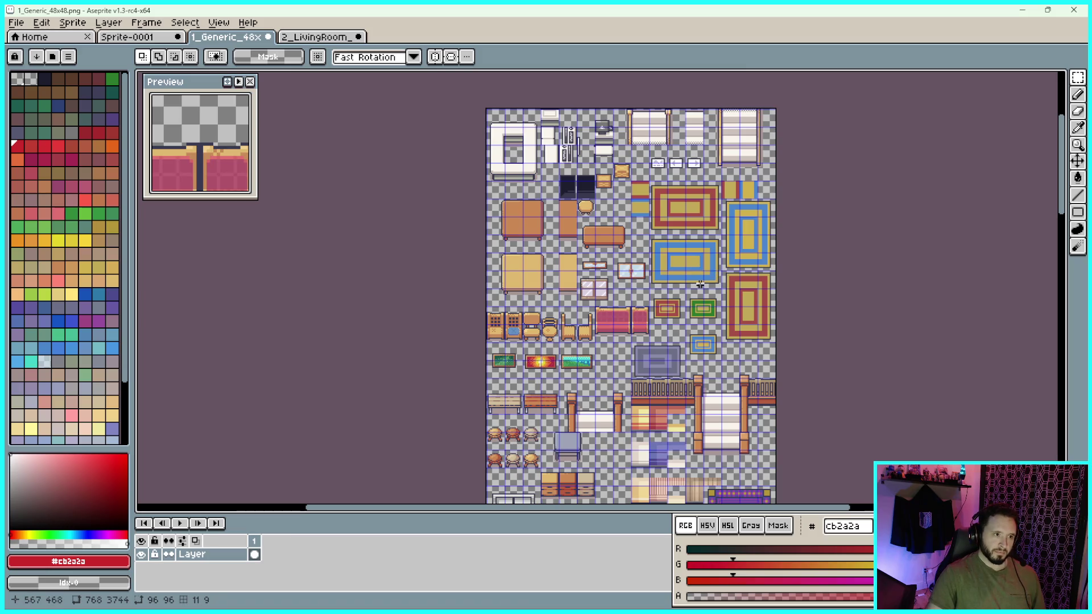
scroll(511, 155, "up", 1)
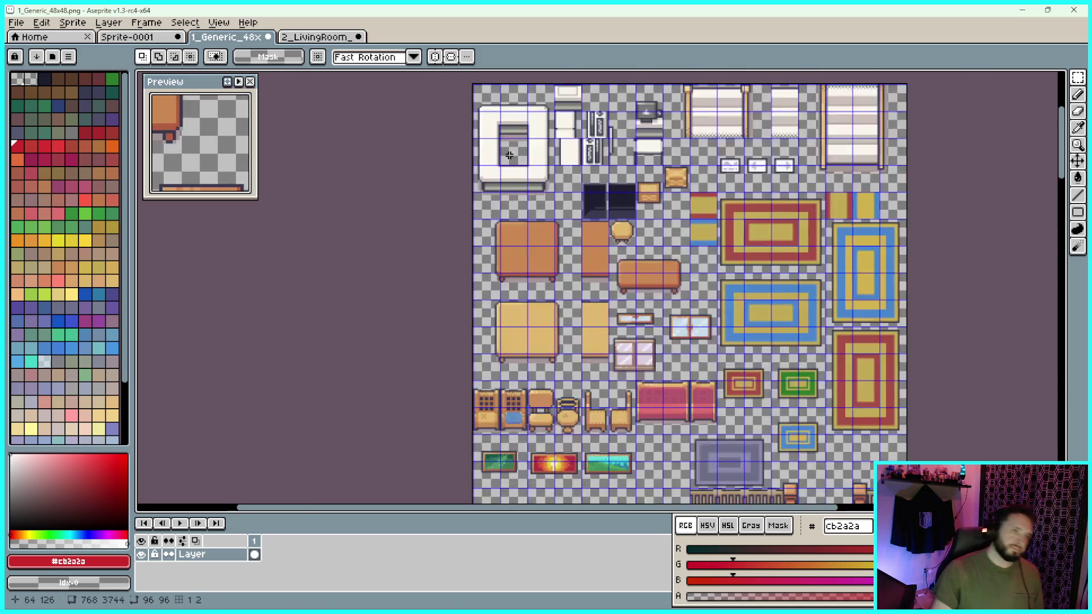
scroll(510, 156, "up", 1)
scroll(715, 178, "right", 4)
scroll(715, 178, "down", 1)
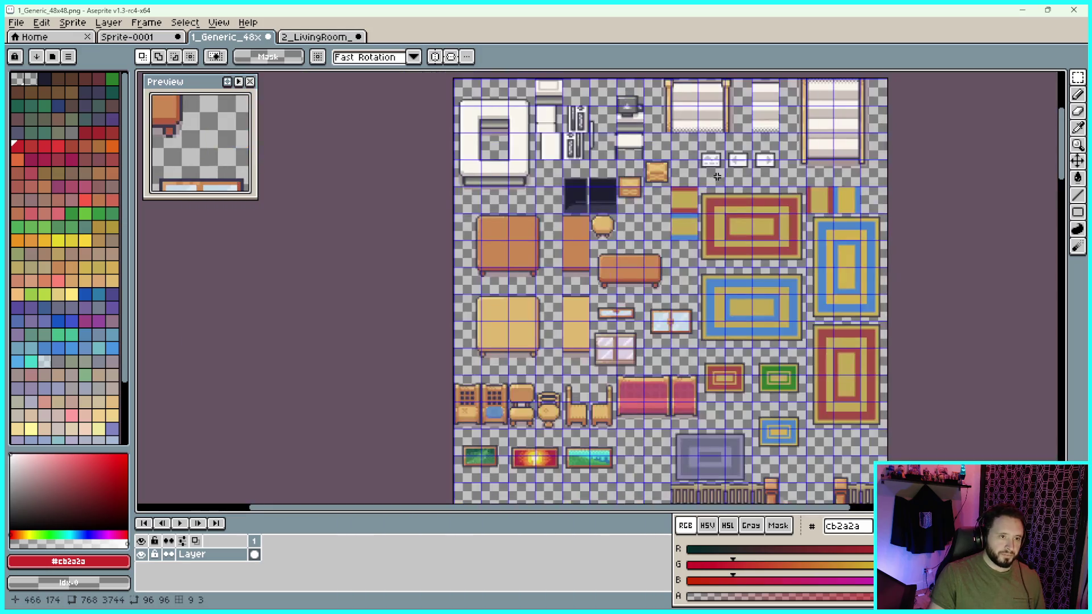
scroll(717, 177, "down", 10)
left_click_drag(737, 124, 738, 123)
left_click_drag(822, 276, 811, 204)
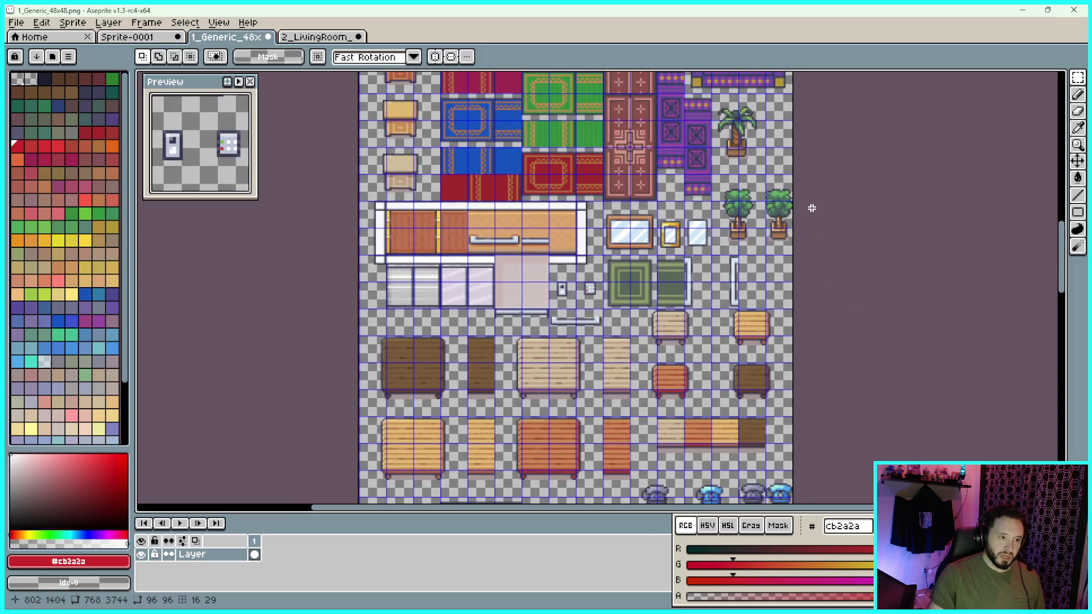
Select the right-hand 48×144 potted tree tile, then go via 2_LivingRoom to Sprite-0001
scroll(816, 217, "up", 4)
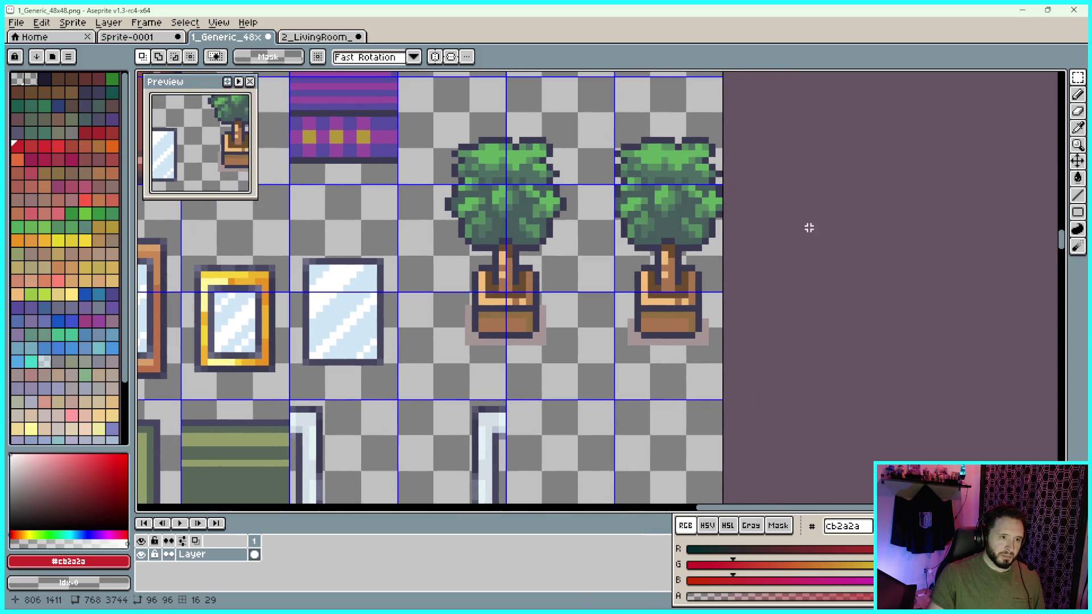
scroll(634, 97, "up", 3)
scroll(595, 169, "up", 3)
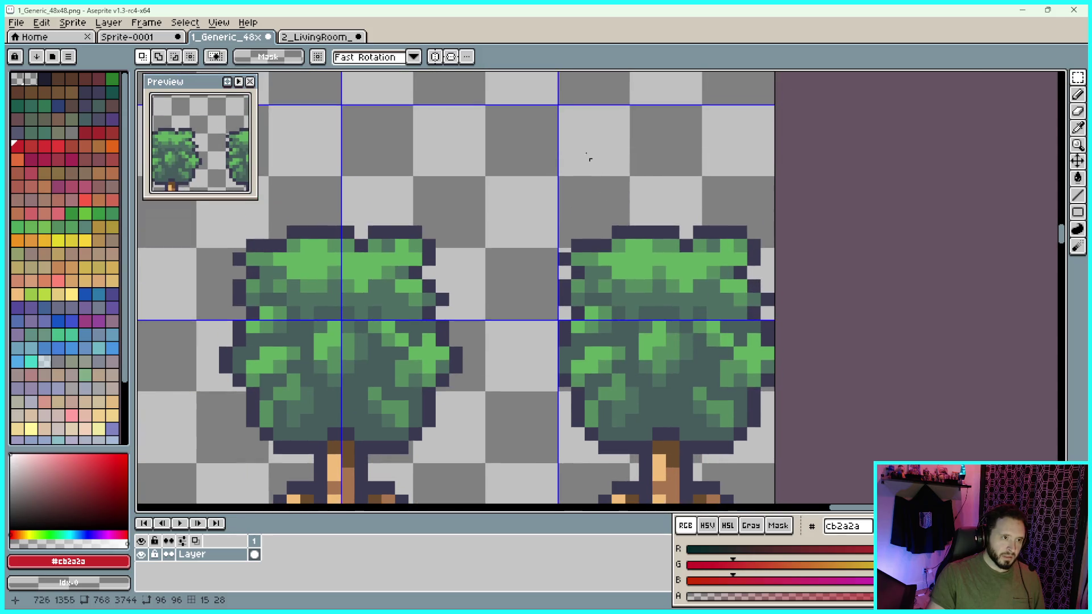
scroll(683, 370, "down", 3)
mouse_move(559, 106)
left_mouse_down()
mouse_move(734, 490)
mouse_move(735, 430)
mouse_move(741, 442)
left_mouse_up()
scroll(736, 463, "up", 2)
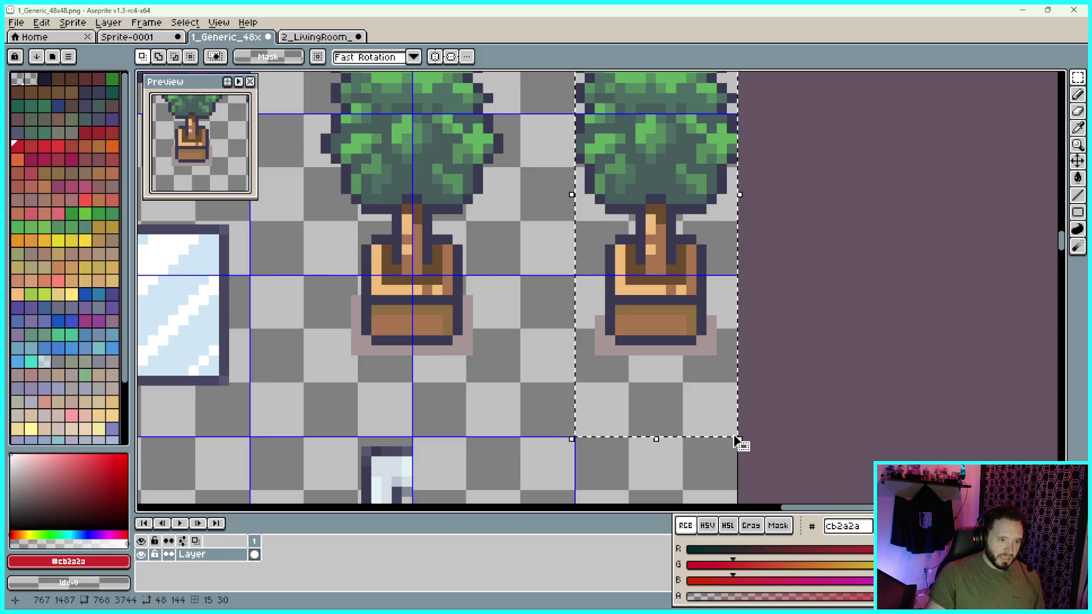
left_click(312, 37)
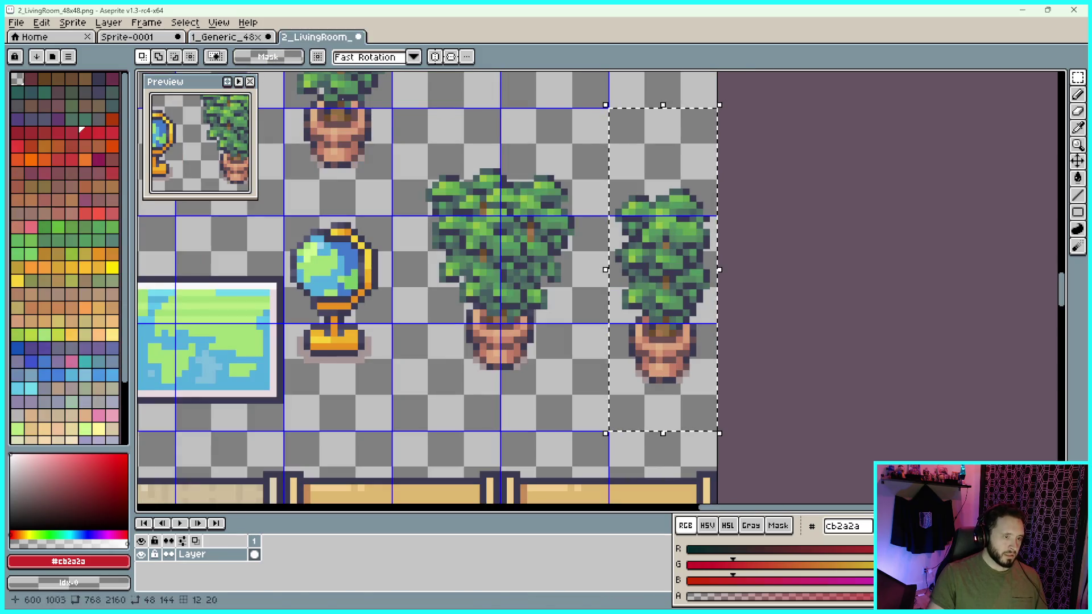
left_click(171, 40)
Paste the potted tree beside the other plant, nudge it down three pixels net, and commit
key("ctrl+v")
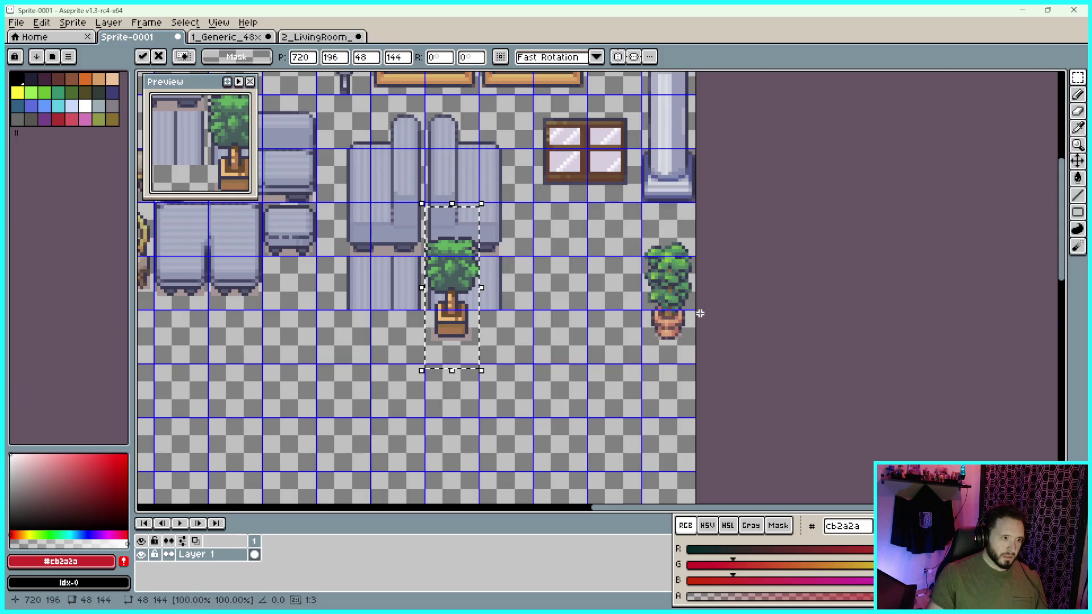
key("Right")
key("Right")
key("Right")
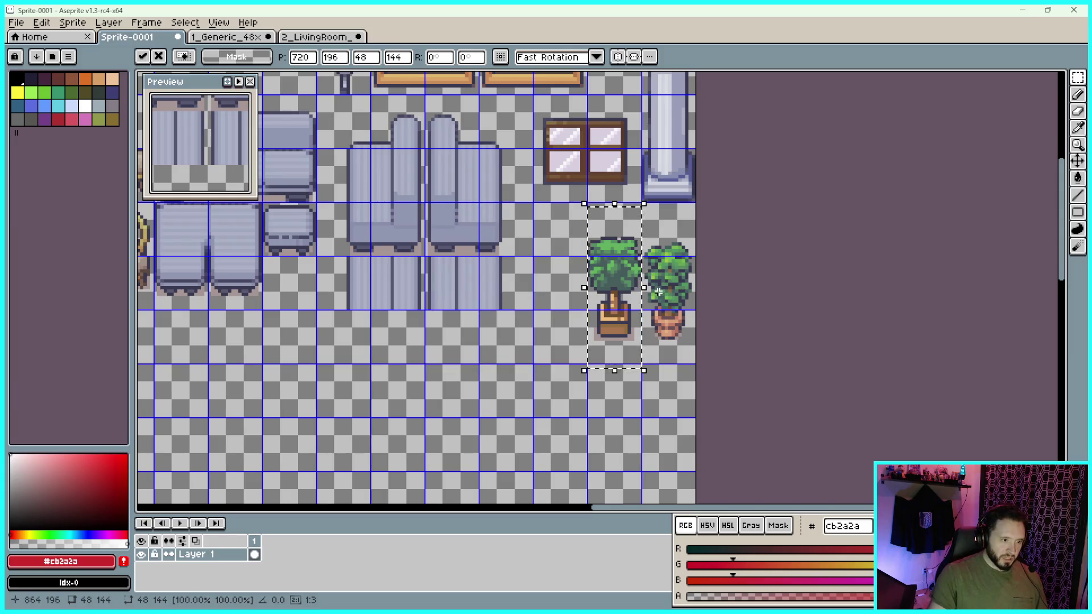
scroll(620, 227, "up", 5)
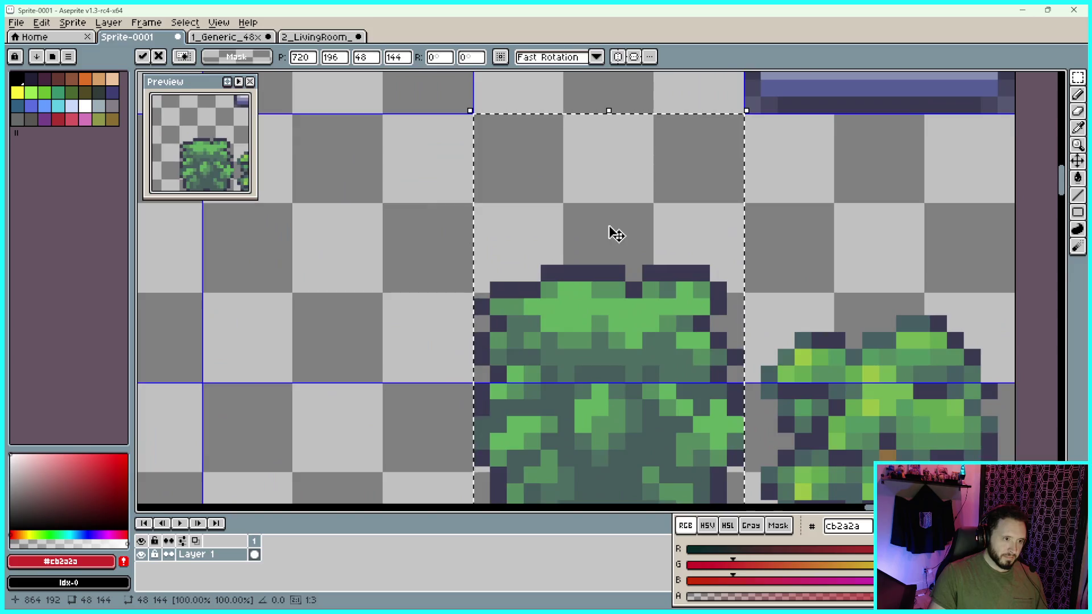
scroll(609, 230, "down", 5)
scroll(541, 167, "up", 4)
scroll(540, 167, "up", 3)
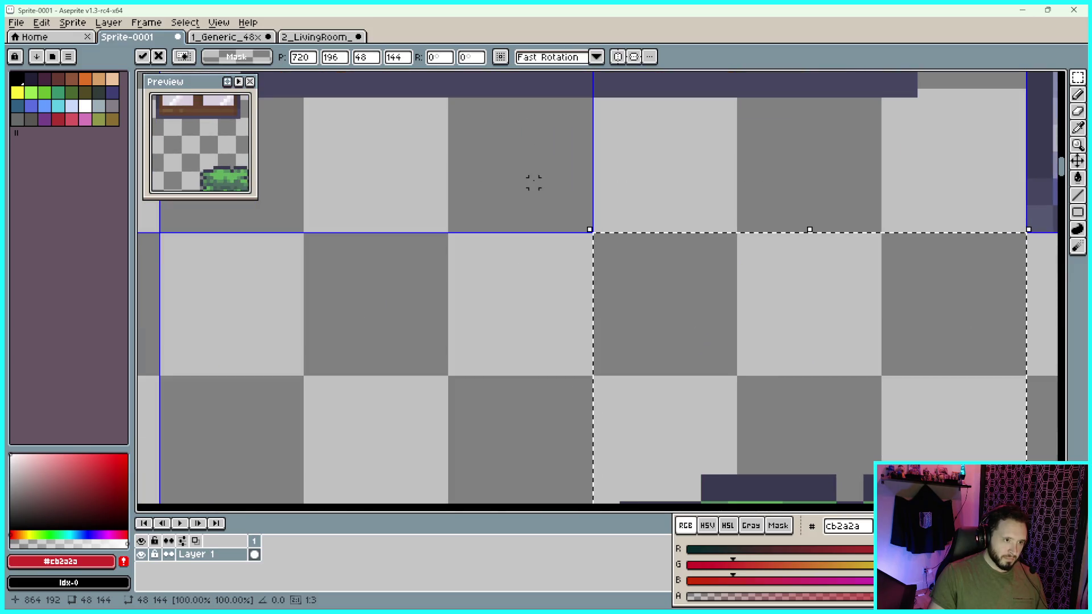
scroll(535, 178, "down", 6)
scroll(808, 337, "down", 2)
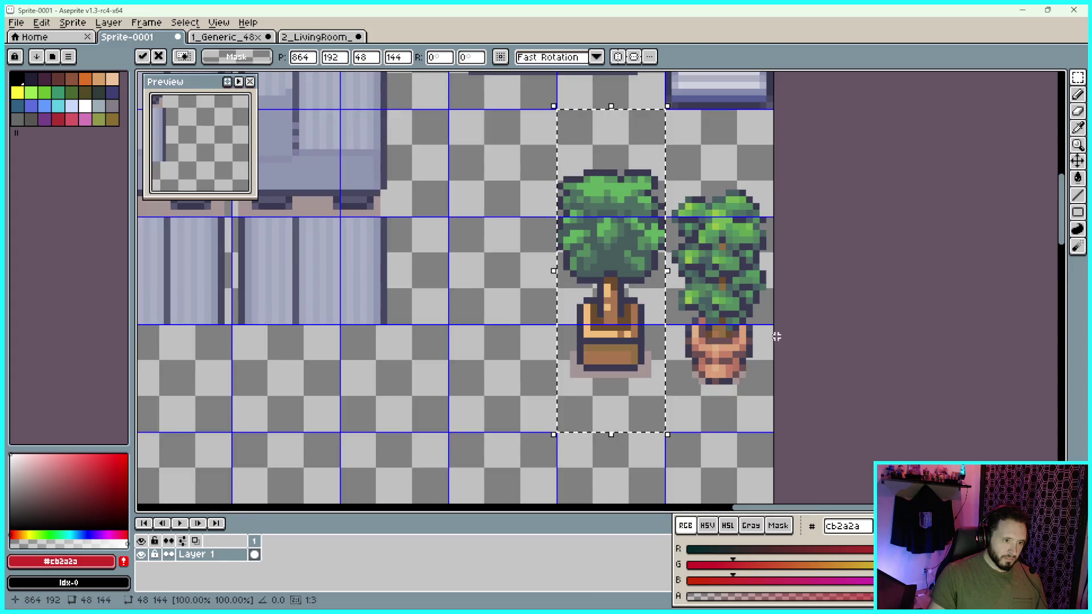
scroll(776, 333, "up", 2)
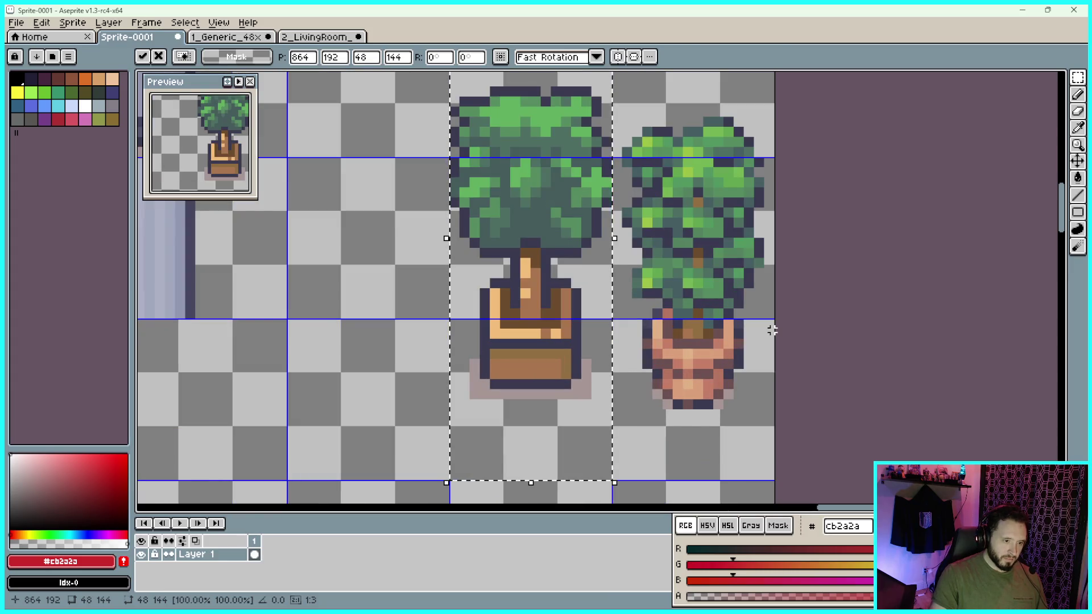
key("Down")
key("Down")
key("Down")
key("Down")
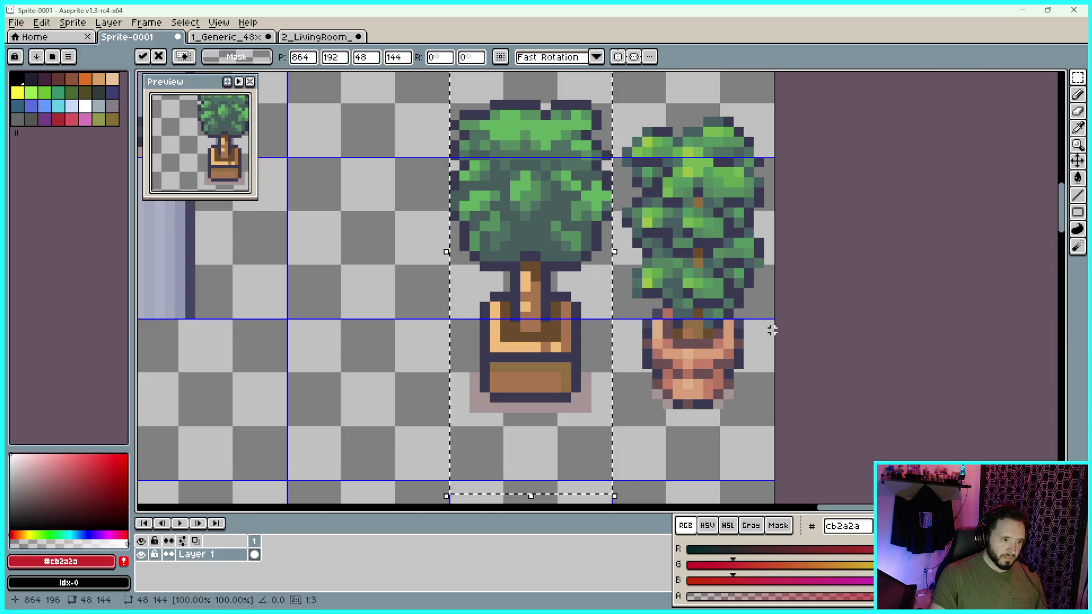
key("Down")
key("Down")
key("Up")
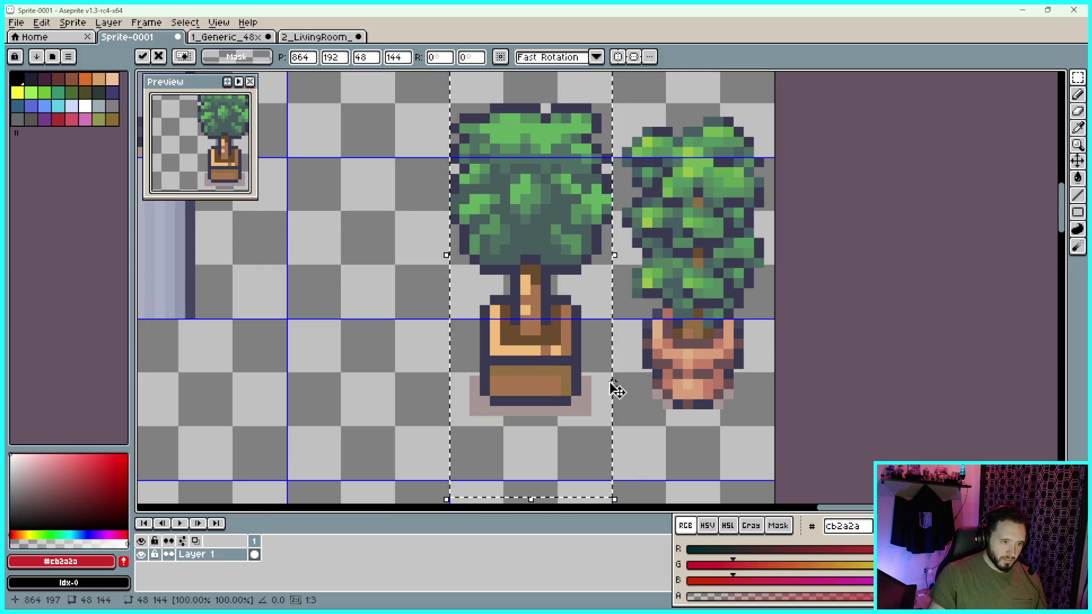
scroll(606, 376, "down", 1)
scroll(605, 376, "up", 3)
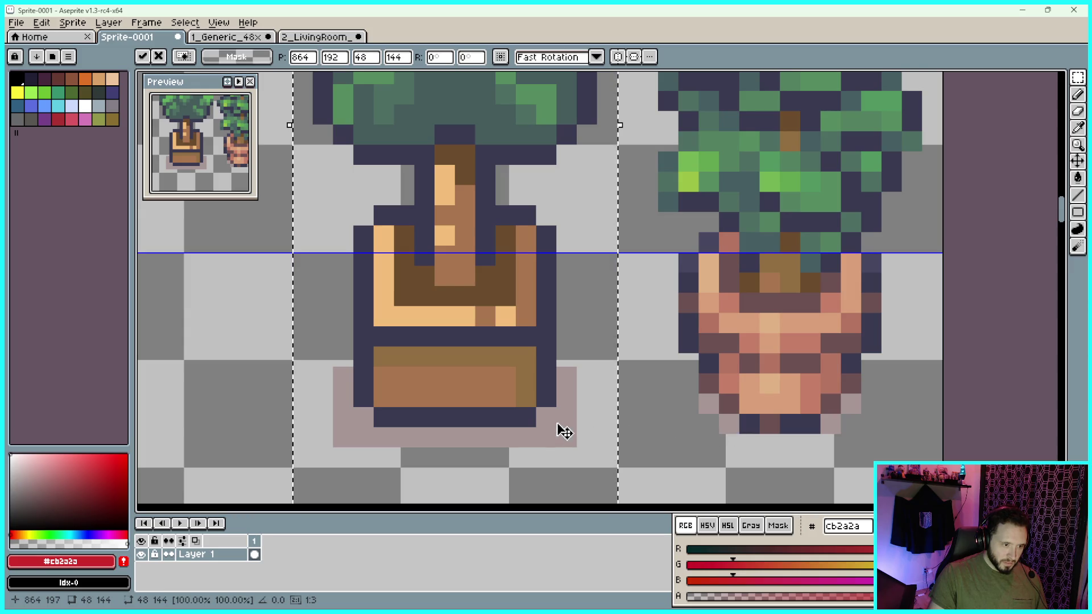
left_click(639, 410)
Undo a stray selection around the pots and shift the left tree down one pixel
scroll(643, 404, "down", 1)
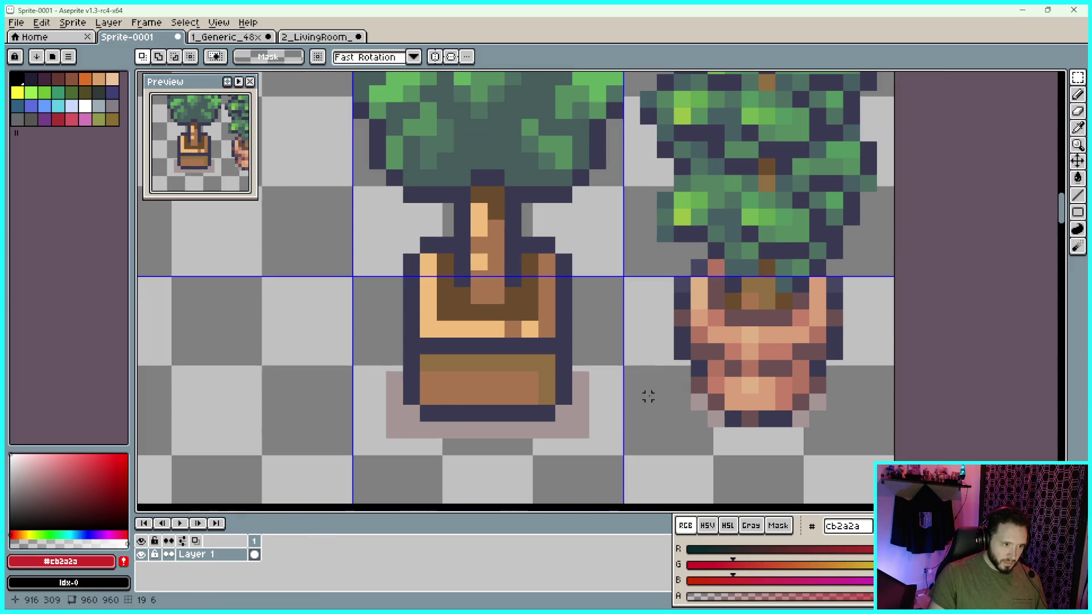
mouse_move(423, 417)
left_mouse_down()
mouse_move(763, 305)
mouse_move(858, 243)
left_mouse_up()
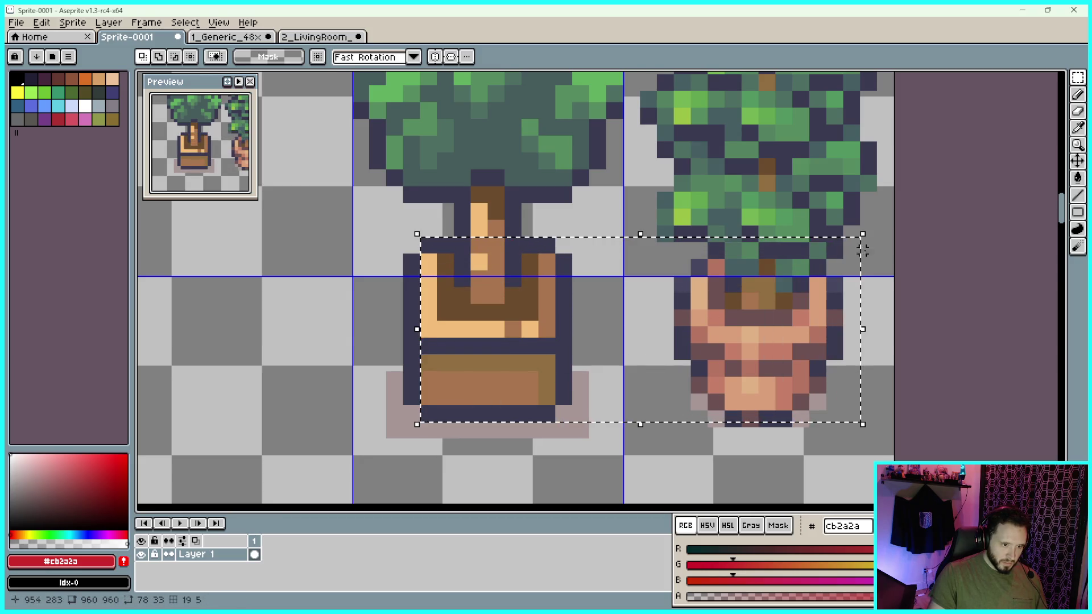
key("ctrl+z")
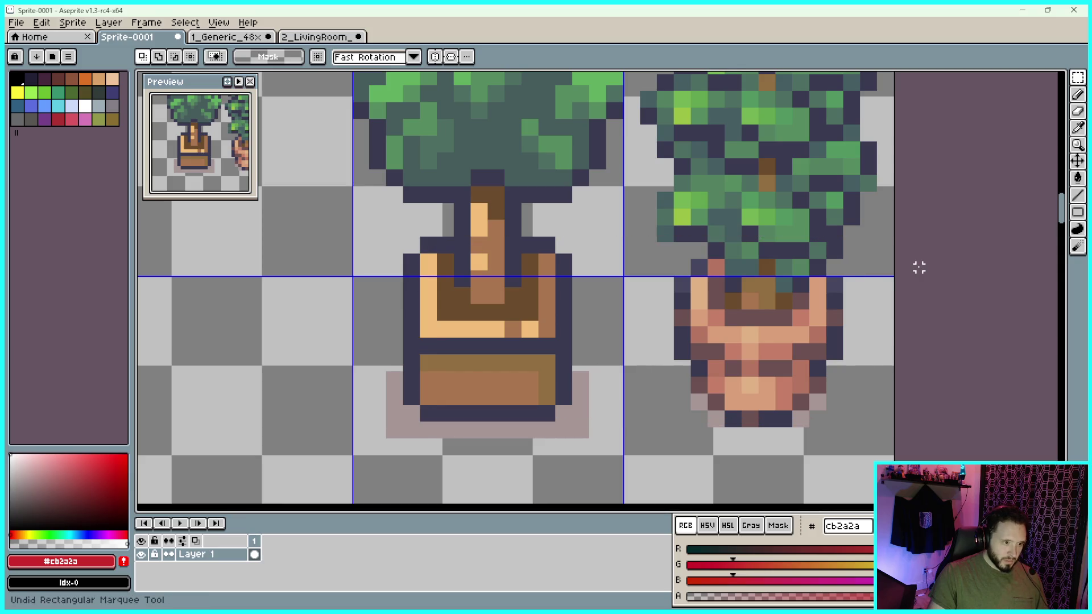
key("Down")
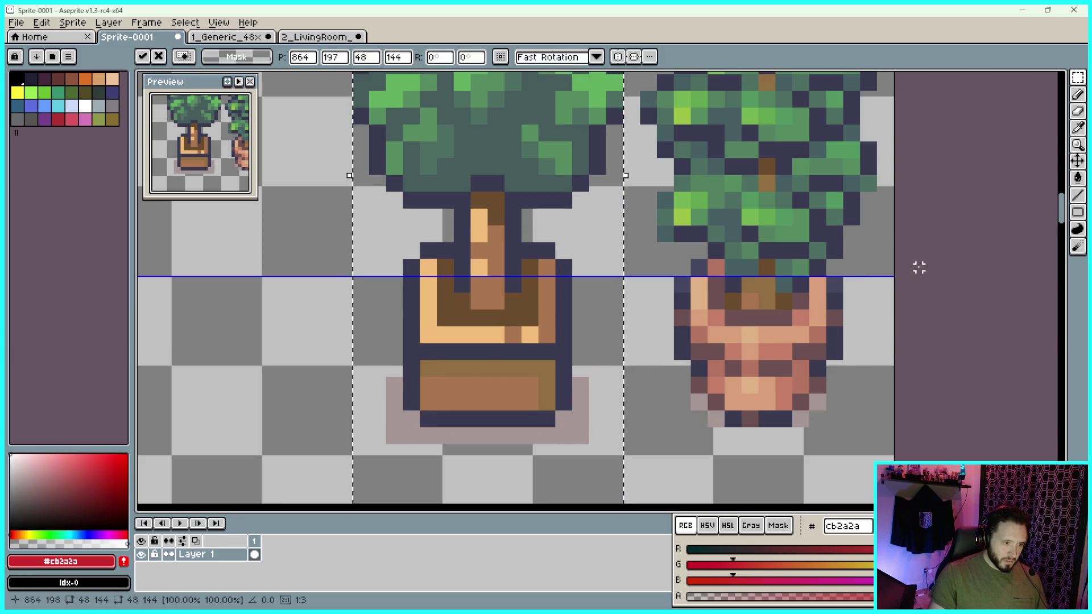
scroll(924, 274, "down", 5)
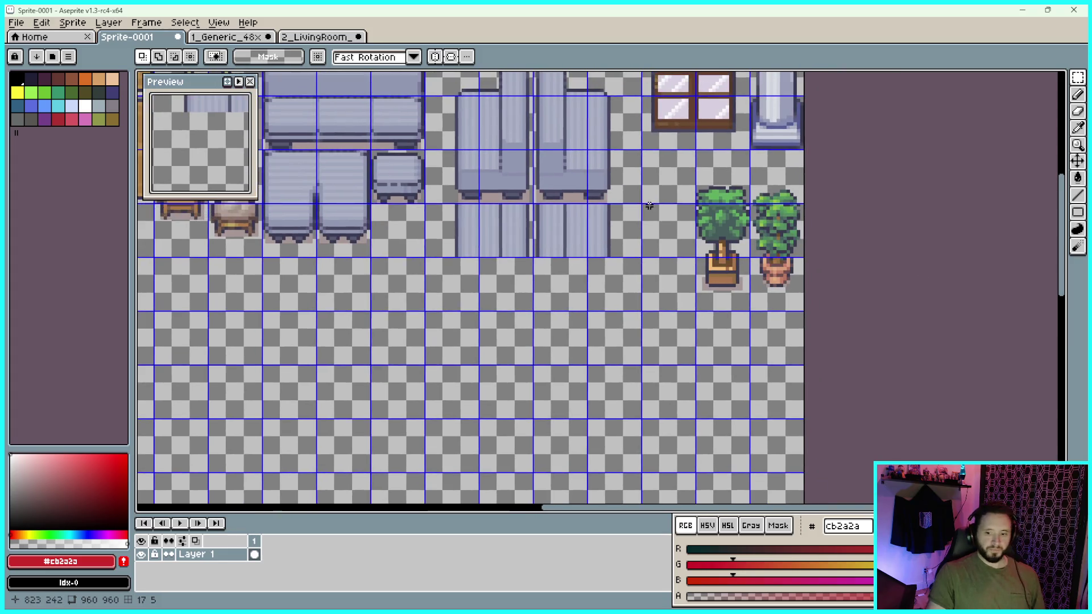
left_click(229, 37)
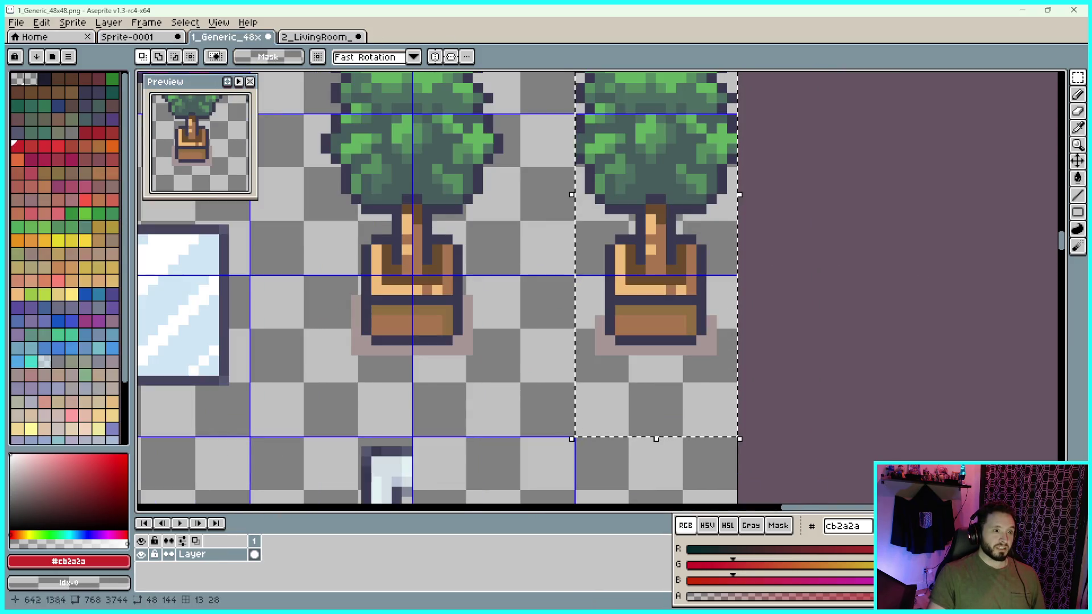
key("ctrl+d")
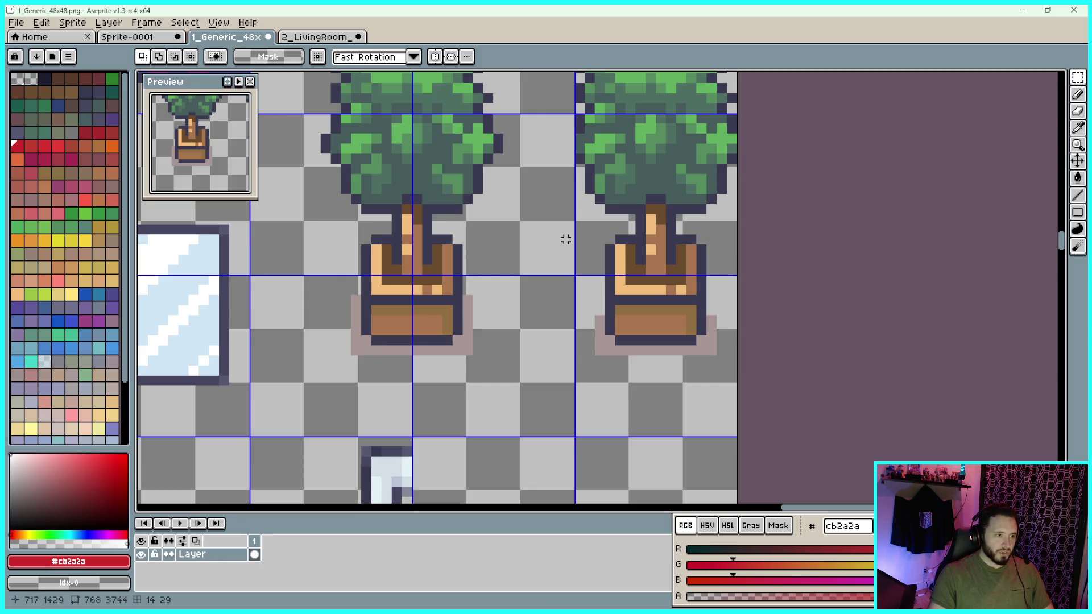
scroll(586, 256, "down", 2)
scroll(558, 257, "down", 2)
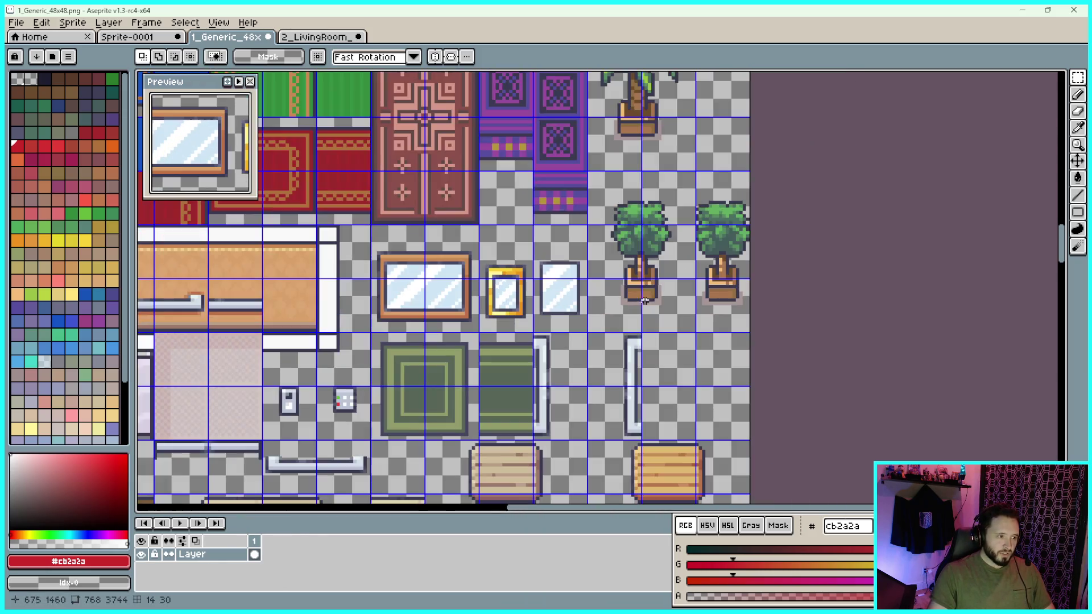
left_click_drag(568, 293, 702, 260)
left_click_drag(511, 222, 720, 261)
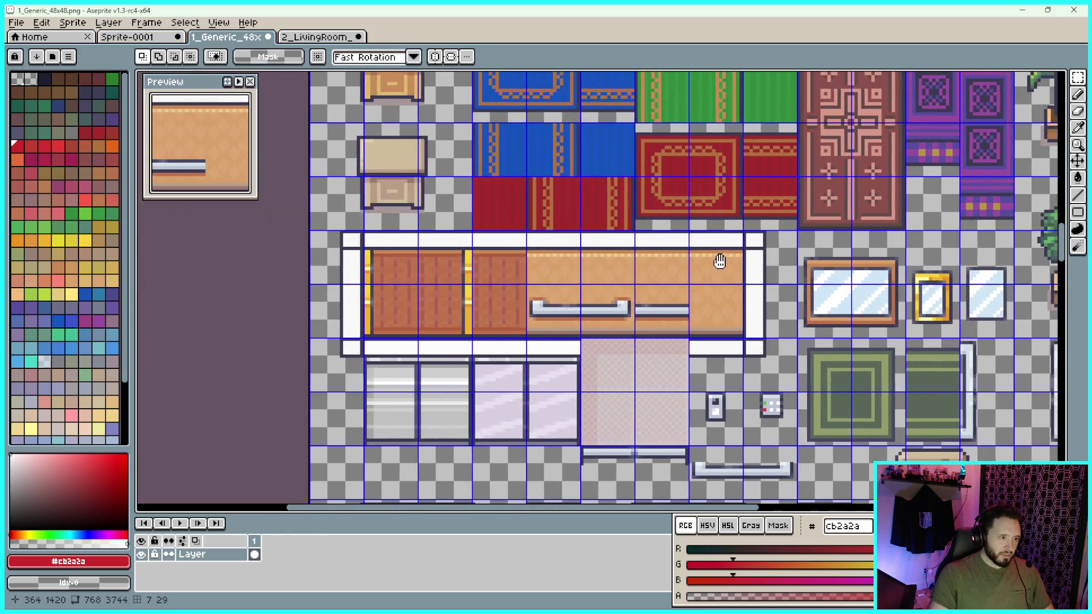
scroll(751, 257, "down", 3)
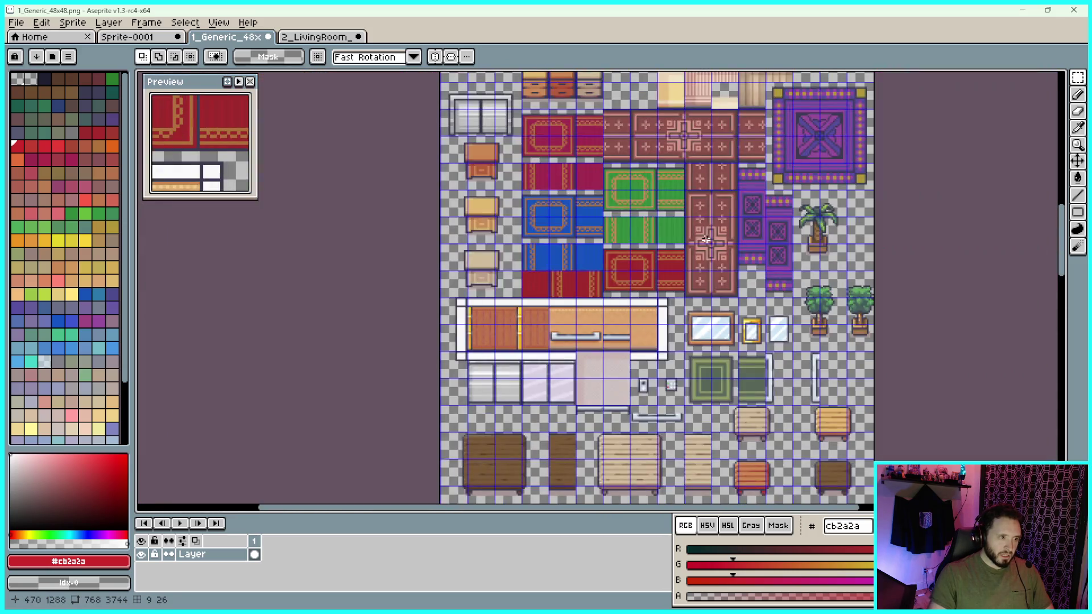
scroll(689, 162, "up", 1)
scroll(539, 316, "down", 1)
mouse_move(620, 78)
left_mouse_down()
mouse_move(583, 300)
mouse_move(602, 208)
mouse_move(588, 279)
mouse_move(628, 237)
left_mouse_up()
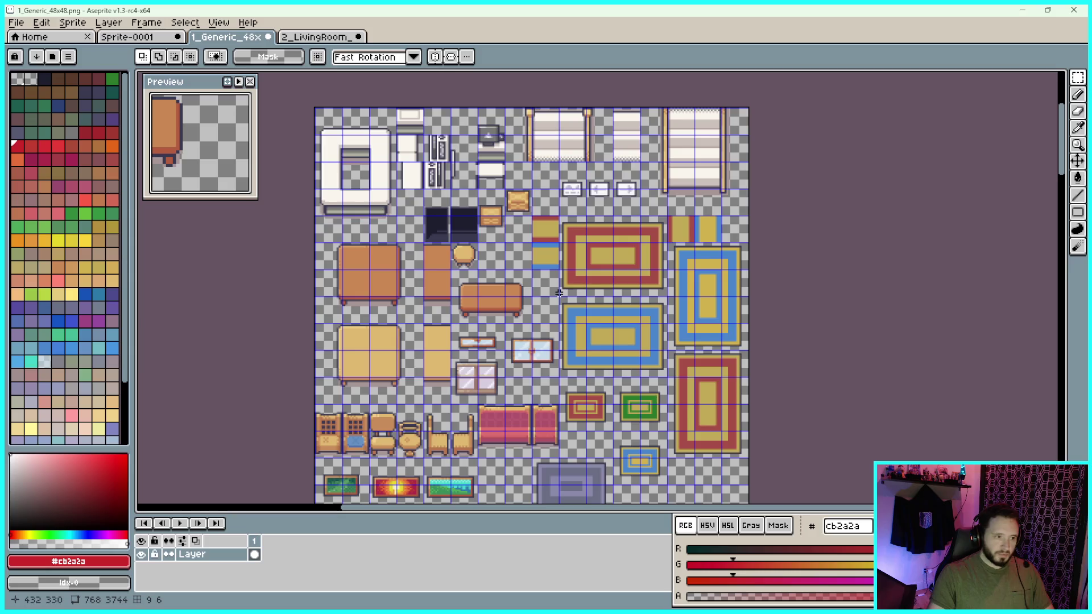
scroll(569, 244, "left", 5)
scroll(569, 245, "up", 2)
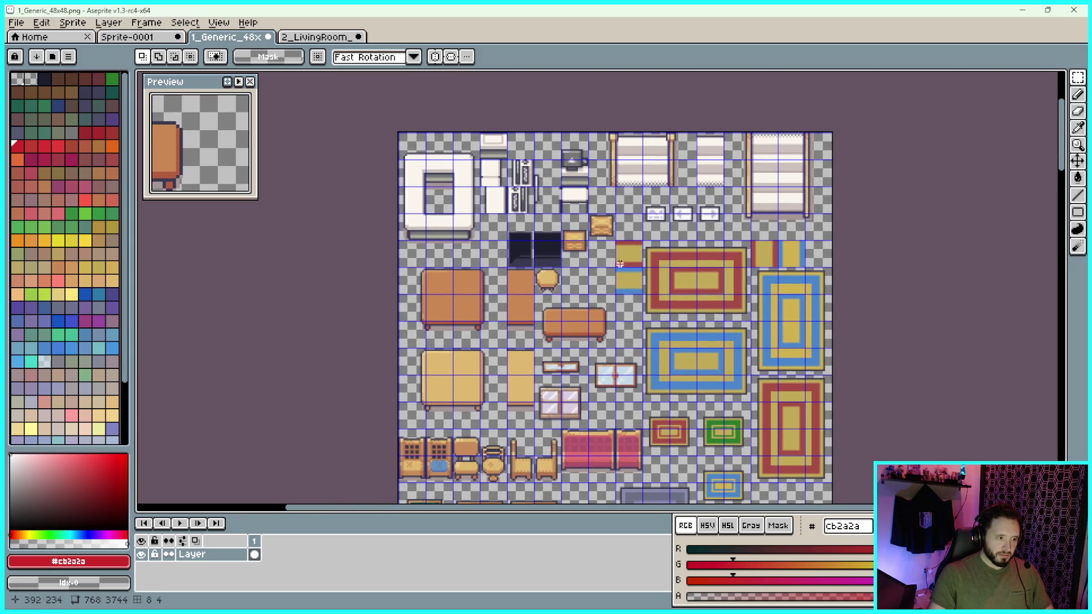
scroll(616, 259, "down", 3)
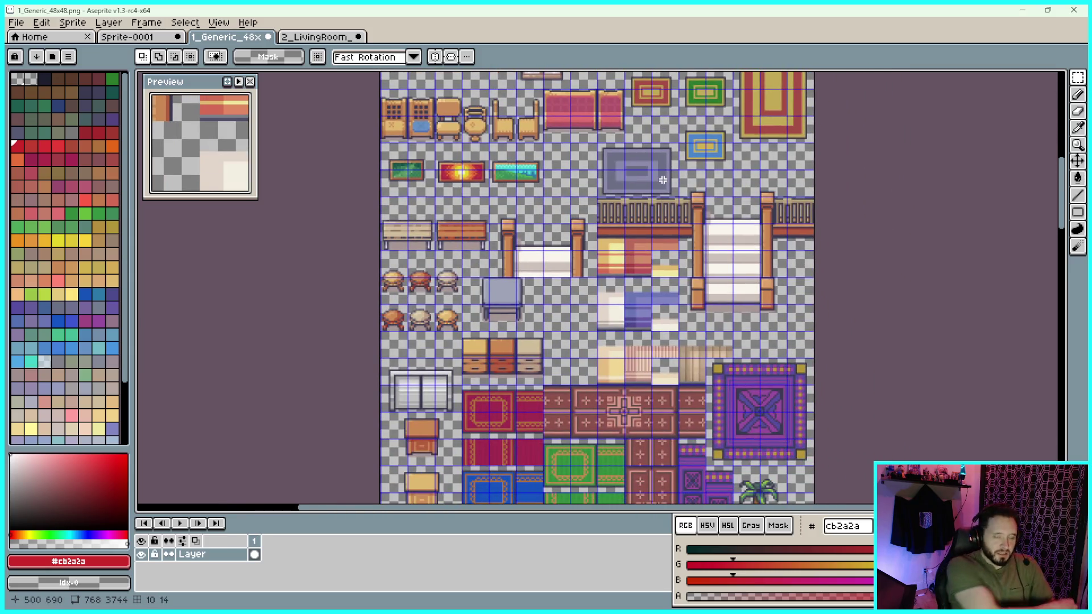
scroll(720, 184, "down", 2)
scroll(720, 183, "up", 4)
scroll(702, 152, "down", 1)
scroll(654, 312, "down", 5)
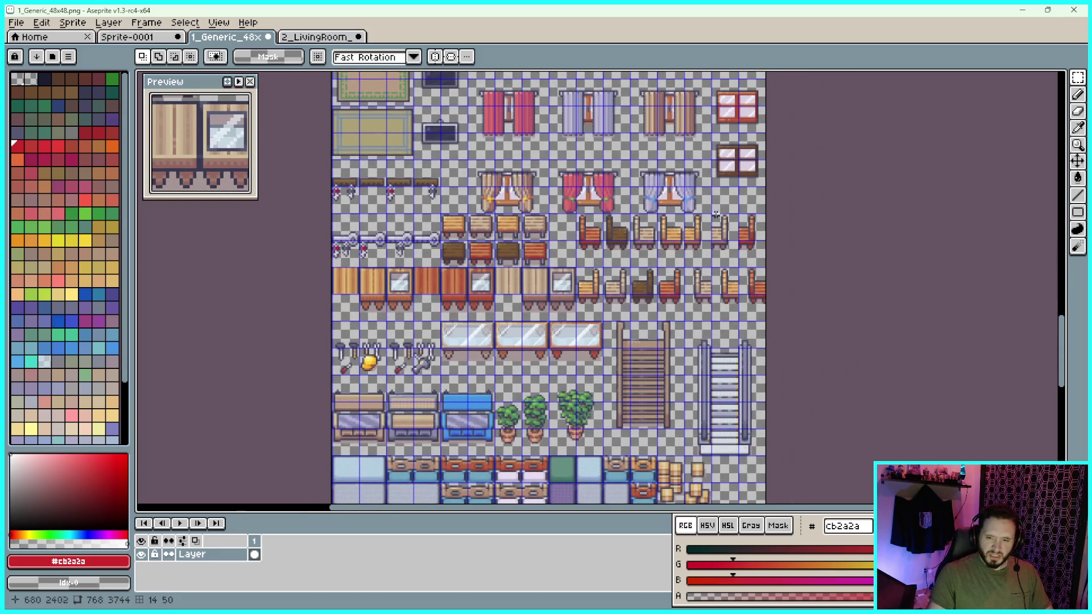
scroll(716, 210, "down", 3)
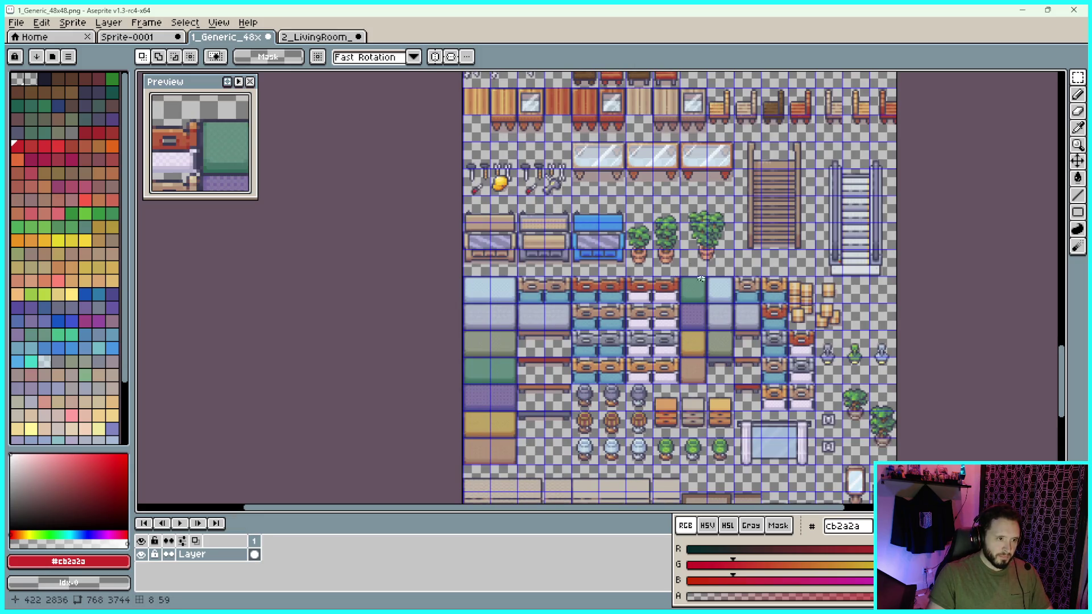
scroll(698, 276, "down", 3)
scroll(711, 270, "down", 2)
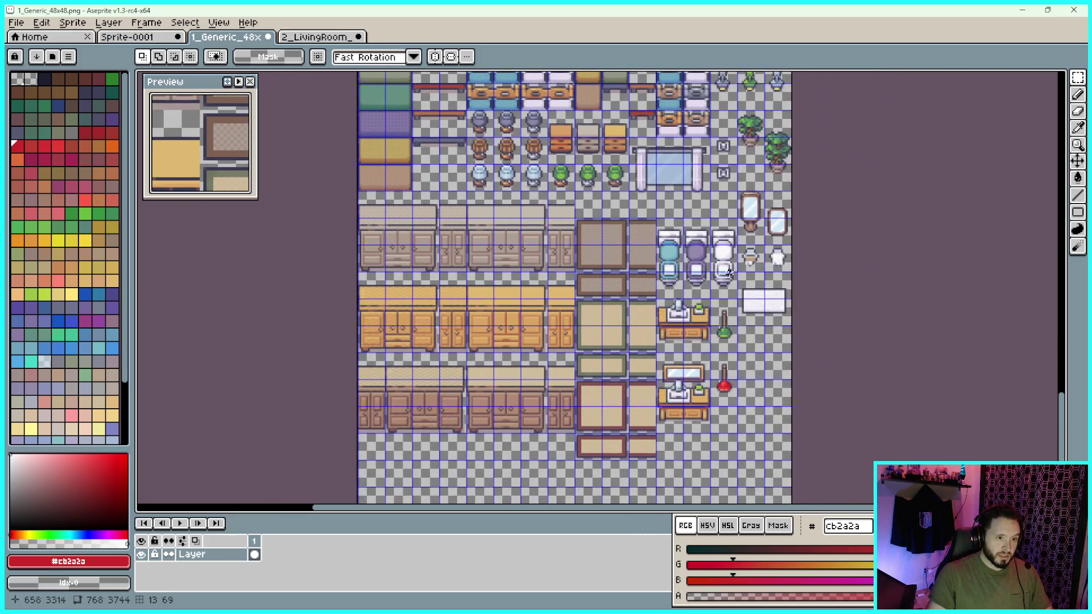
scroll(728, 271, "up", 1)
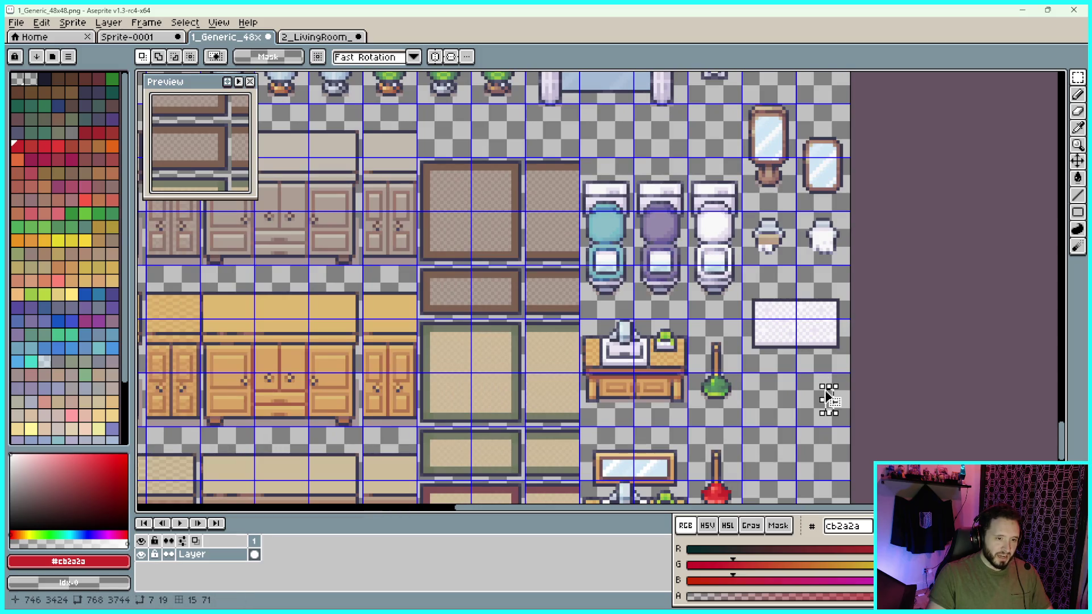
left_click_drag(878, 349, 855, 175)
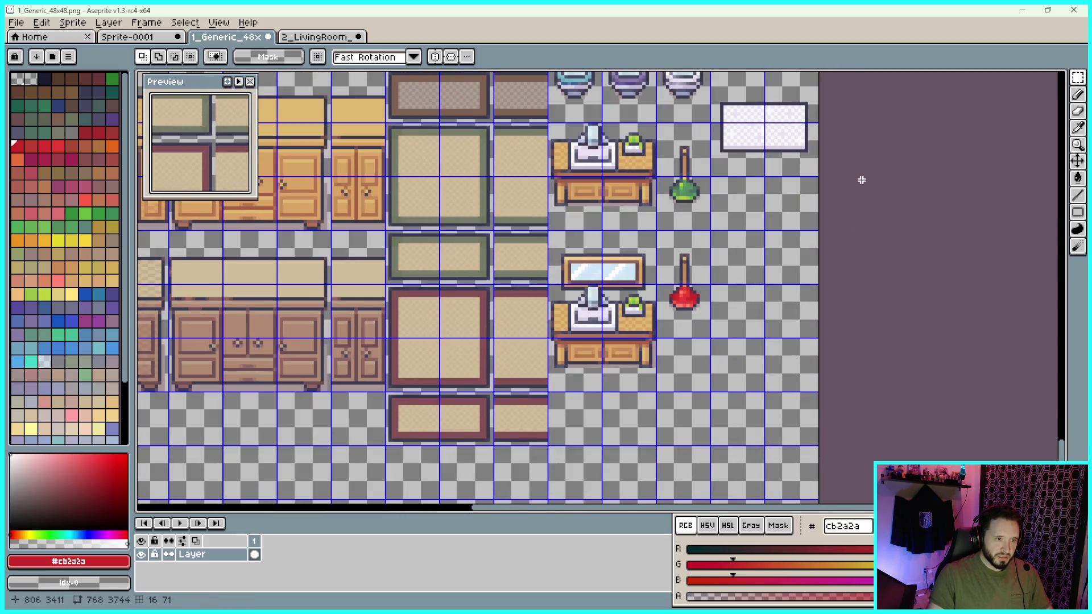
scroll(825, 260, "down", 2)
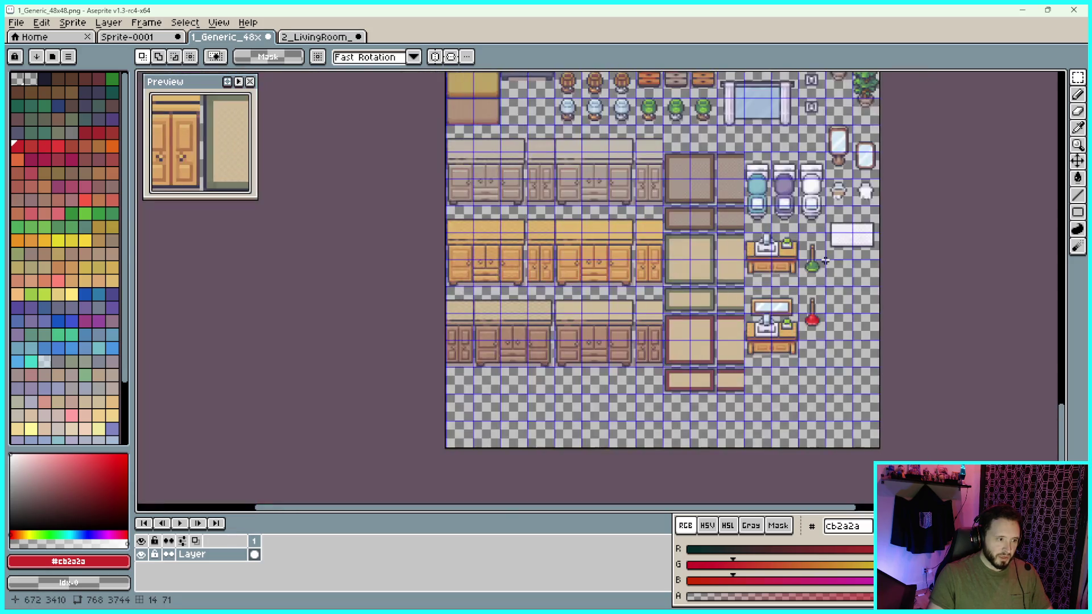
scroll(891, 231, "up", 2)
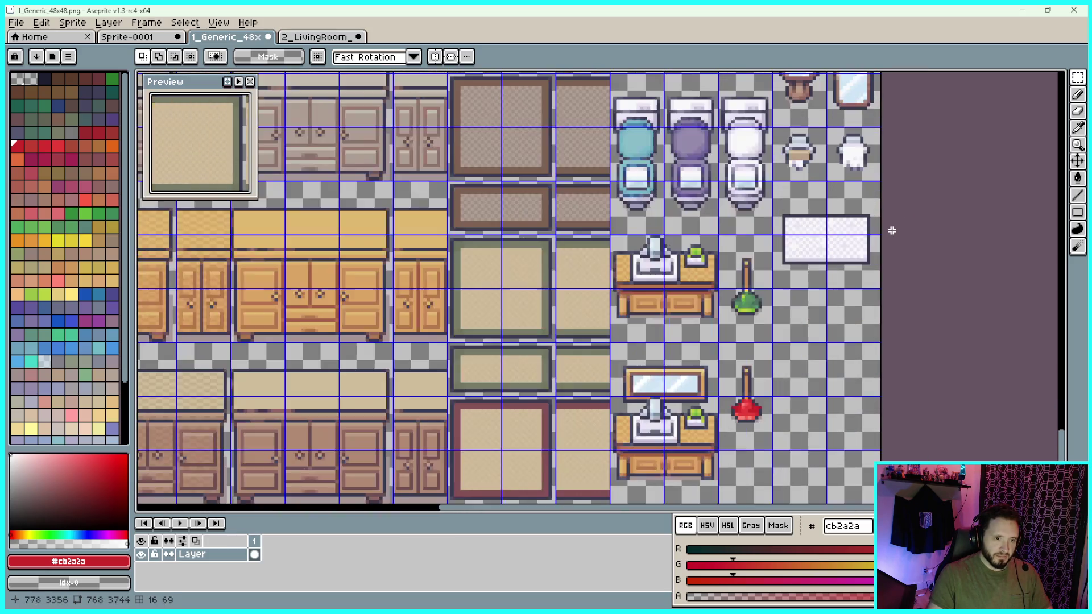
scroll(778, 371, "down", 4)
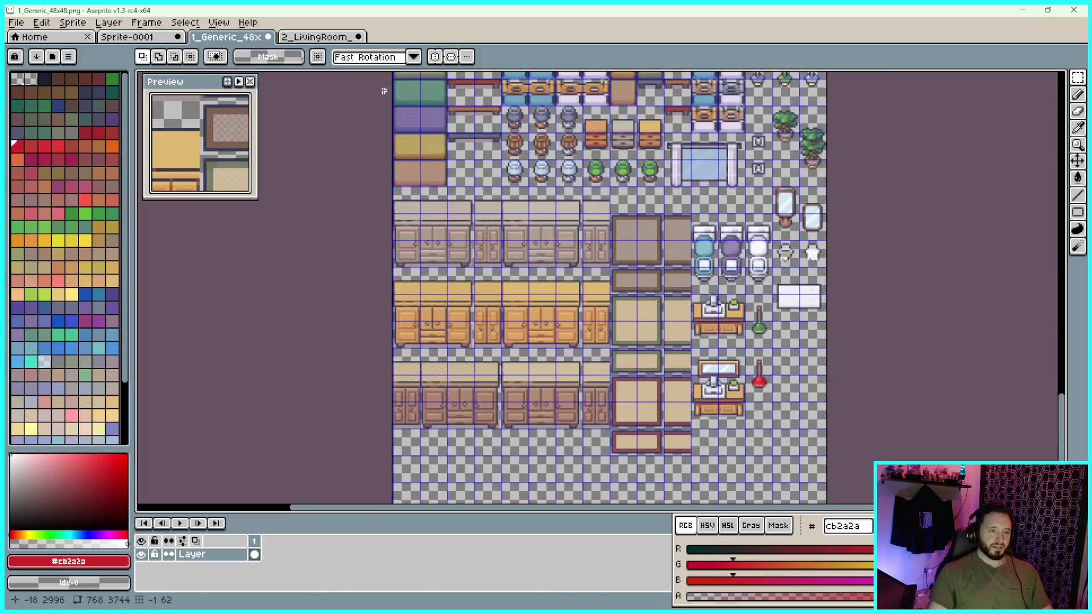
left_click(303, 39)
Browse the 2_LivingRoom sheet, then close it without saving
scroll(670, 301, "down", 5)
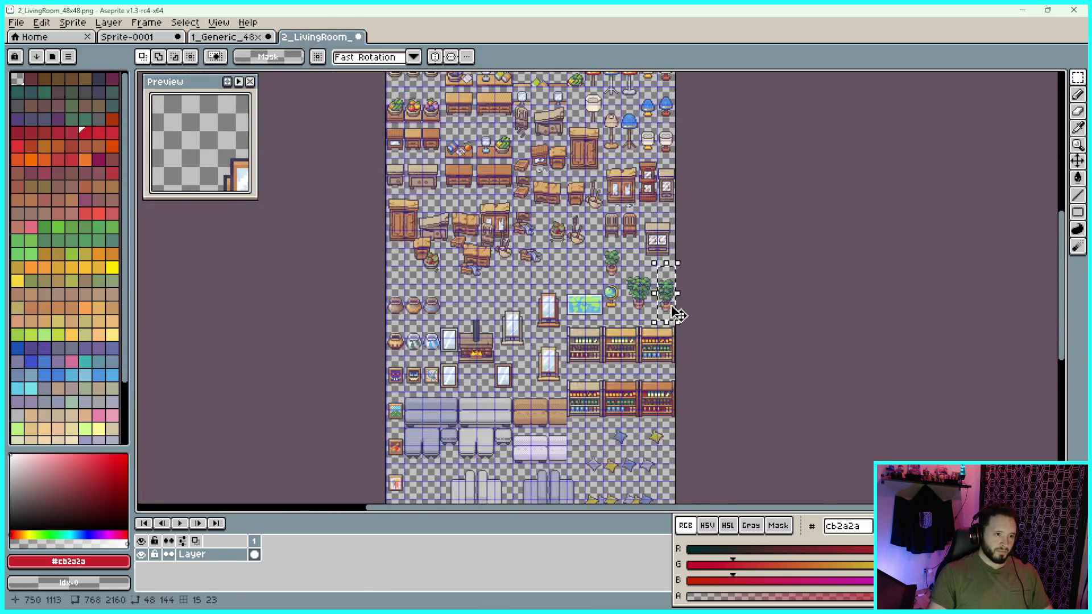
scroll(525, 386, "up", 1)
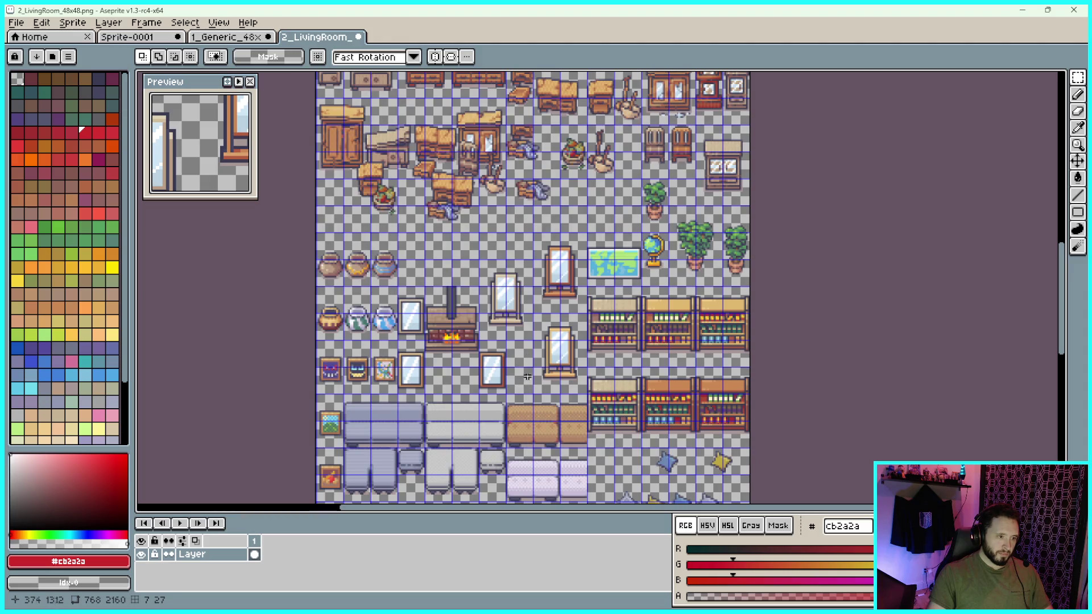
scroll(518, 359, "down", 1)
scroll(597, 385, "up", 1)
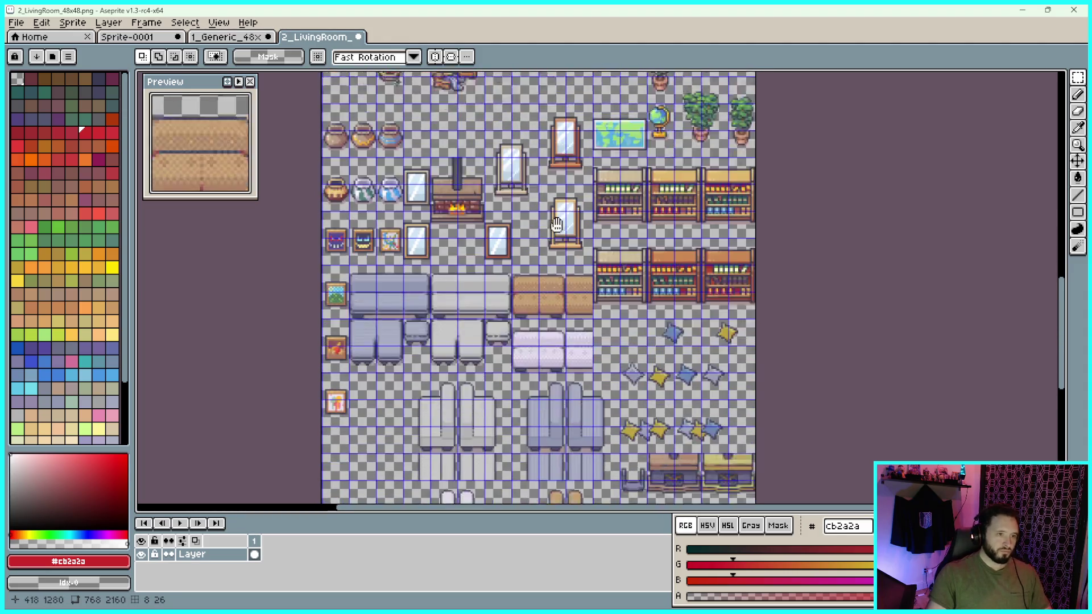
scroll(602, 384, "down", 1)
scroll(567, 261, "up", 1)
scroll(553, 106, "up", 10)
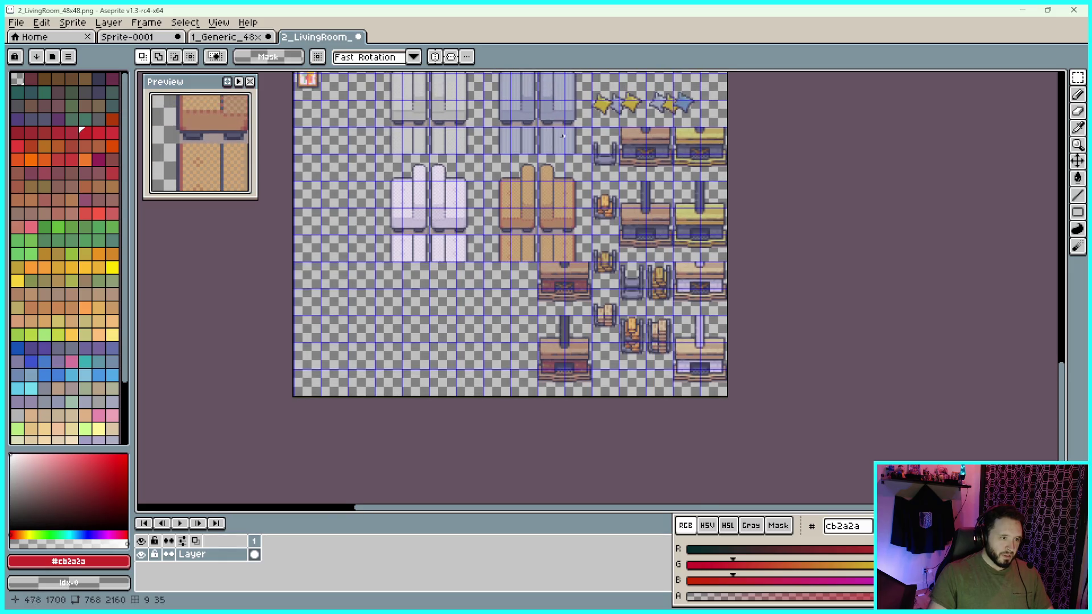
scroll(663, 296, "down", 1)
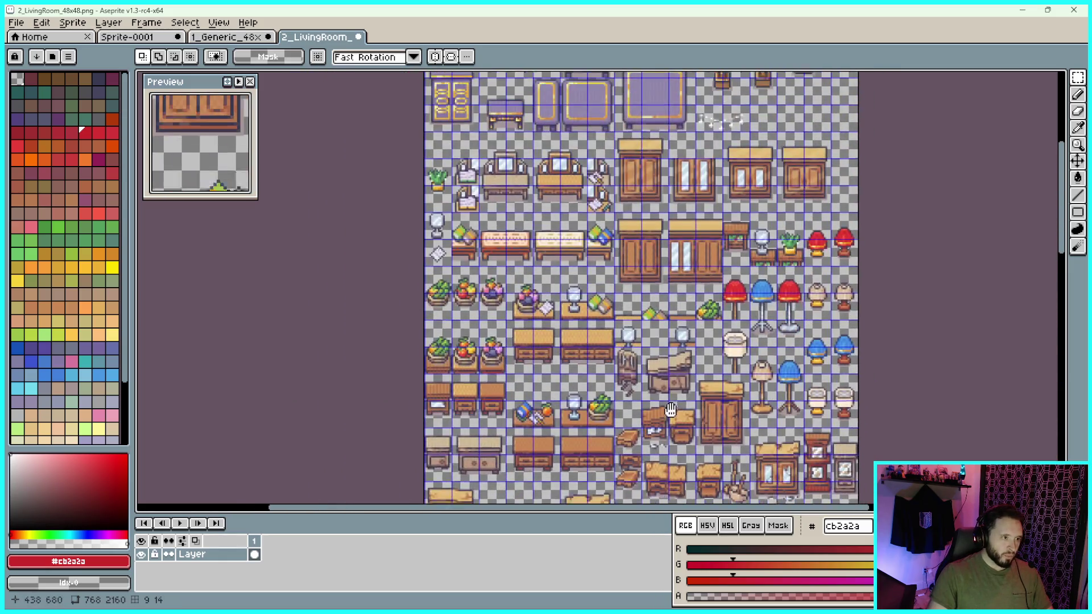
scroll(690, 338, "up", 1)
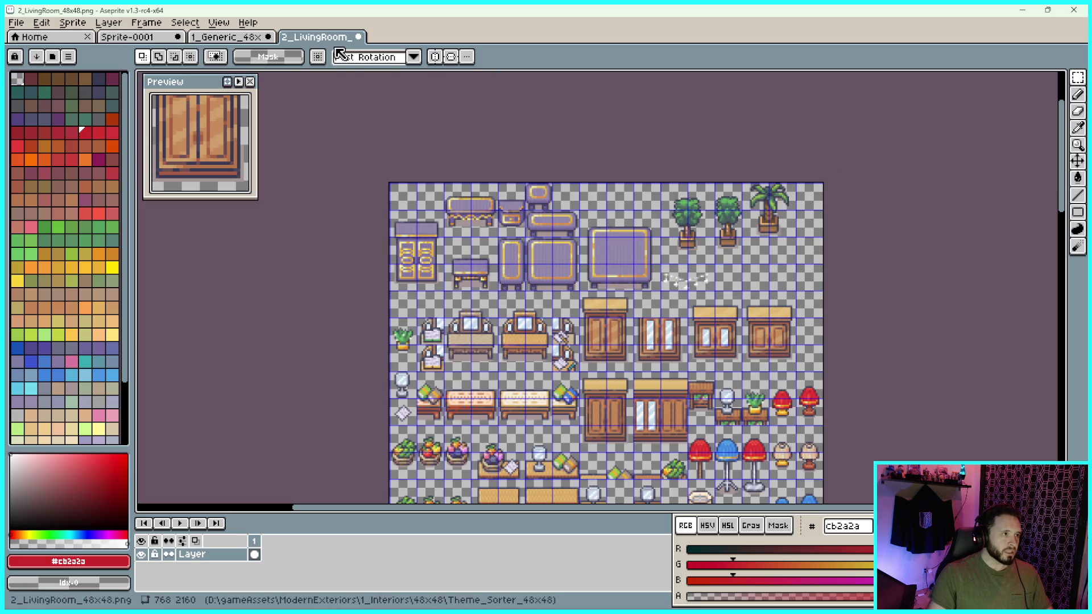
left_click(360, 39)
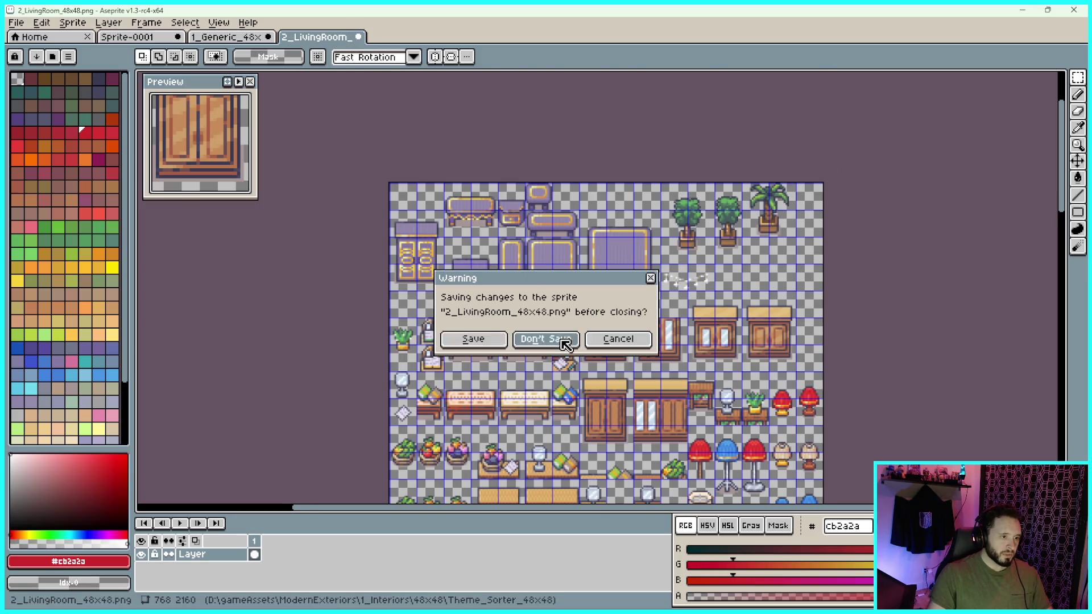
left_click(560, 340)
Close 1_Generic without saving, restore down Aseprite, and bring up the Theme_Sorter_48x48 folder
left_click(275, 37)
left_click(556, 340)
scroll(997, 105, "down", 2)
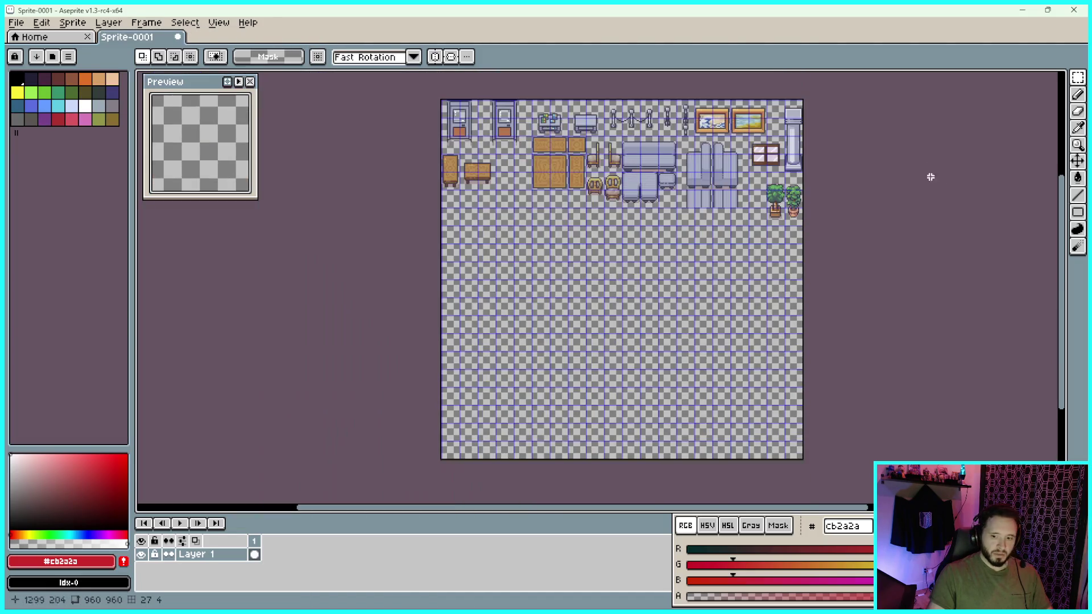
left_click(1048, 10)
left_click(911, 109)
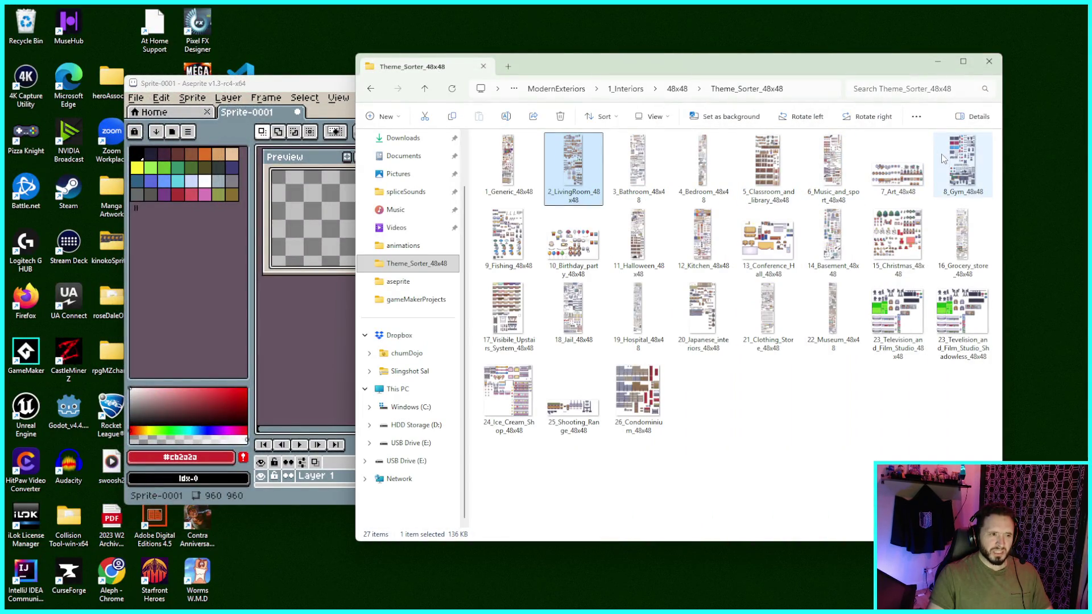
Drag 8_Gym_48x48, 13_Conference_Hall_48x48 and 12_Kitchen_48x48 into Aseprite, then maximize the window
mouse_move(953, 161)
left_mouse_down()
mouse_move(836, 171)
mouse_move(320, 326)
left_mouse_up()
mouse_move(768, 245)
left_mouse_down()
mouse_move(535, 259)
mouse_move(312, 341)
left_mouse_up()
left_click_drag(700, 225, 302, 272)
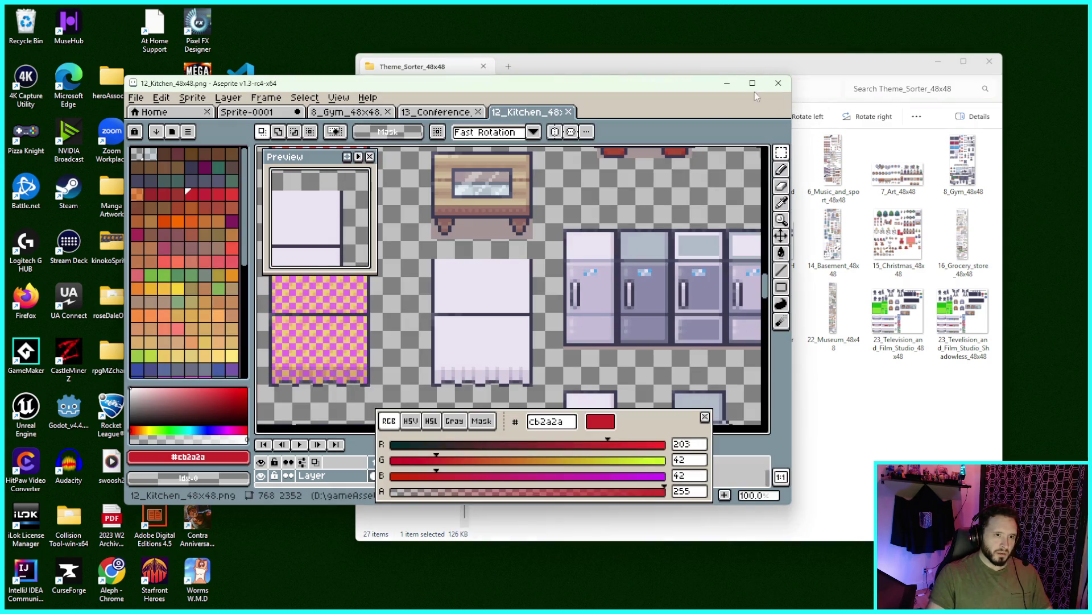
left_click(752, 83)
Zoom and pan through the 12_Kitchen sheet down to the food rows and back to the top
scroll(464, 228, "down", 1)
left_click_drag(440, 234, 586, 257)
scroll(586, 257, "up", 6)
scroll(652, 269, "up", 3)
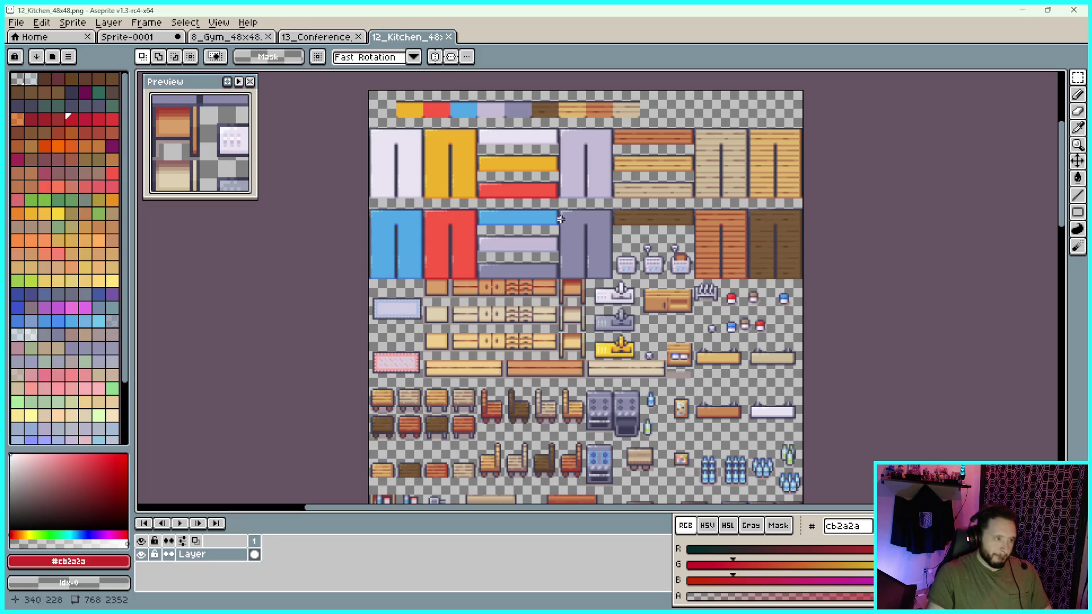
scroll(811, 175, "down", 5)
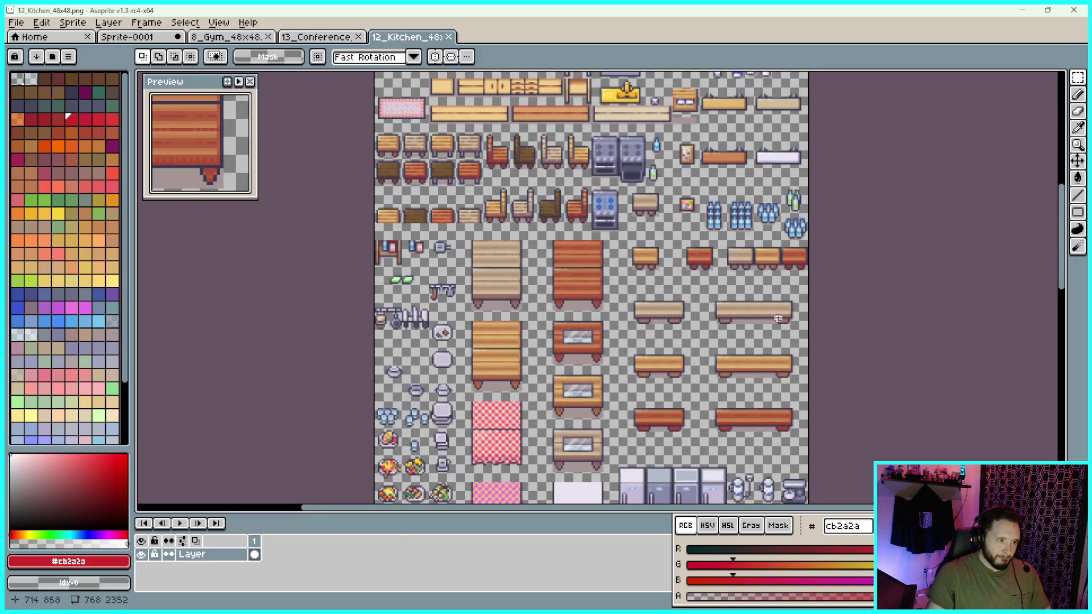
scroll(778, 317, "down", 3)
scroll(834, 204, "down", 3)
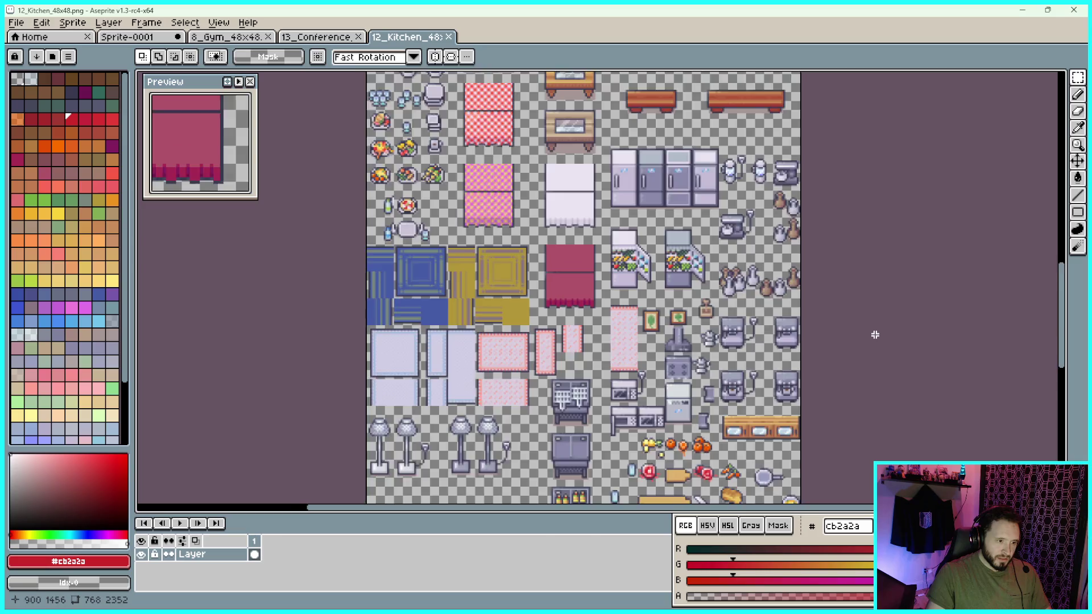
left_click_drag(877, 338, 840, 219)
mouse_move(829, 279)
left_mouse_down()
mouse_move(810, 241)
mouse_move(845, 196)
left_mouse_up()
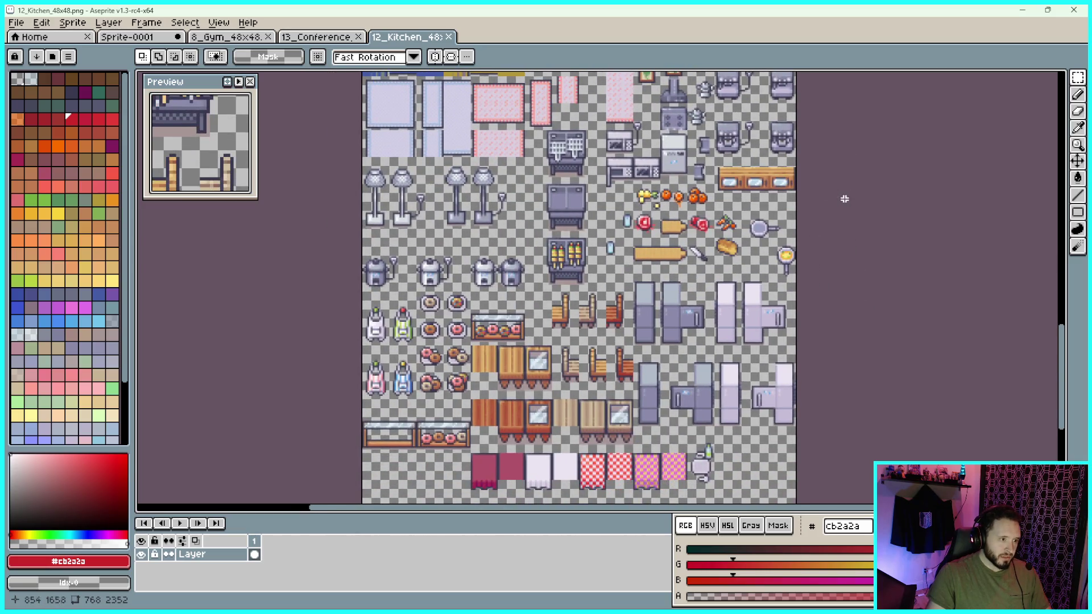
mouse_move(814, 308)
left_mouse_down()
mouse_move(836, 137)
mouse_move(877, 158)
mouse_move(862, 236)
left_mouse_up()
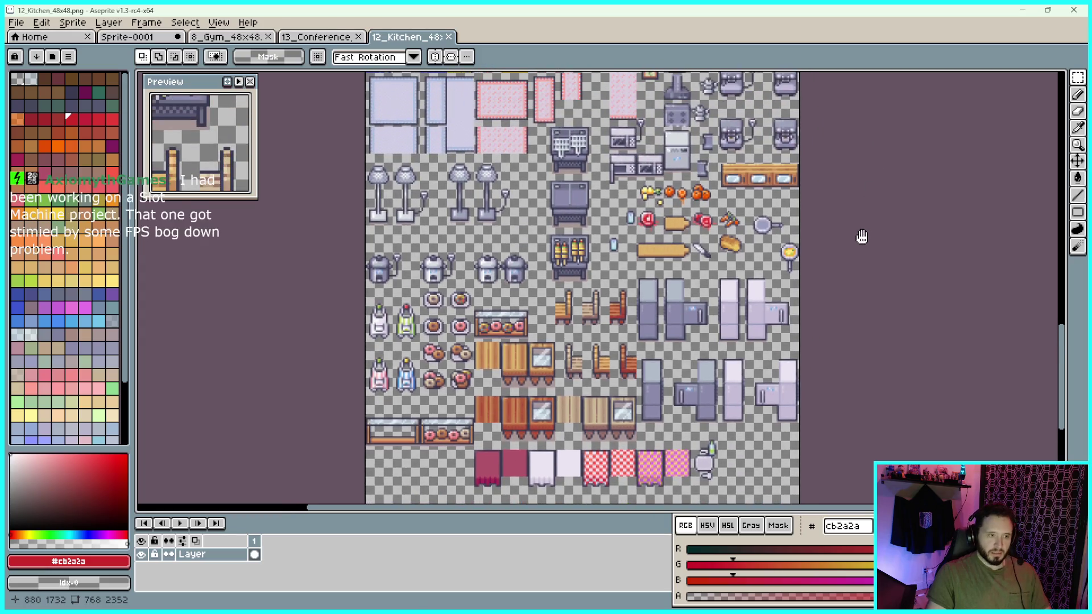
left_click_drag(854, 149, 850, 250)
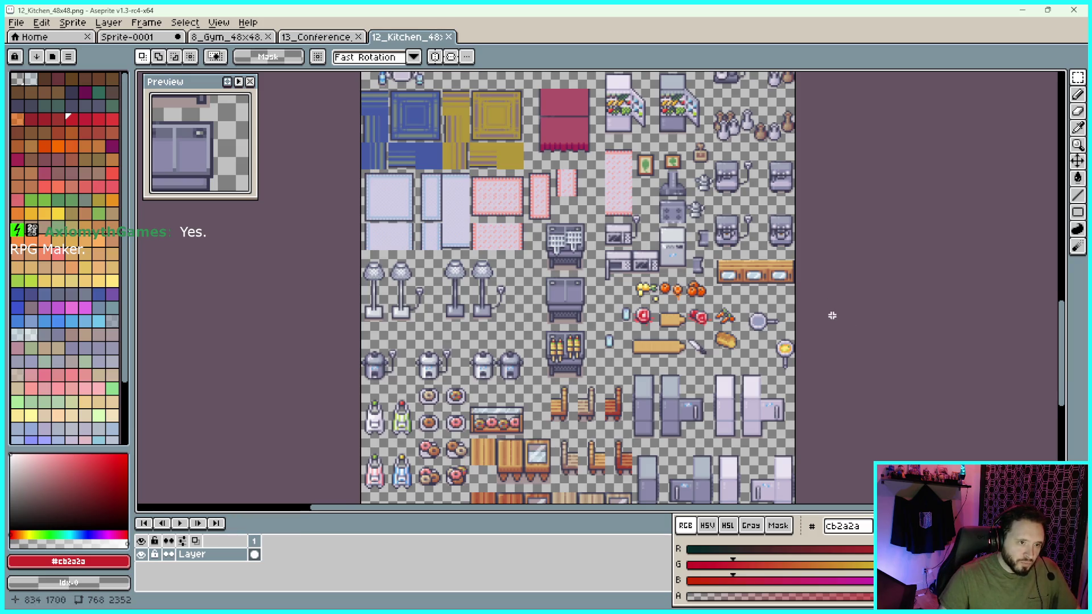
scroll(833, 313, "down", 2)
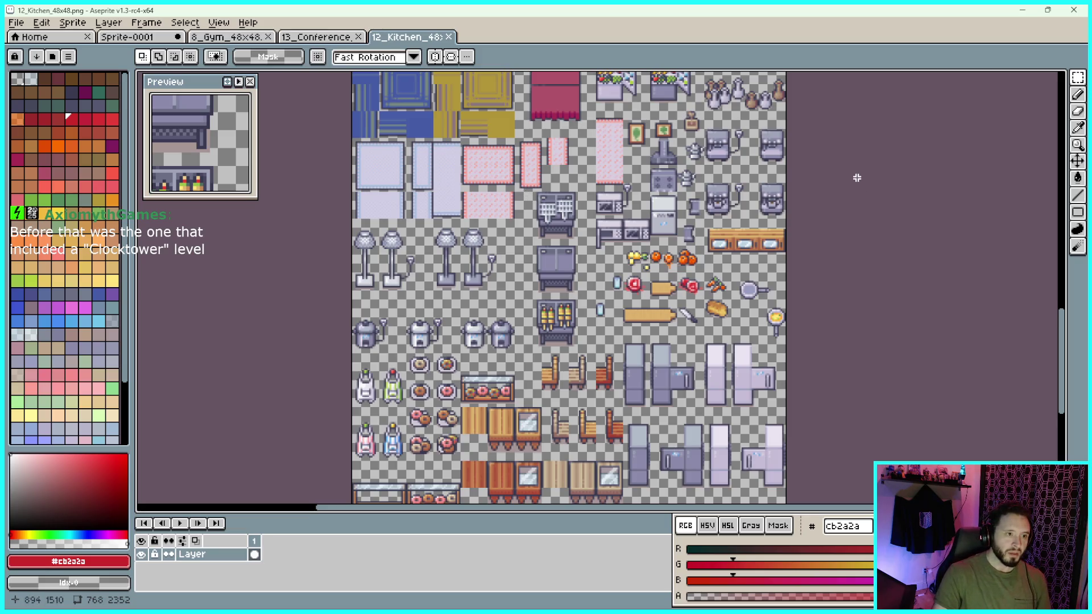
left_click_drag(853, 178, 875, 234)
left_click_drag(886, 179, 893, 205)
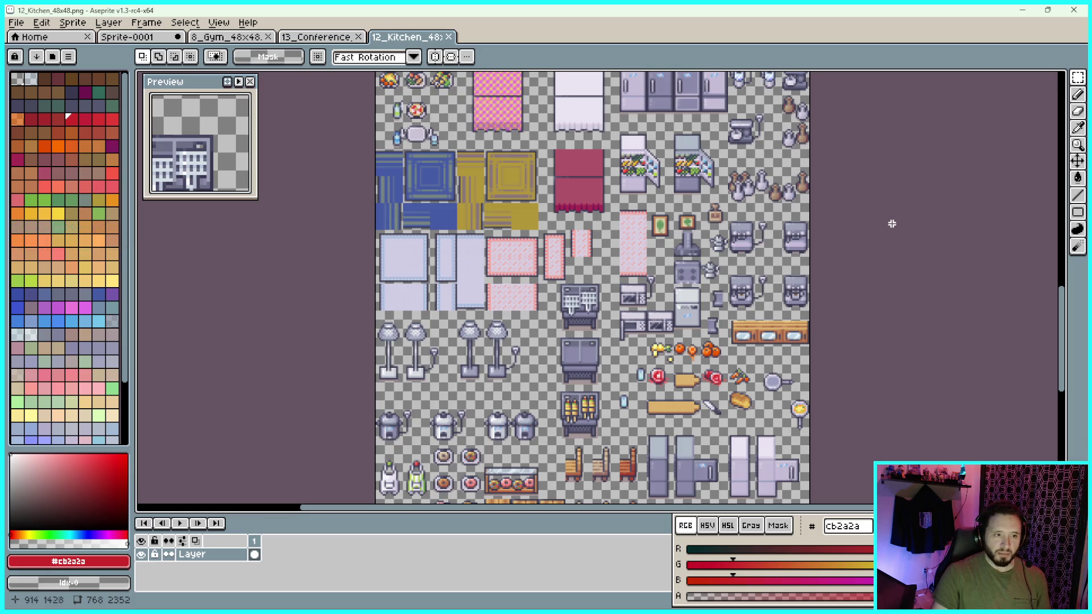
scroll(891, 194, "up", 4)
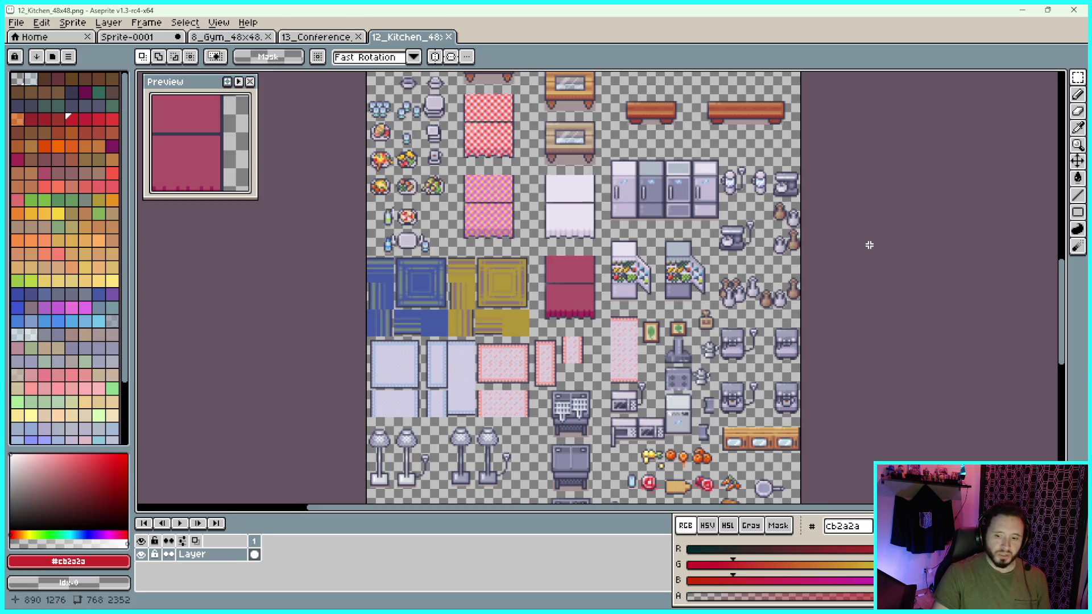
scroll(883, 239, "up", 1)
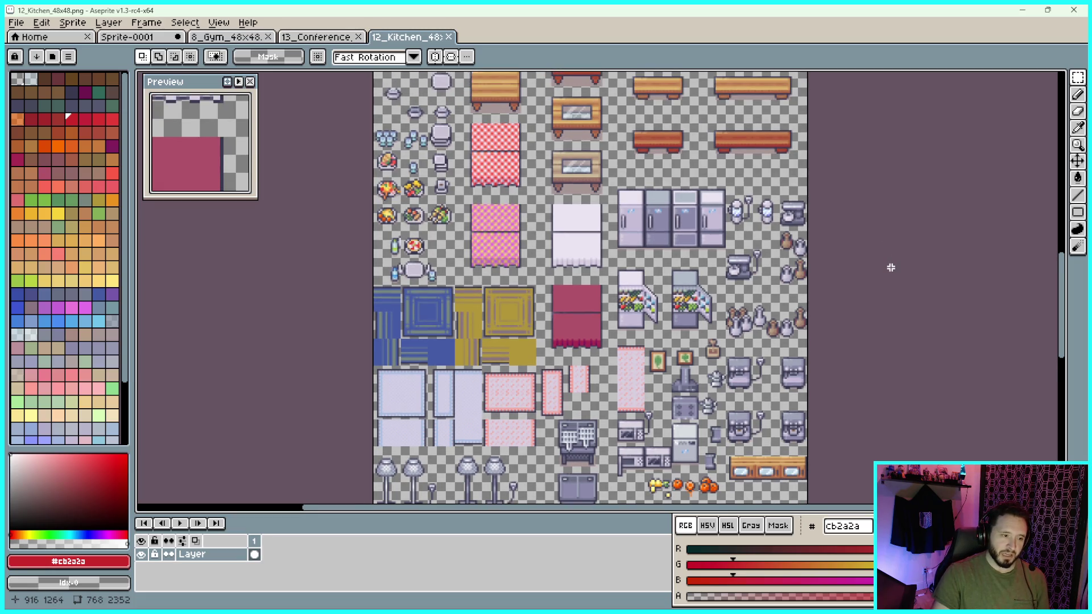
scroll(902, 256, "up", 2)
left_click_drag(909, 237, 869, 294)
scroll(876, 288, "up", 1)
left_click_drag(888, 232, 887, 306)
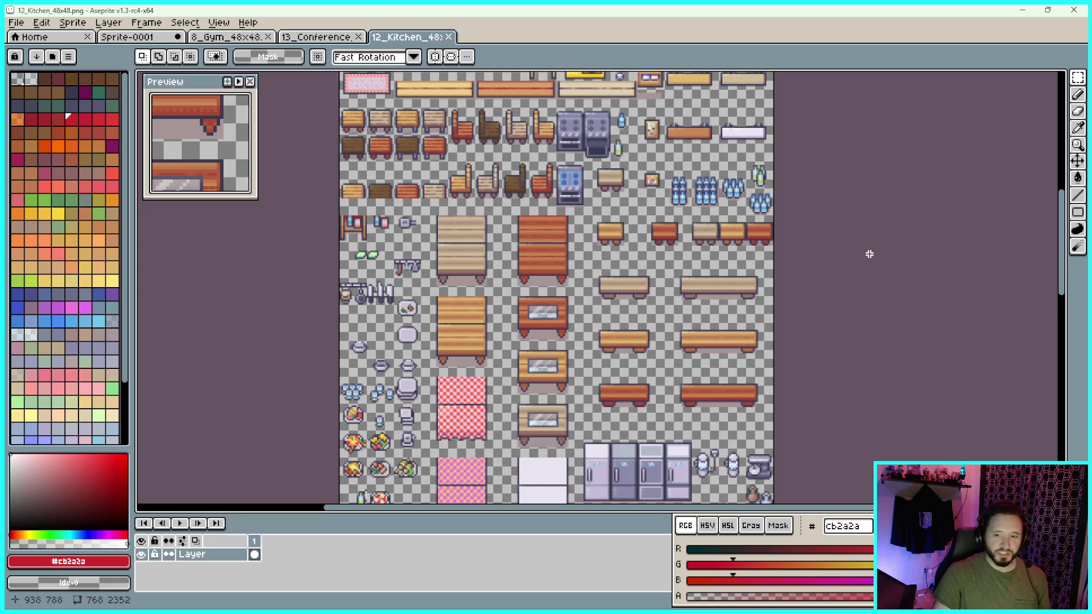
left_click_drag(861, 214, 869, 306)
scroll(865, 301, "up", 2)
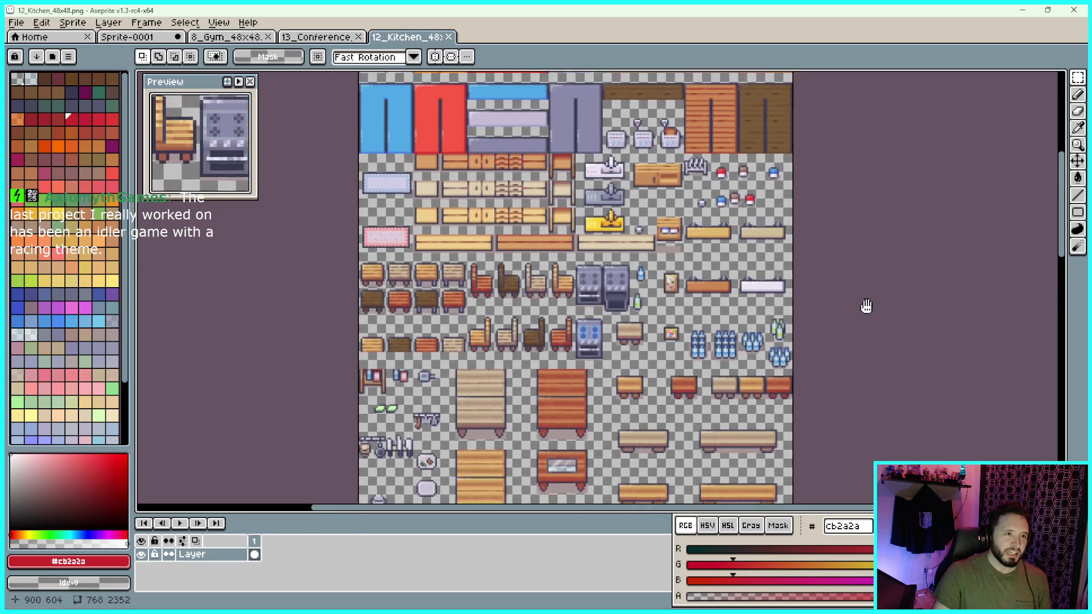
left_click_drag(877, 223, 879, 317)
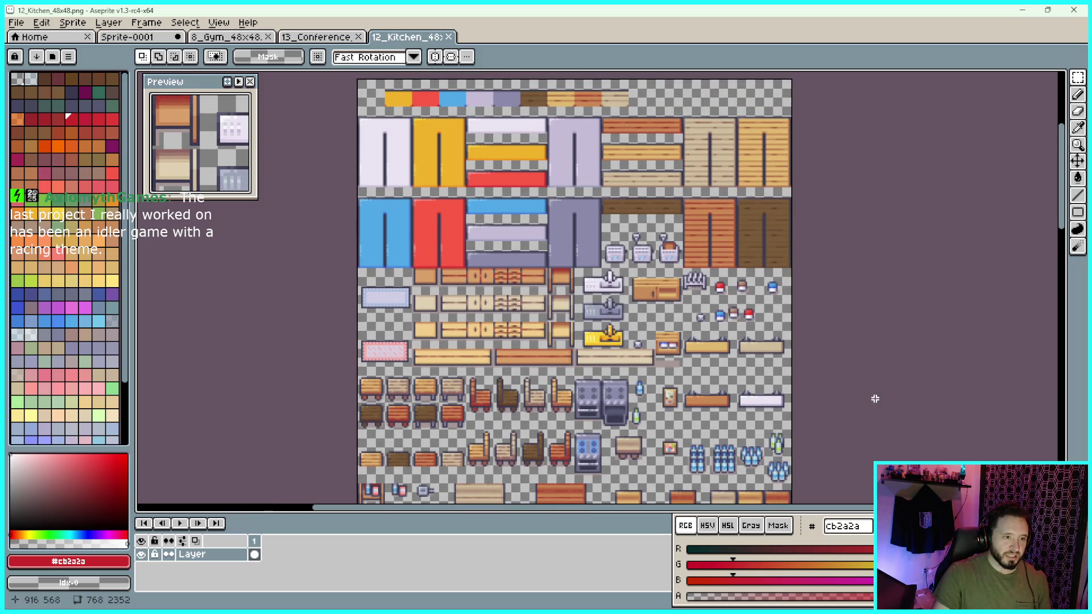
left_click_drag(876, 397, 872, 319)
scroll(872, 319, "down", 3)
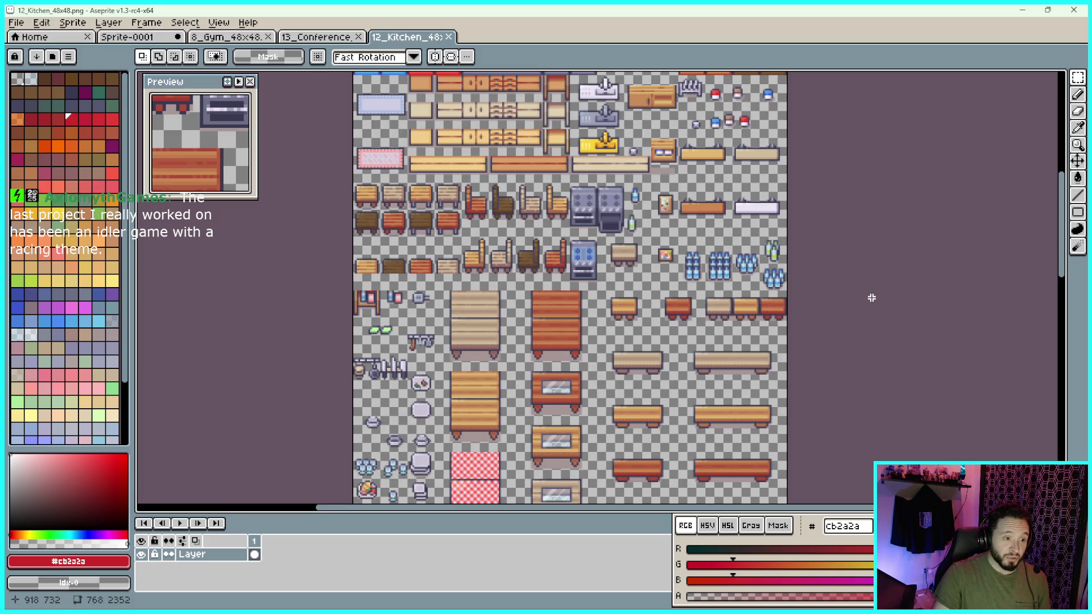
scroll(869, 340, "down", 1)
scroll(873, 299, "down", 2)
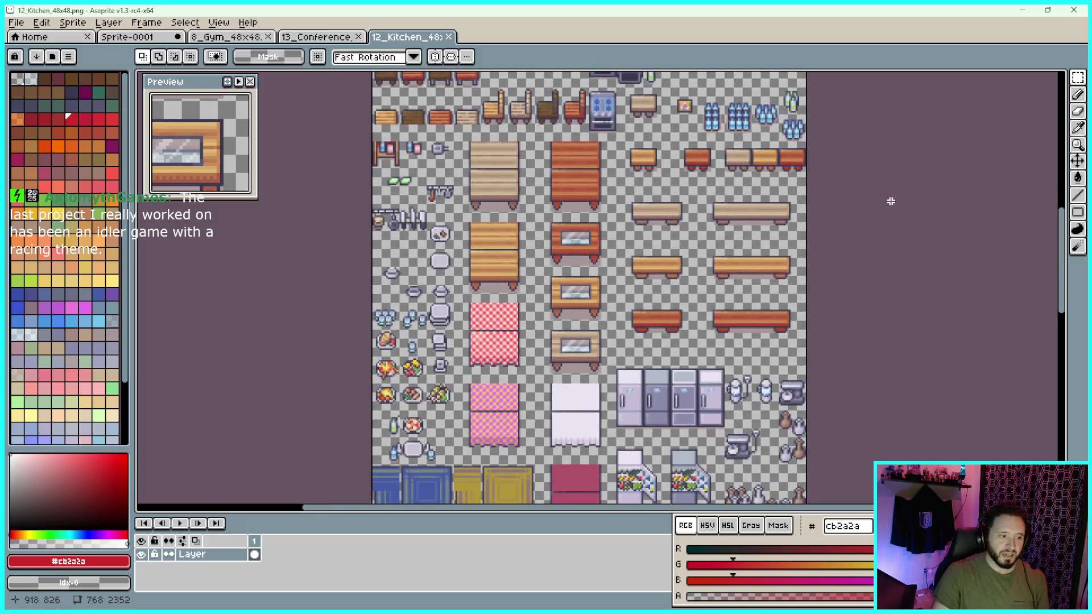
scroll(855, 247, "down", 2)
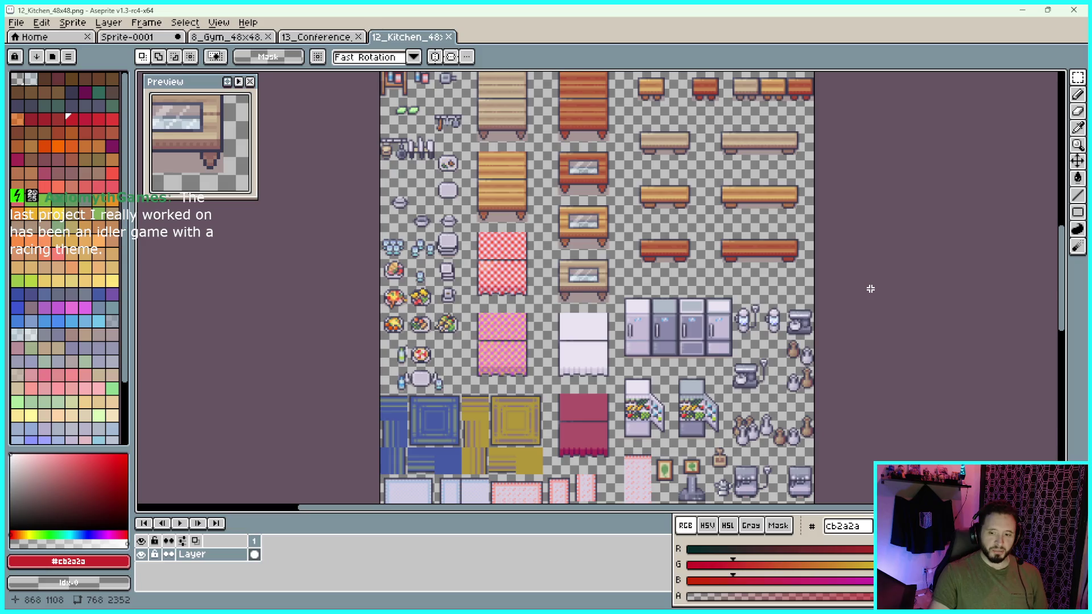
Pan over the kitchen furniture and top rows, then switch to the 13_Conference_Hall sheet
scroll(871, 289, "down", 1)
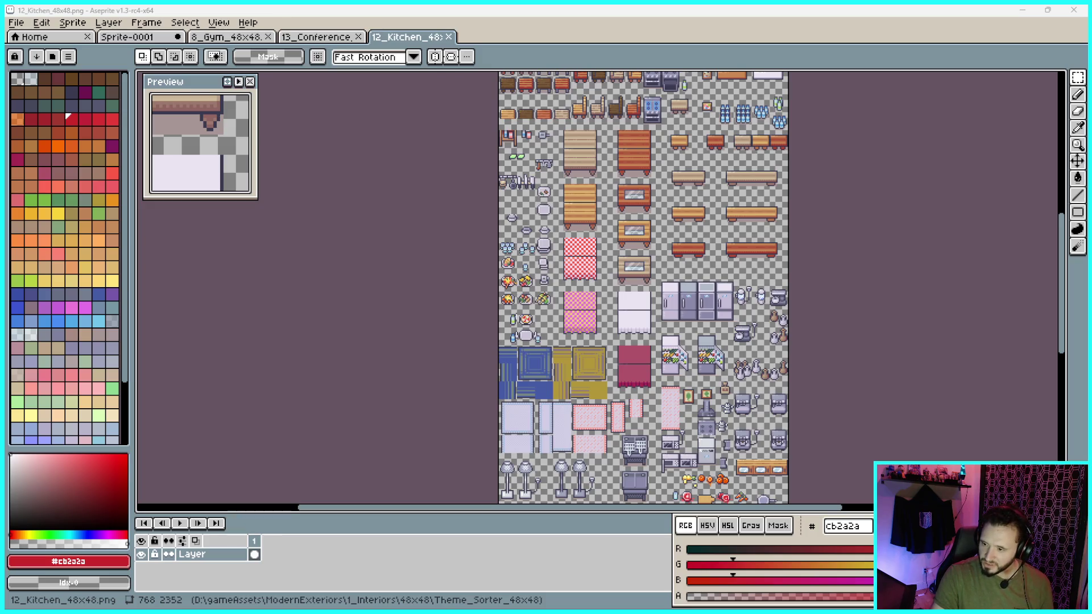
mouse_move(851, 276)
left_mouse_down()
mouse_move(875, 244)
mouse_move(847, 341)
left_mouse_up()
scroll(536, 287, "up", 3)
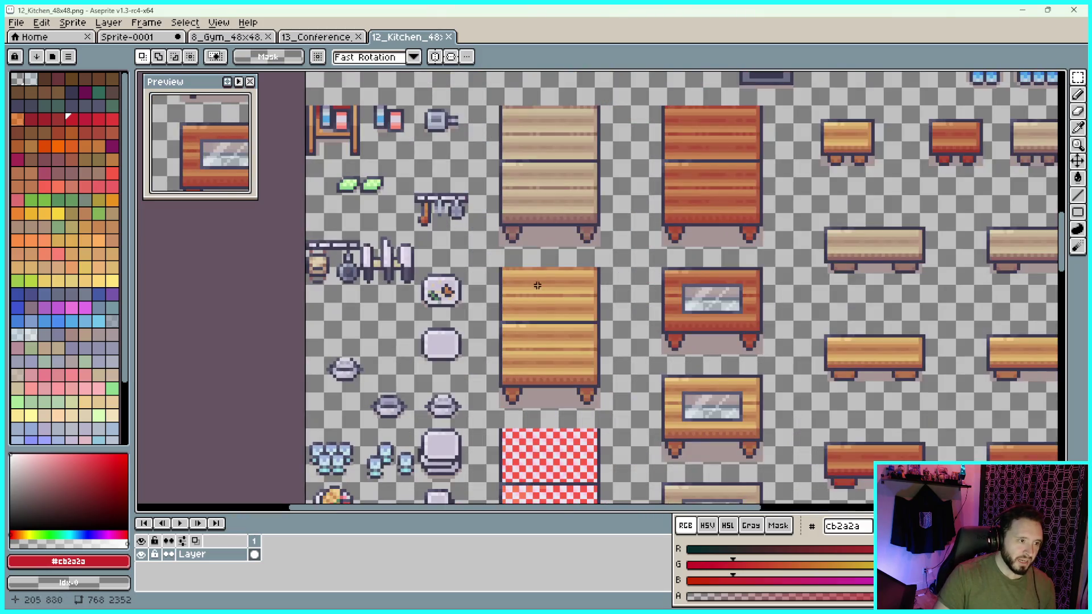
scroll(583, 259, "down", 1)
mouse_move(744, 81)
left_mouse_down()
mouse_move(697, 225)
mouse_move(697, 286)
left_mouse_up()
key("ctrl+shift+Tab")
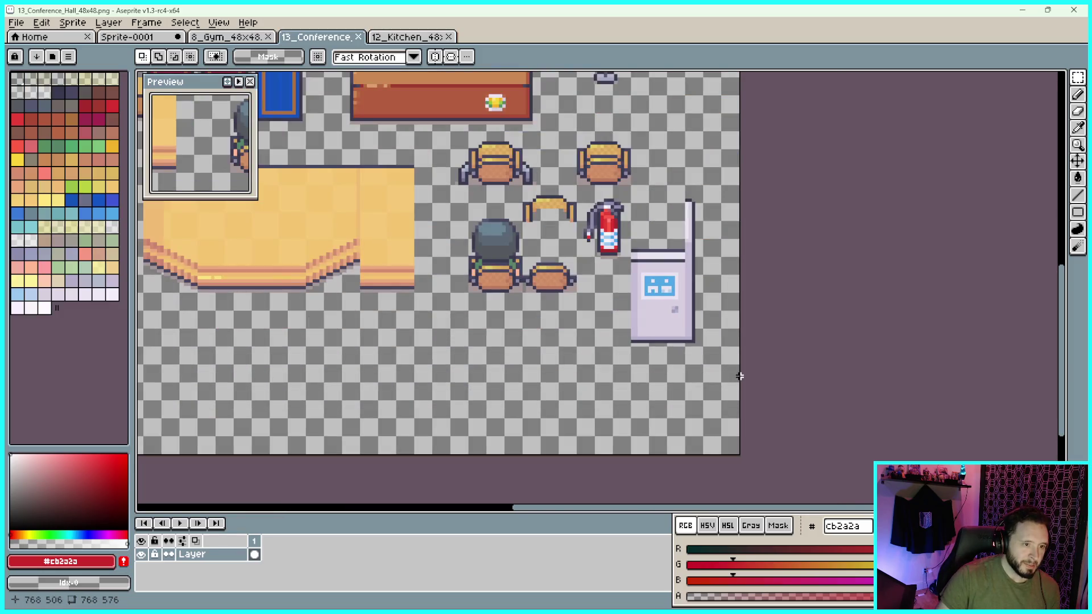
scroll(664, 317, "down", 1)
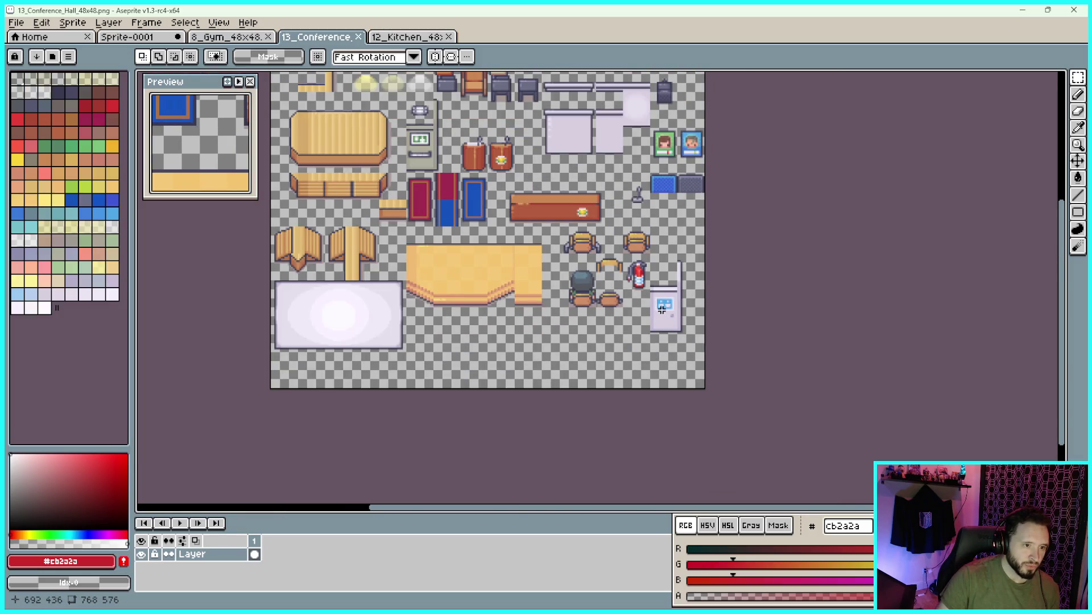
left_click_drag(375, 108, 382, 198)
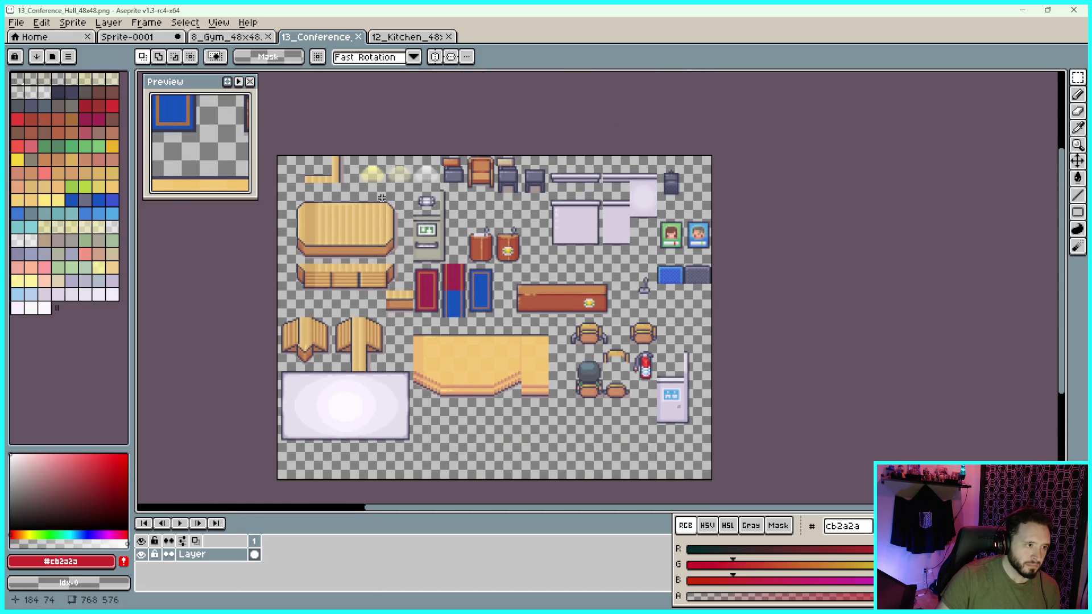
scroll(382, 197, "up", 1)
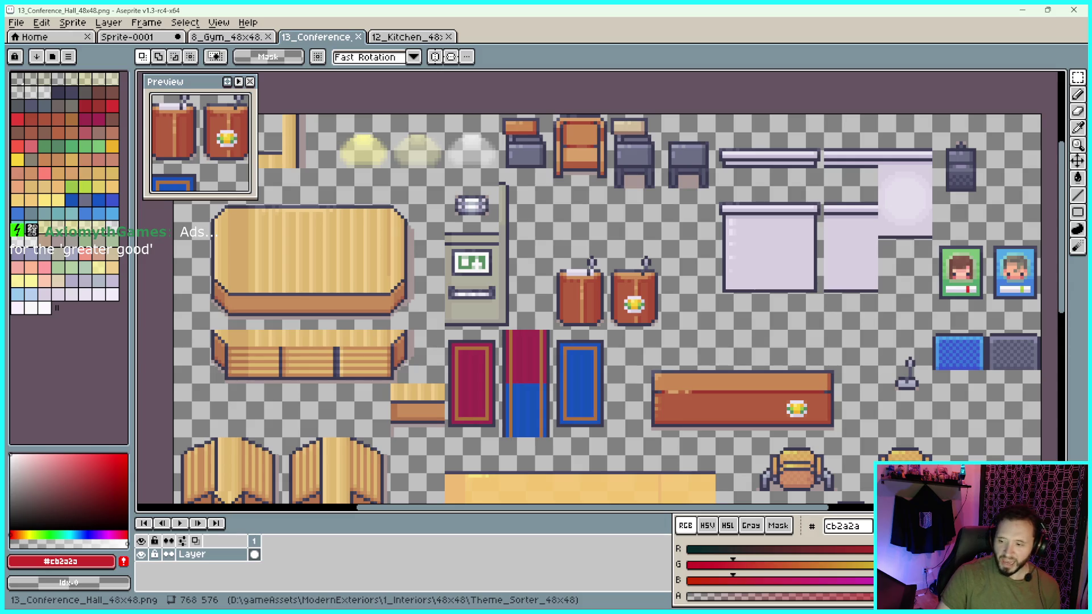
left_click_drag(822, 274, 862, 253)
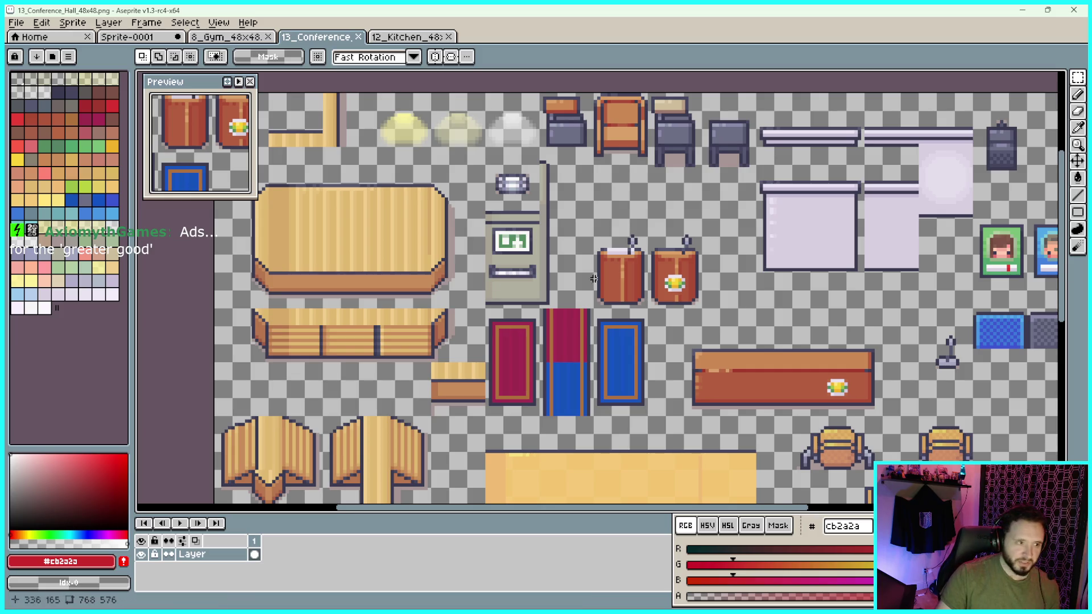
scroll(549, 219, "left", 3)
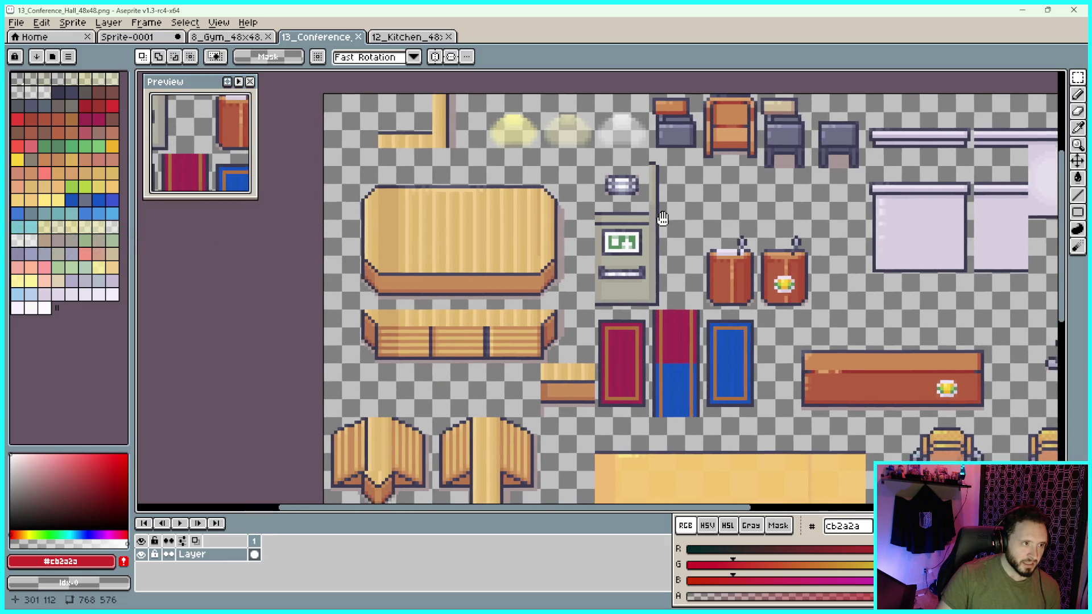
scroll(592, 256, "down", 4)
scroll(591, 256, "right", 5)
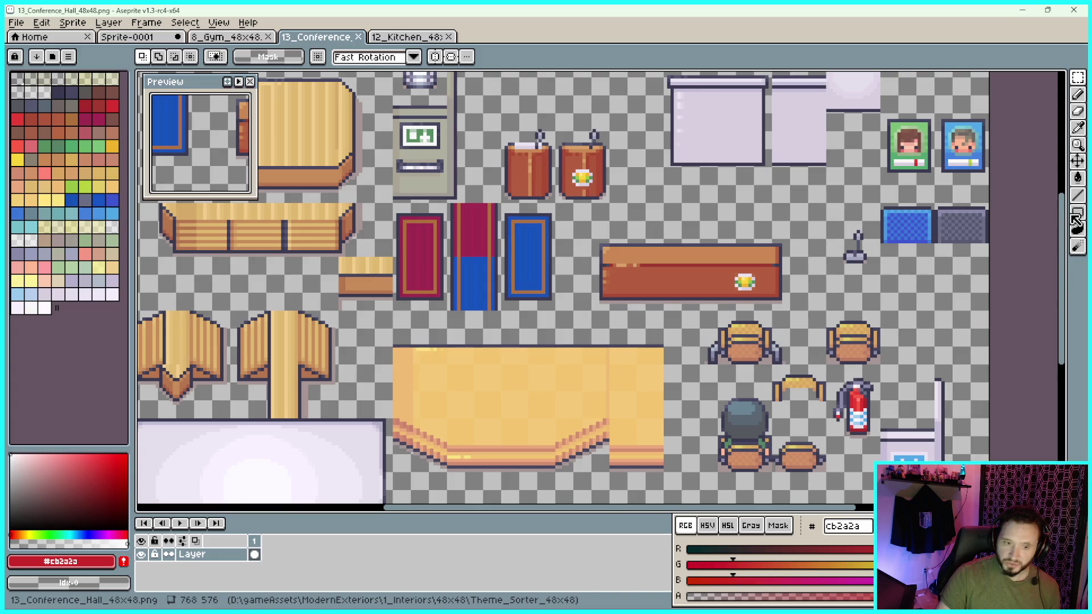
scroll(912, 239, "down", 1)
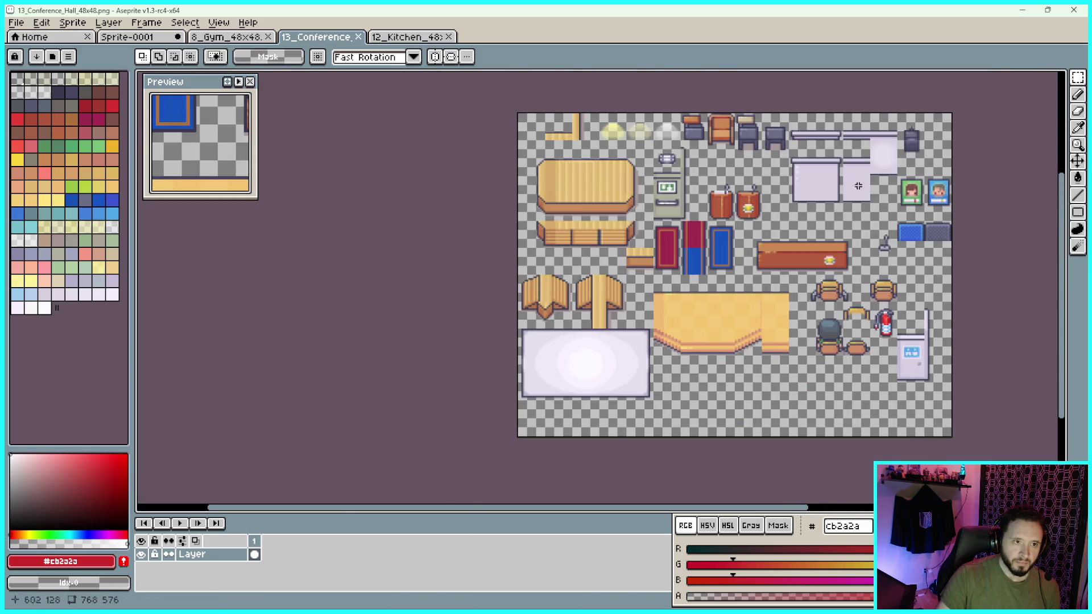
scroll(842, 182, "up", 1)
left_click_drag(743, 162, 719, 264)
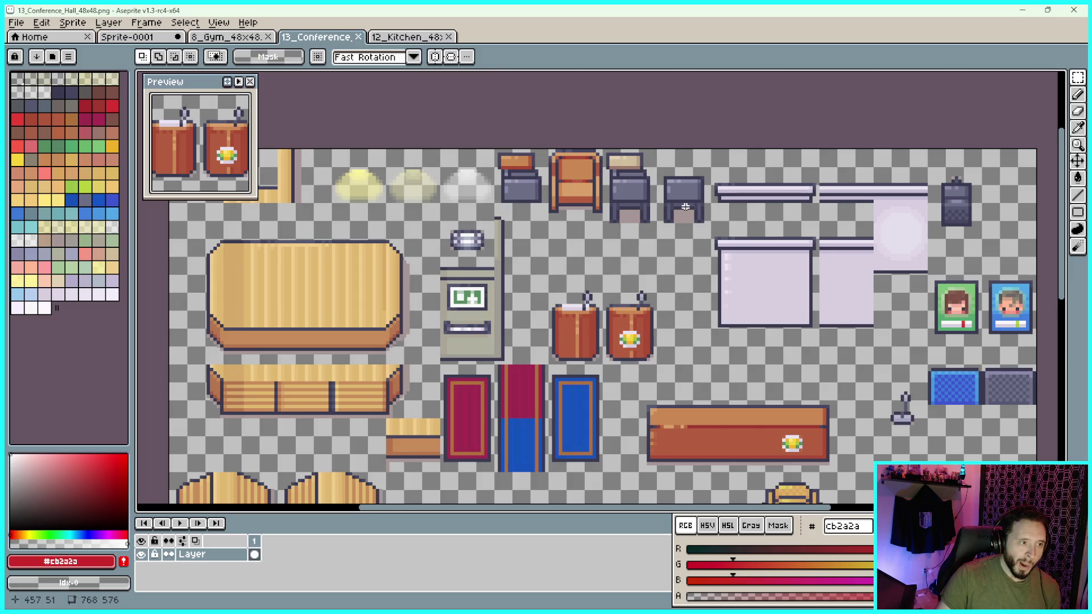
scroll(848, 320, "down", 5)
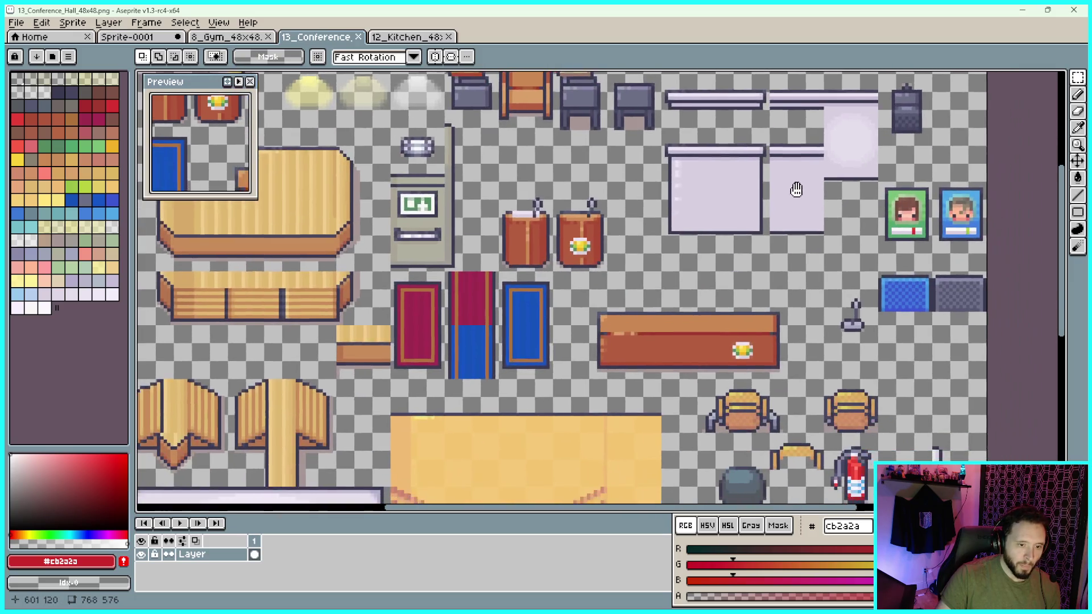
scroll(867, 323, "down", 4)
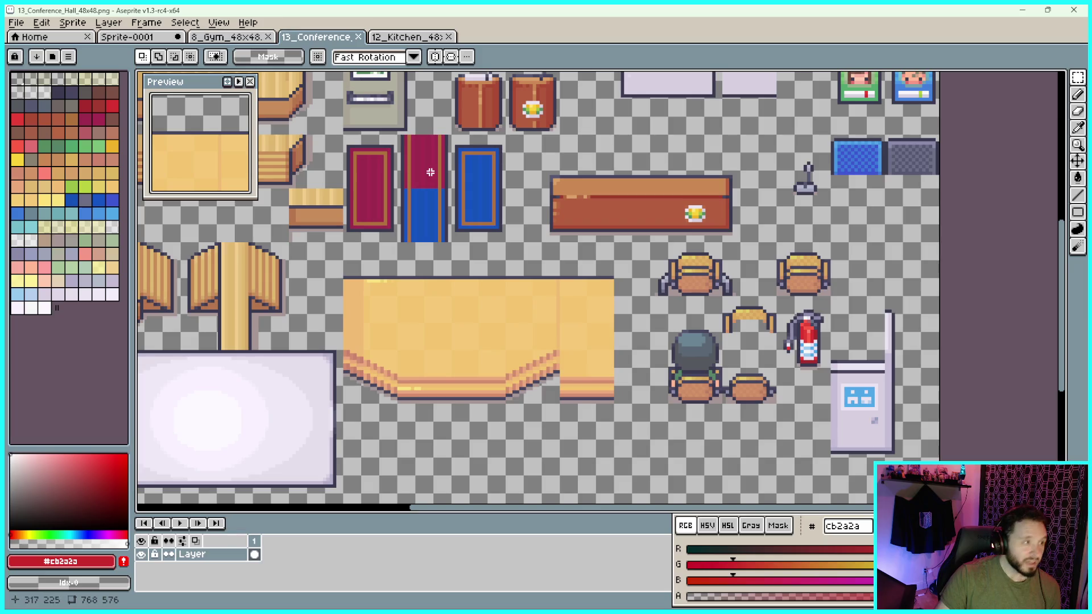
left_click(222, 23)
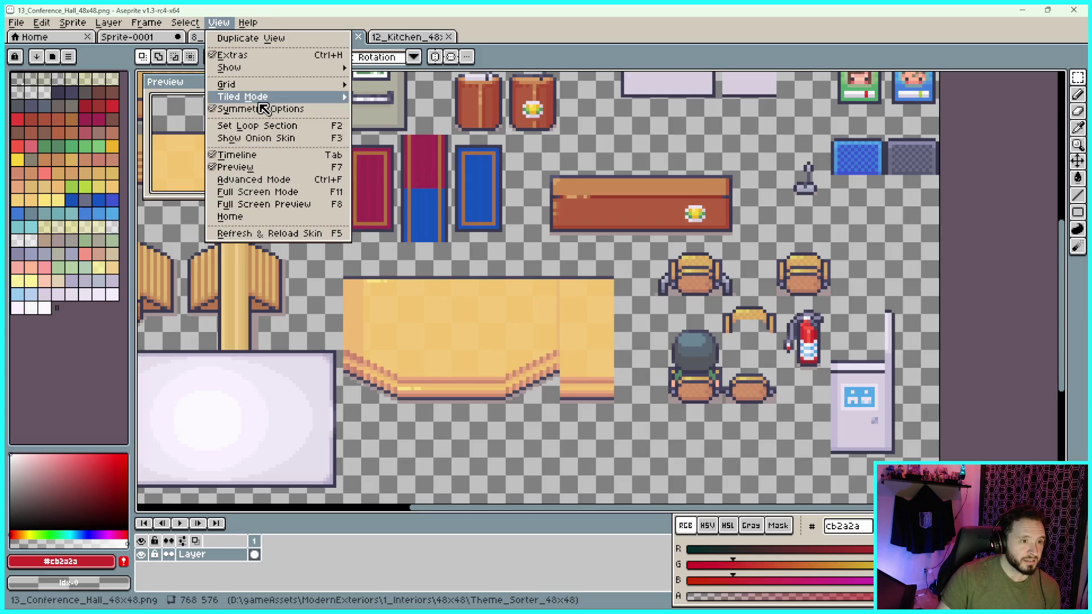
Set Grid Settings width and height to 48 and apply it to the Conference Hall sheet
mouse_move(254, 87)
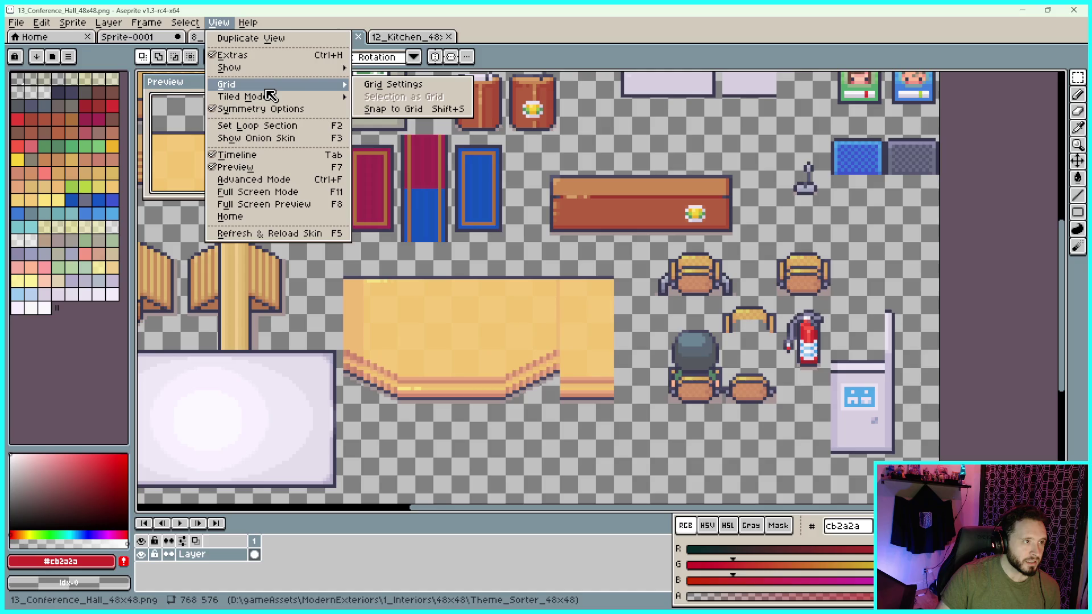
left_click(390, 84)
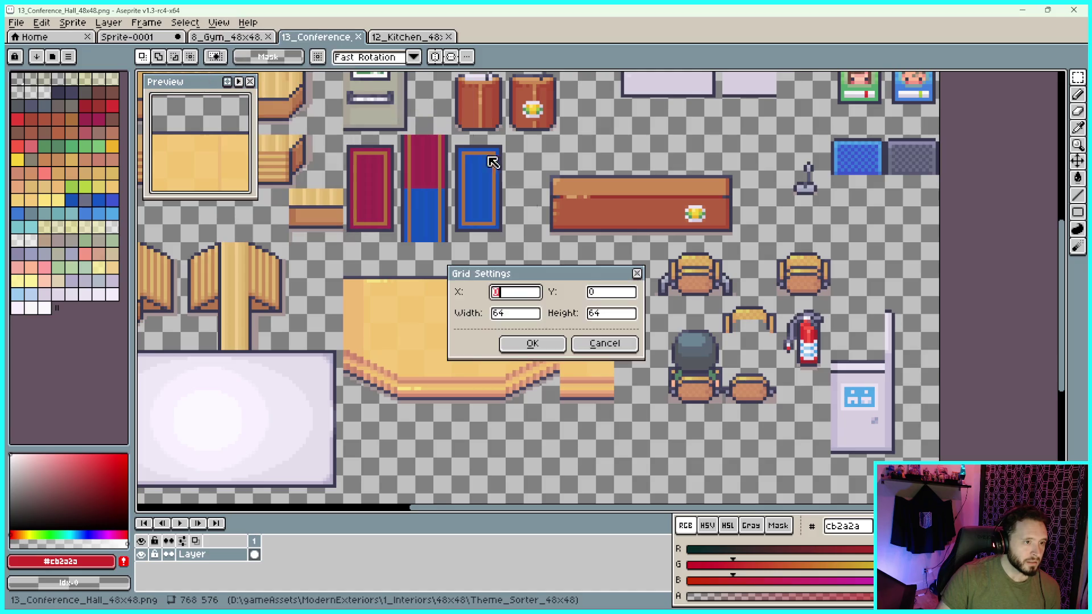
double_click(534, 314)
type("48")
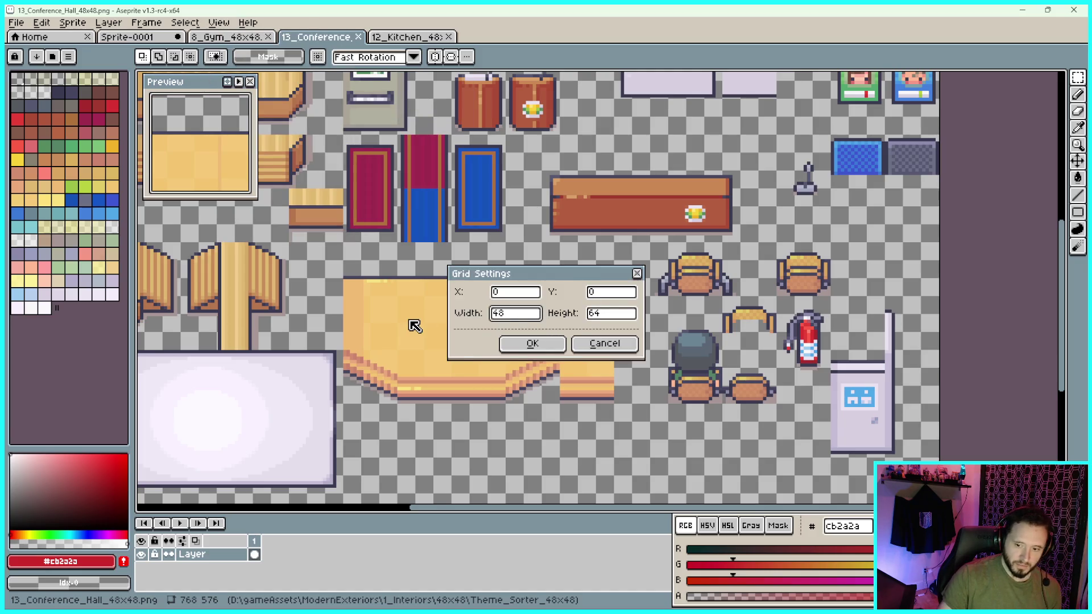
double_click(605, 317)
type("48")
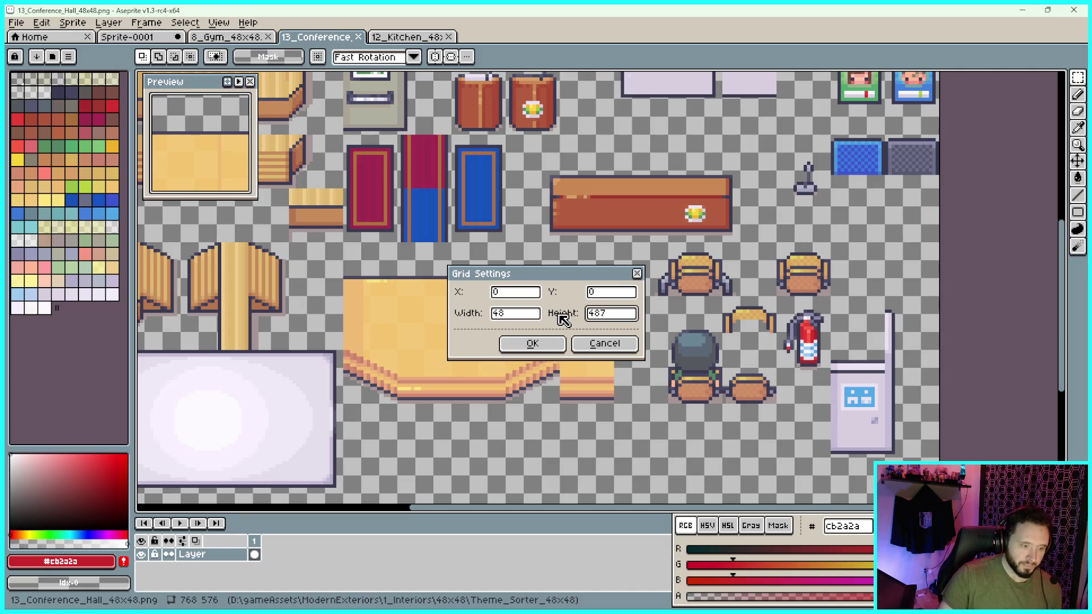
left_click(534, 343)
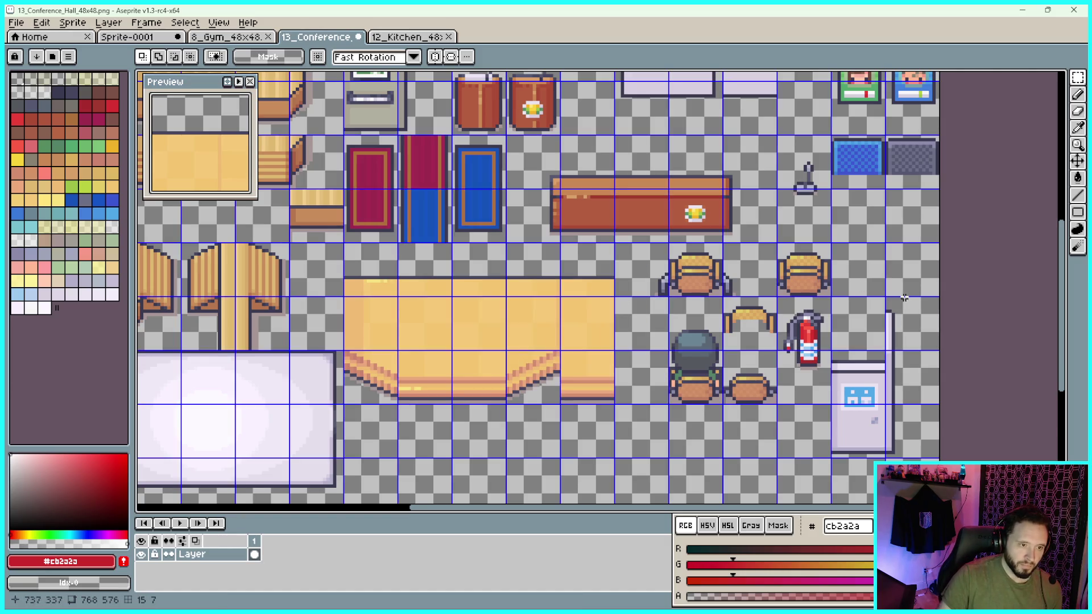
left_click_drag(968, 378, 932, 347)
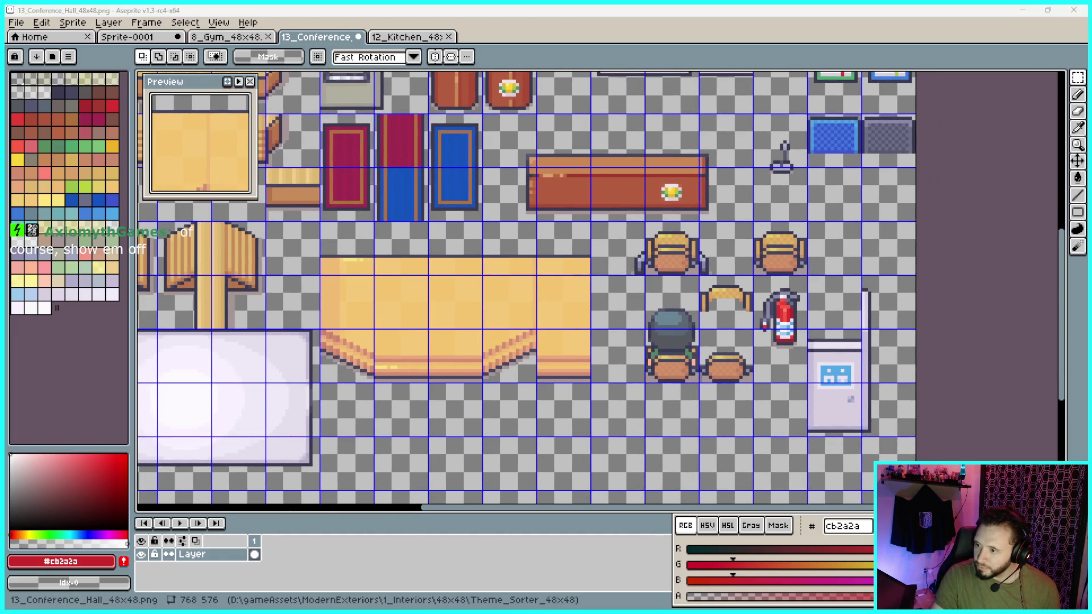
left_click_drag(764, 66, 743, 84)
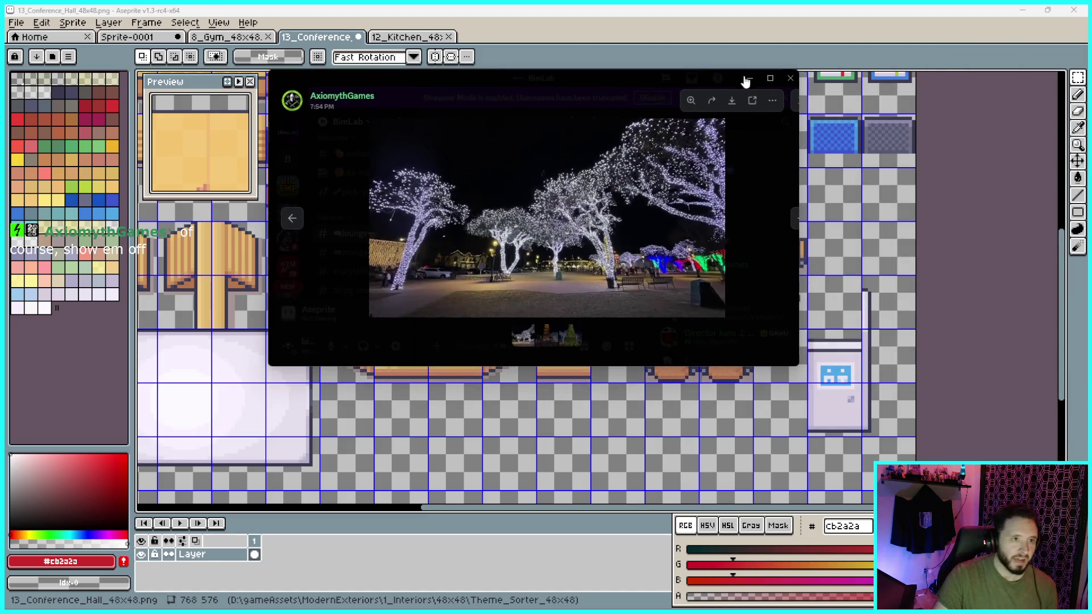
double_click(771, 78)
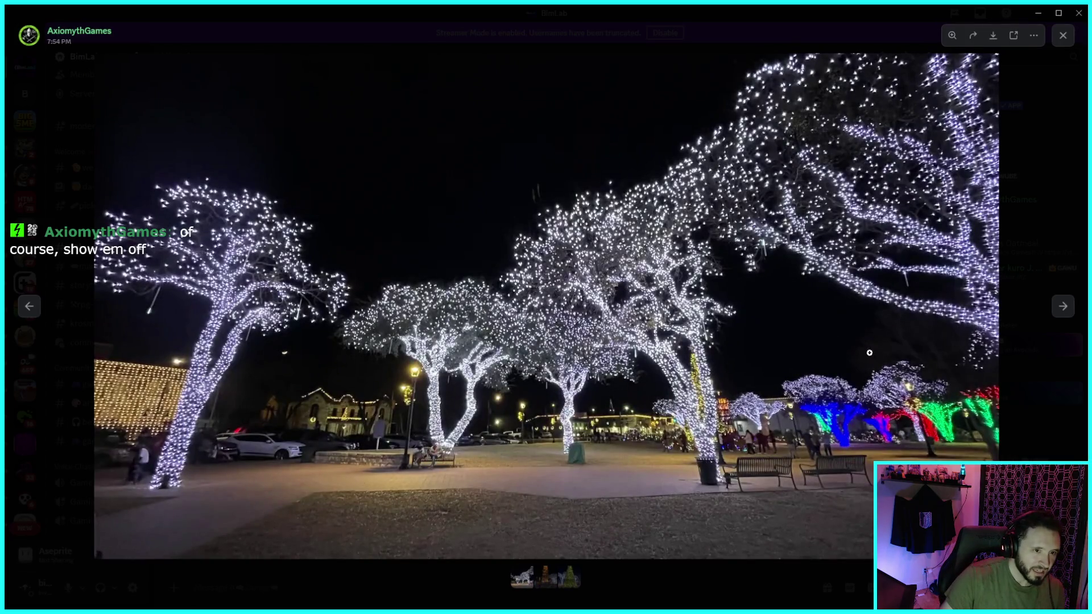
left_click(1061, 312)
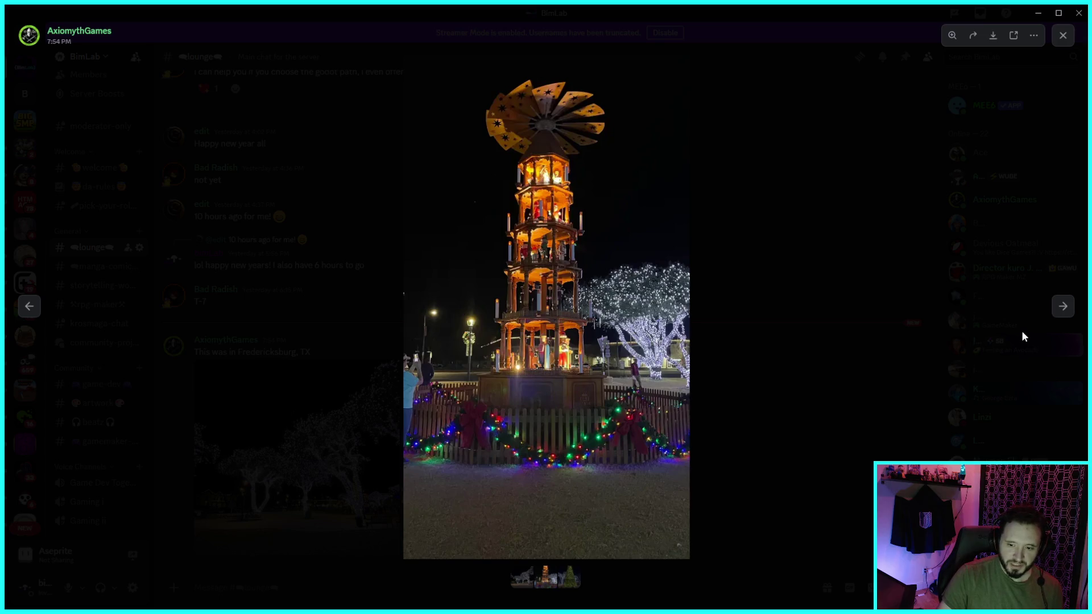
left_click(1062, 316)
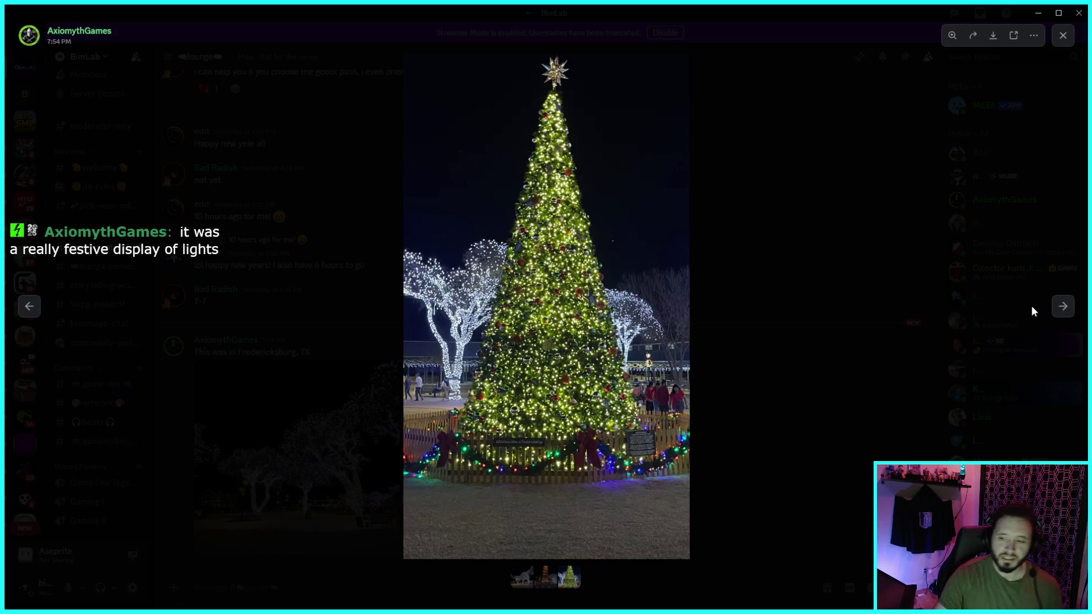
left_click(1063, 312)
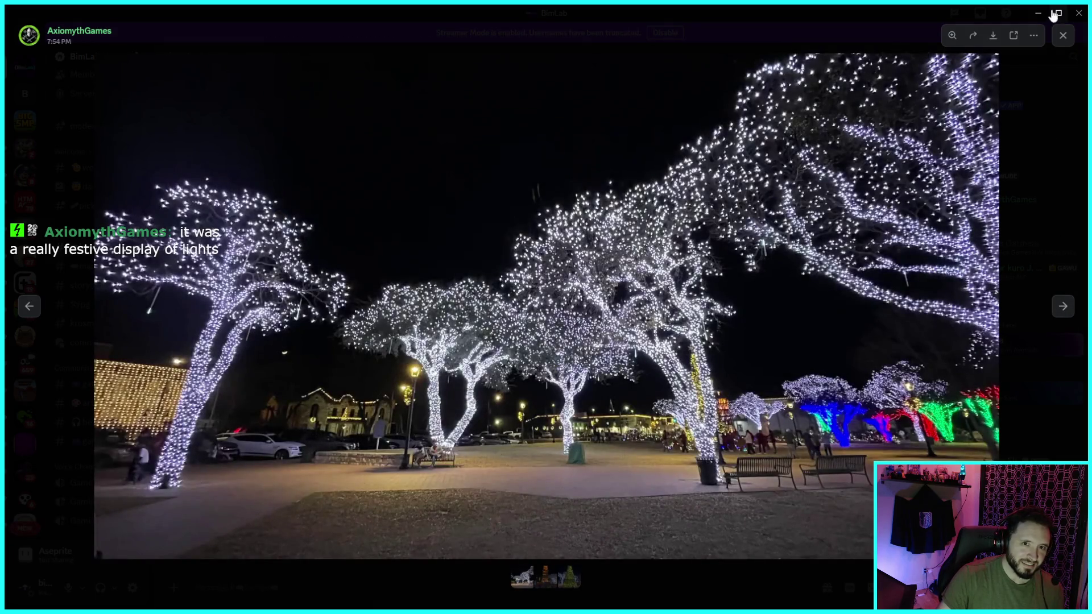
left_click(1056, 16)
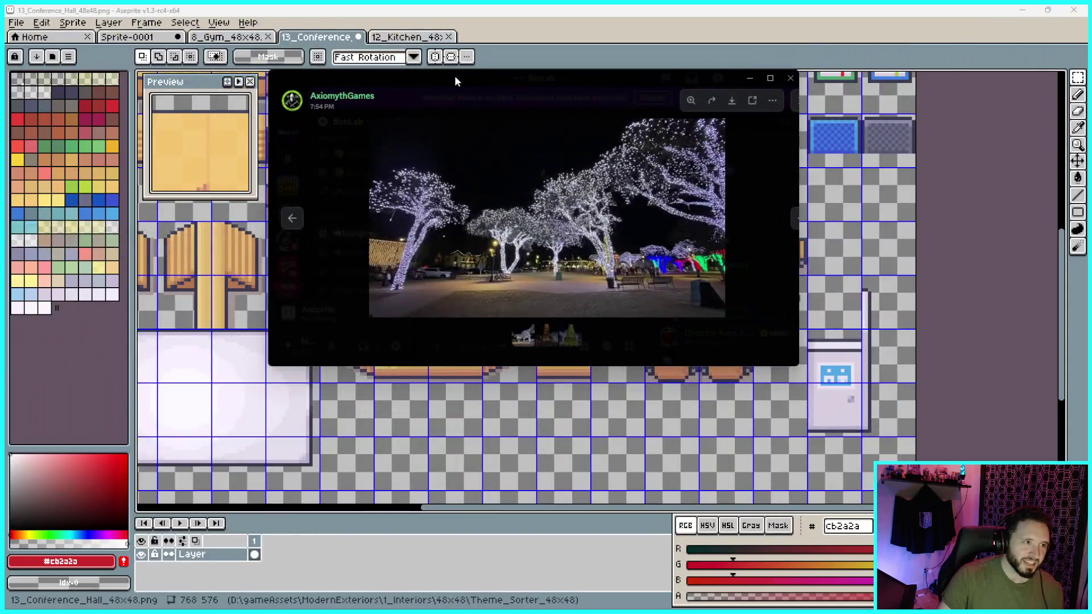
key("alt+Tab")
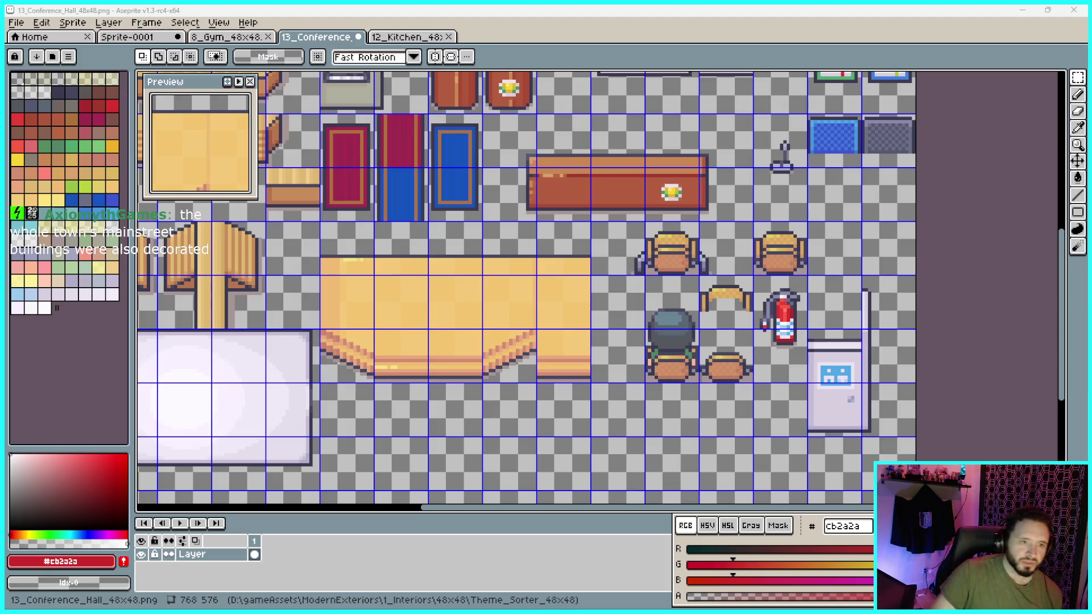
Zoom the gridded Conference Hall canvas out to 100% and back to 200%
scroll(785, 358, "down", 1)
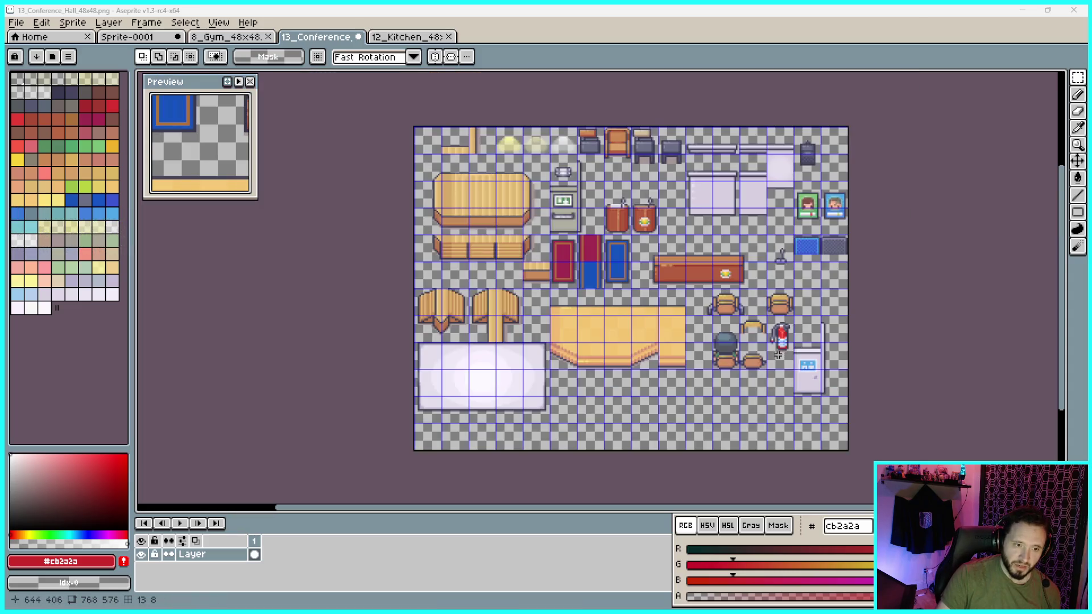
scroll(898, 348, "up", 1)
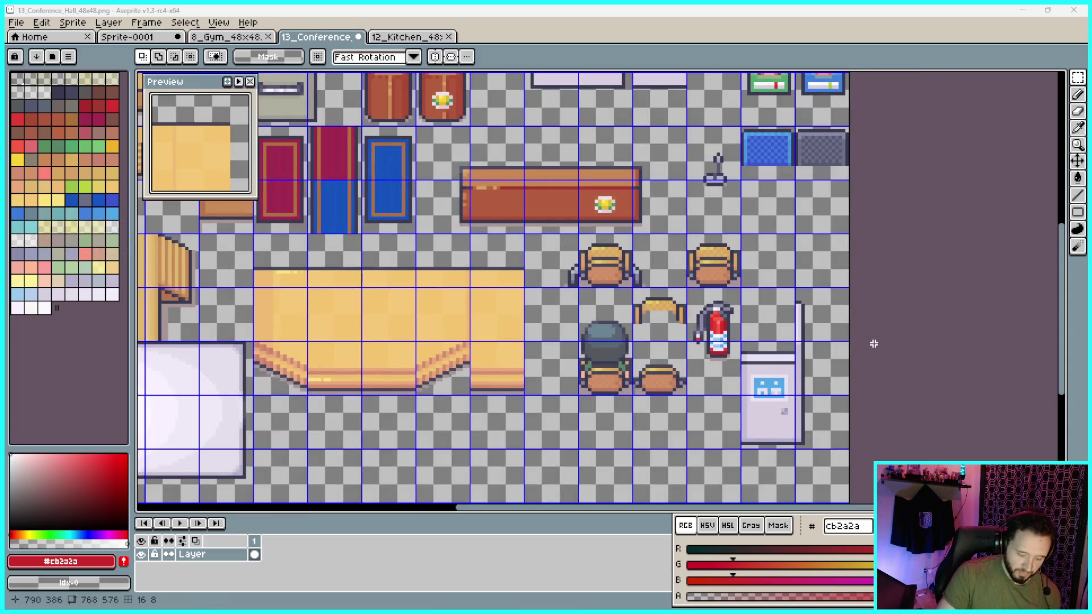
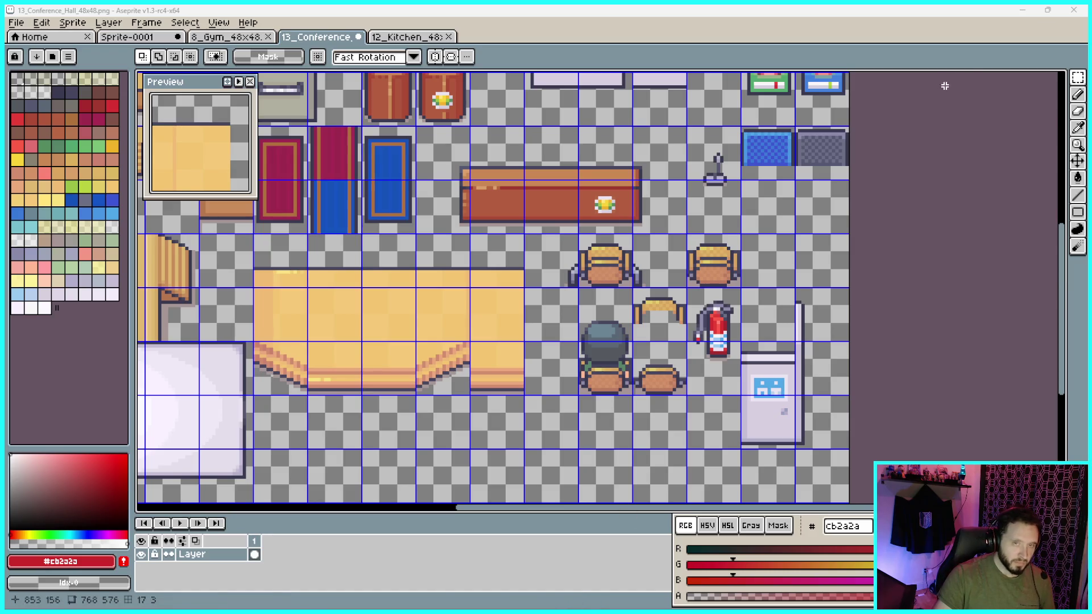
Restore Aseprite's window and bring the Theme_Sorter_48x48 folder forward in a new File Explorer tab
left_click(1048, 9)
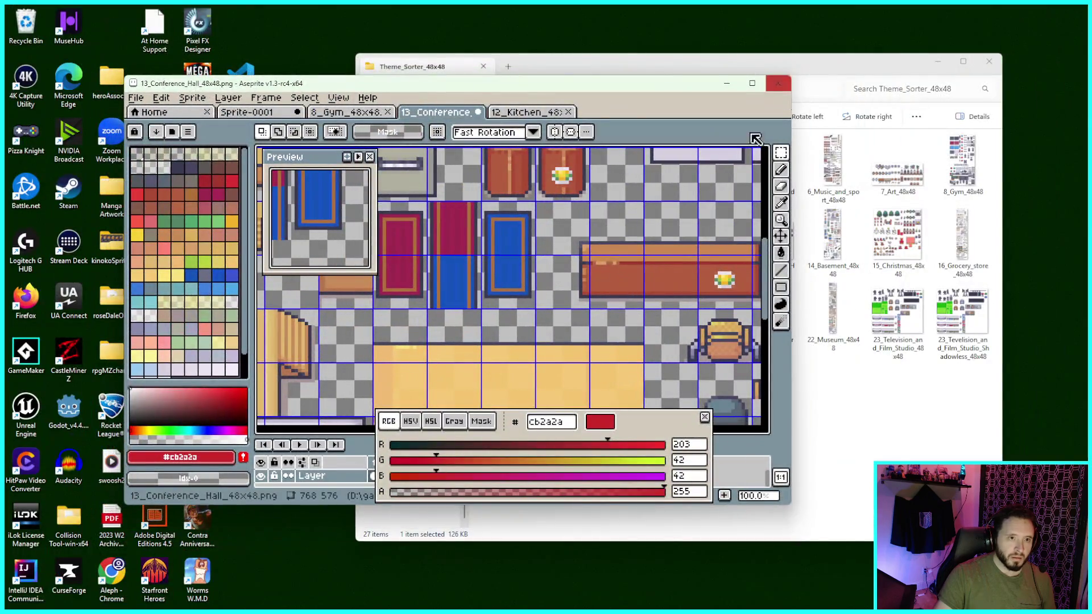
left_click(498, 596)
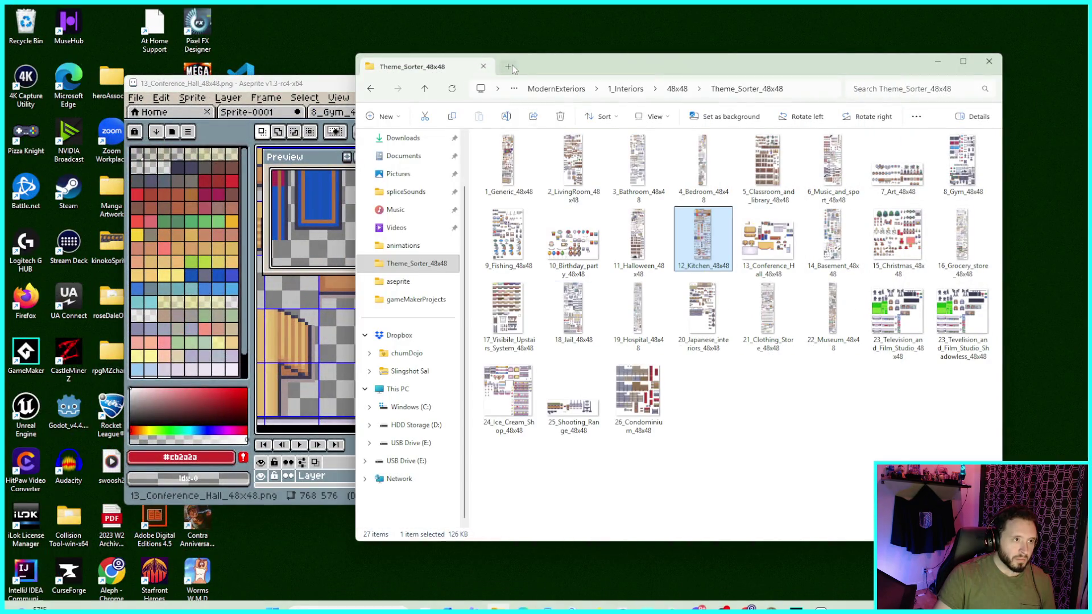
left_click(508, 67)
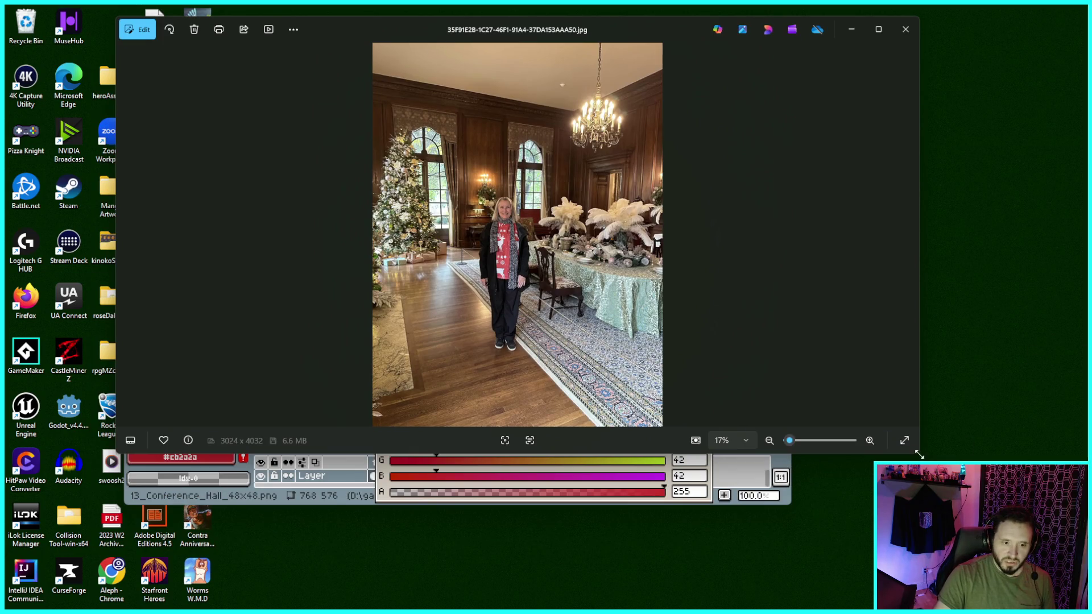
Enlarge and maximize the first photo in Photos, zooming in on it
left_click_drag(919, 456, 962, 588)
left_click(926, 31)
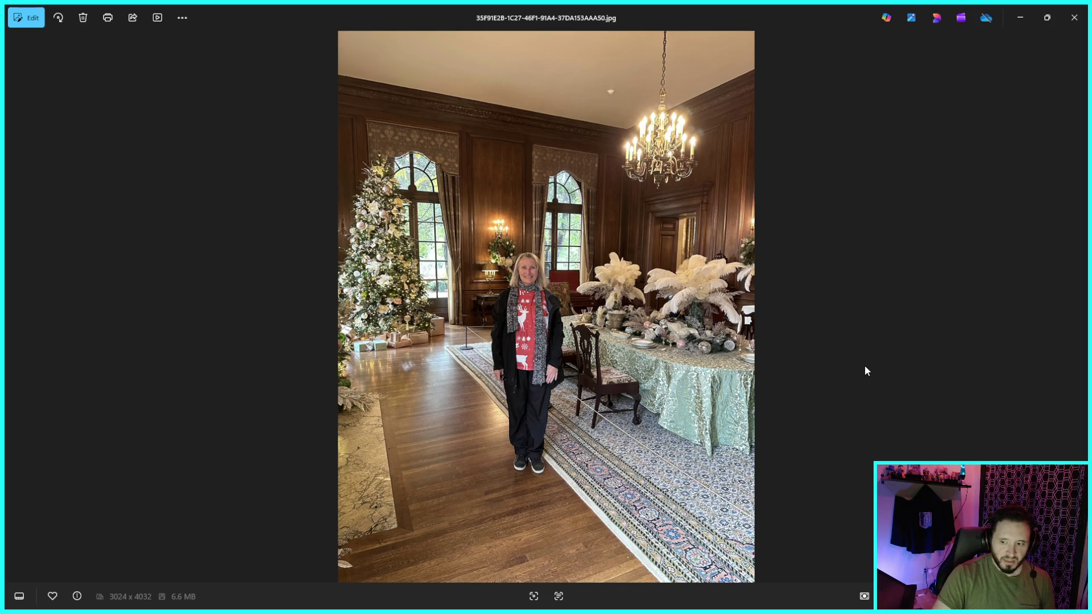
scroll(787, 342, "up", 1)
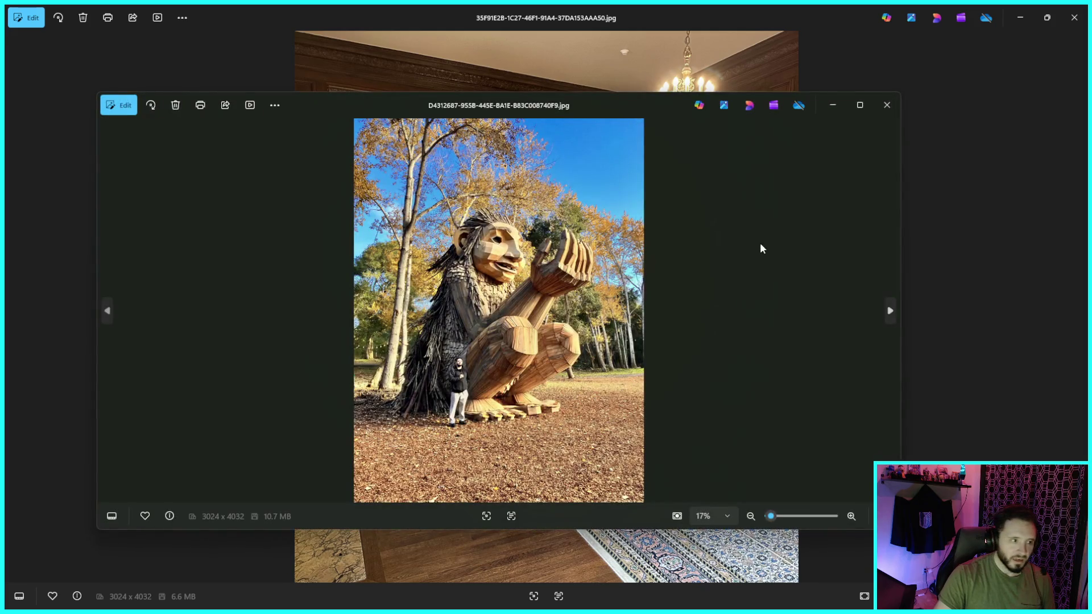
Maximize and zoom the second photo, then close both Photos windows
left_click(857, 108)
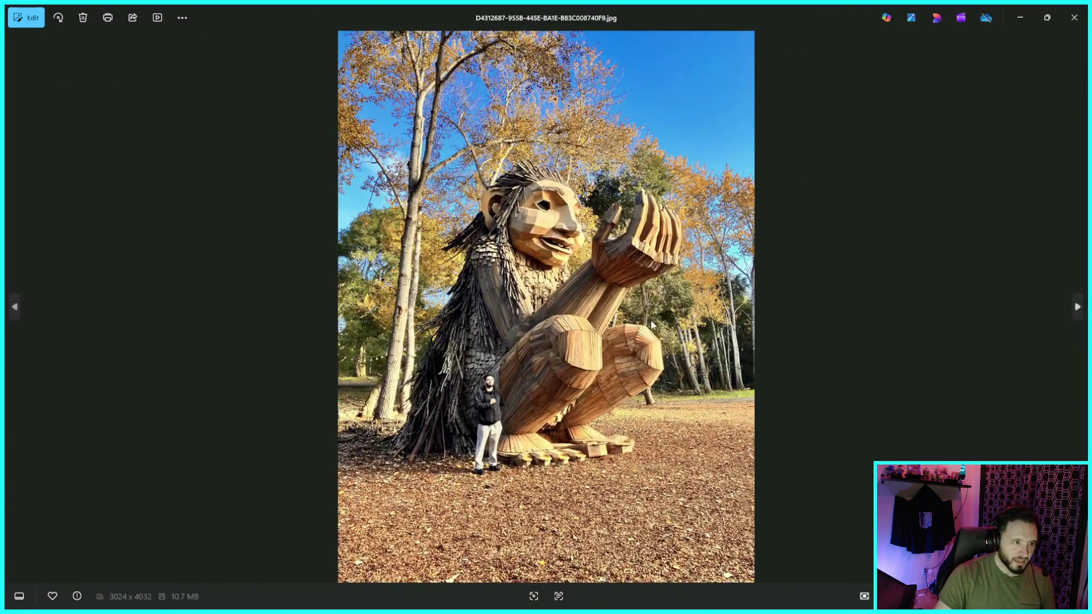
scroll(638, 351, "up", 3)
scroll(639, 352, "up", 2)
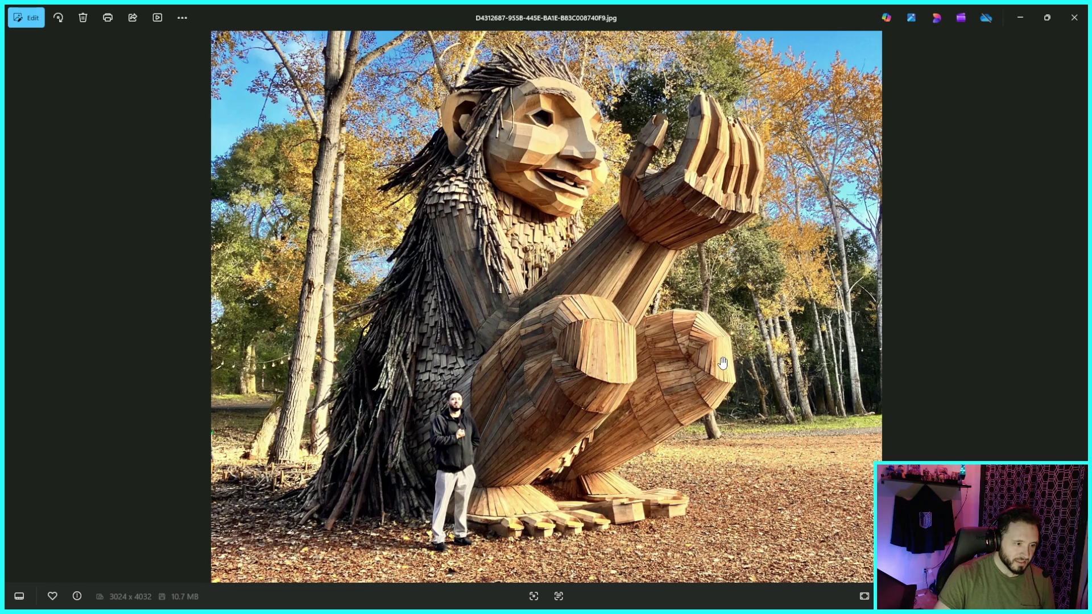
scroll(722, 362, "down", 3)
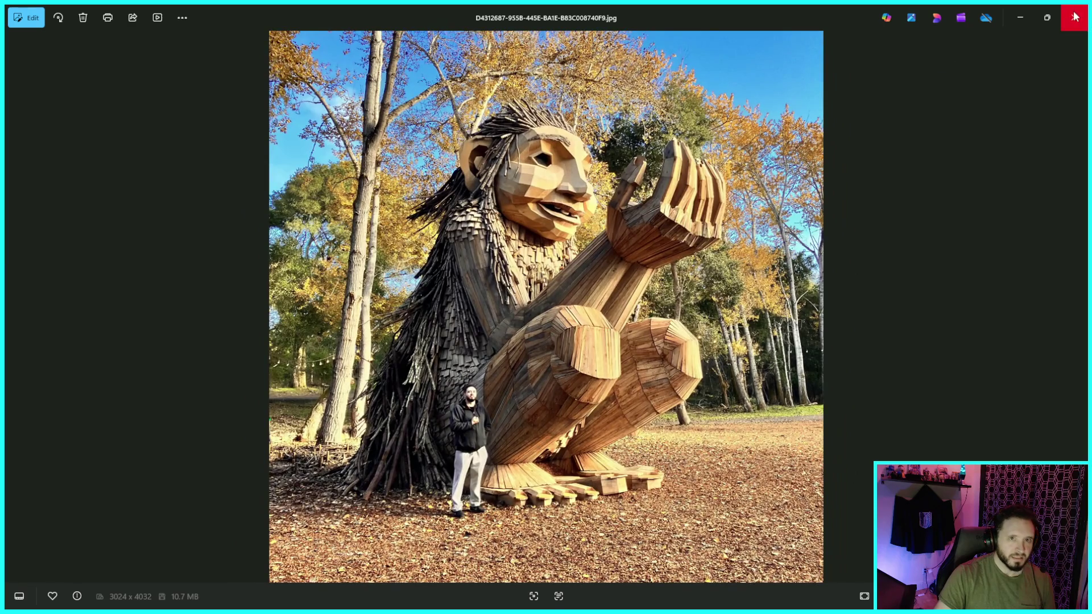
left_click(1076, 17)
left_click(1076, 18)
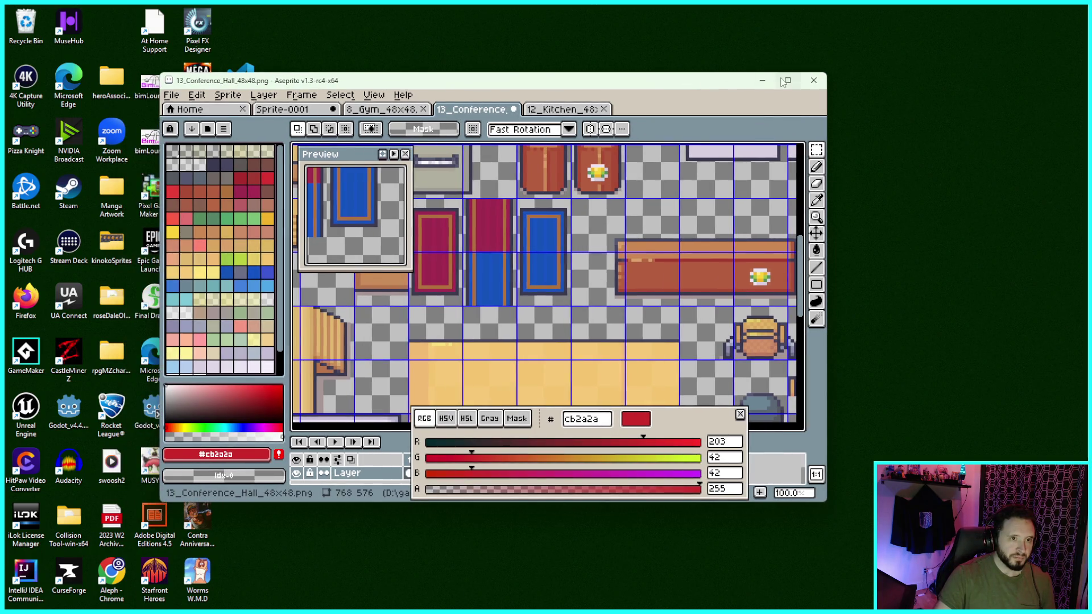
Maximize Aseprite and select the fire extinguisher's 48×96 area in the conference hall sheet
left_click(752, 83)
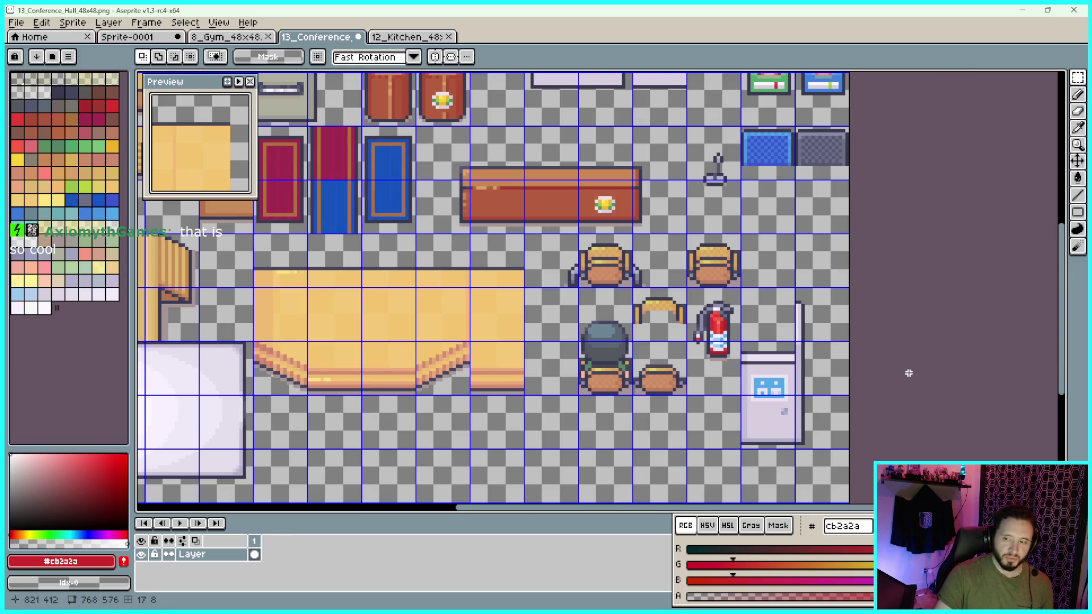
scroll(855, 332, "up", 2)
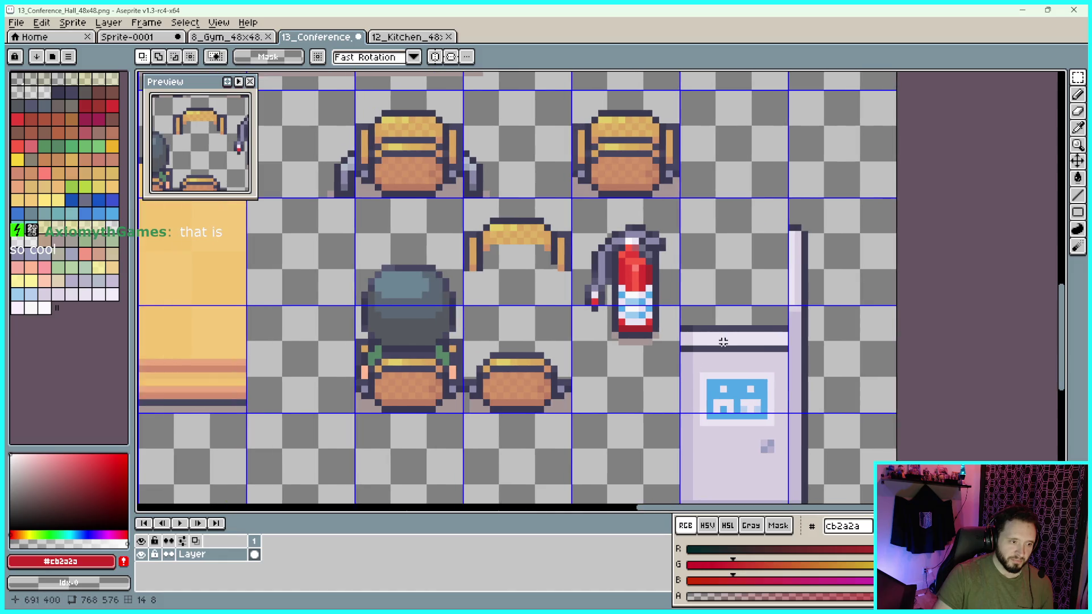
scroll(657, 412, "up", 3)
mouse_move(703, 412)
left_mouse_down()
mouse_move(630, 159)
mouse_move(527, 73)
mouse_move(501, 74)
mouse_move(485, 111)
left_mouse_up()
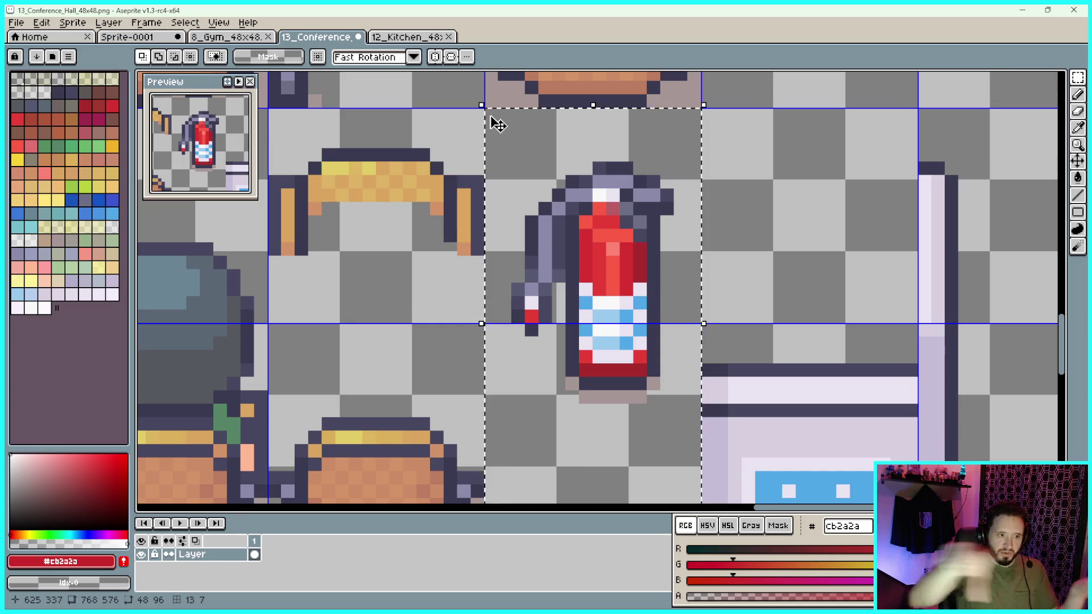
scroll(508, 119, "down", 1)
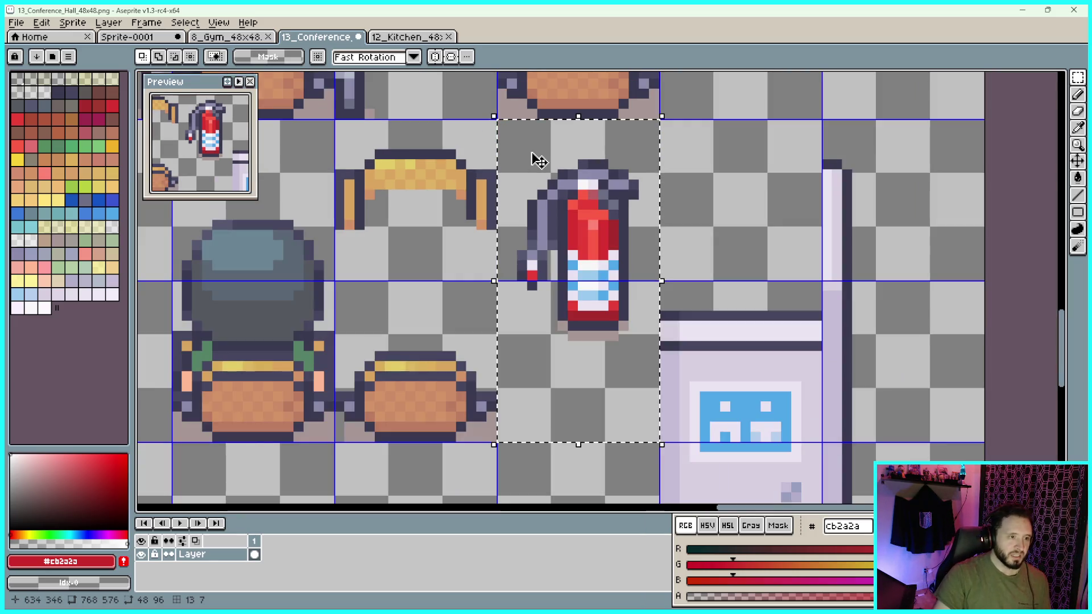
Paste the fire extinguisher into the Sprite-0001 sheet
left_click(387, 39)
left_click(240, 39)
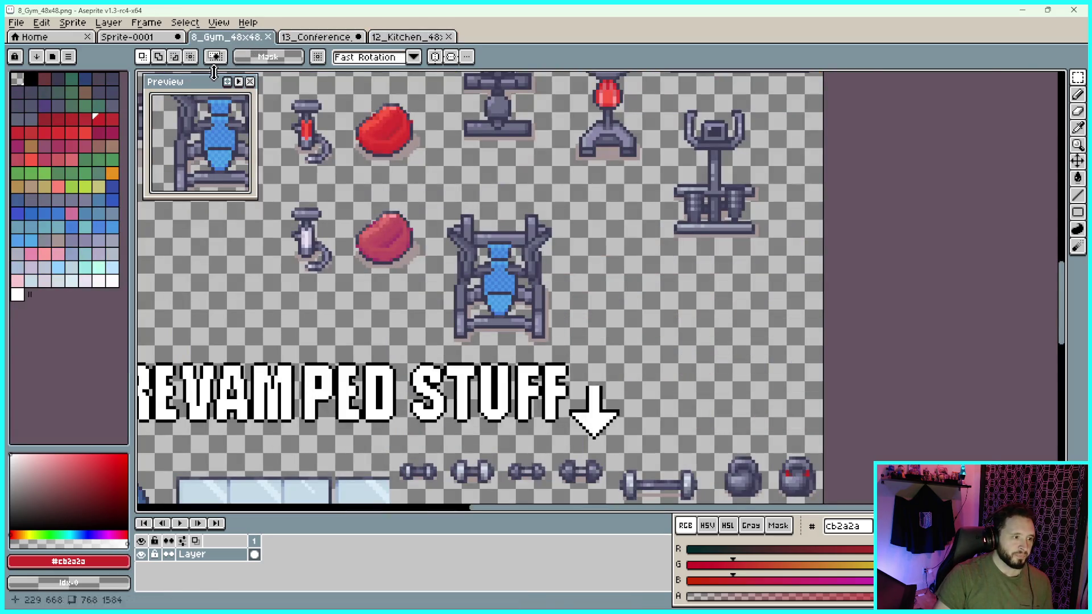
left_click(142, 37)
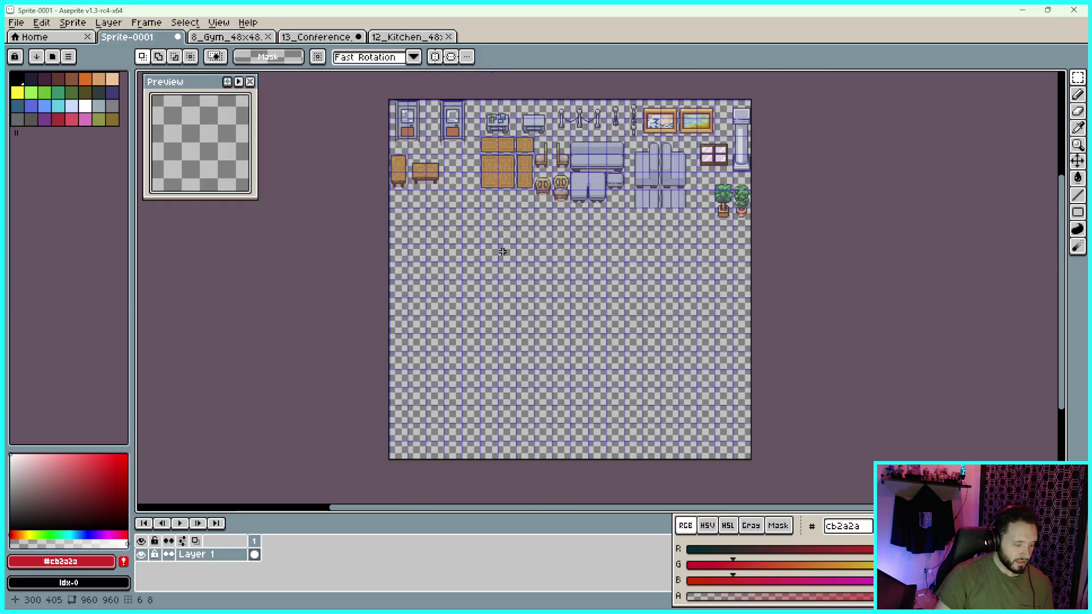
key("ctrl+v")
scroll(698, 265, "up", 3)
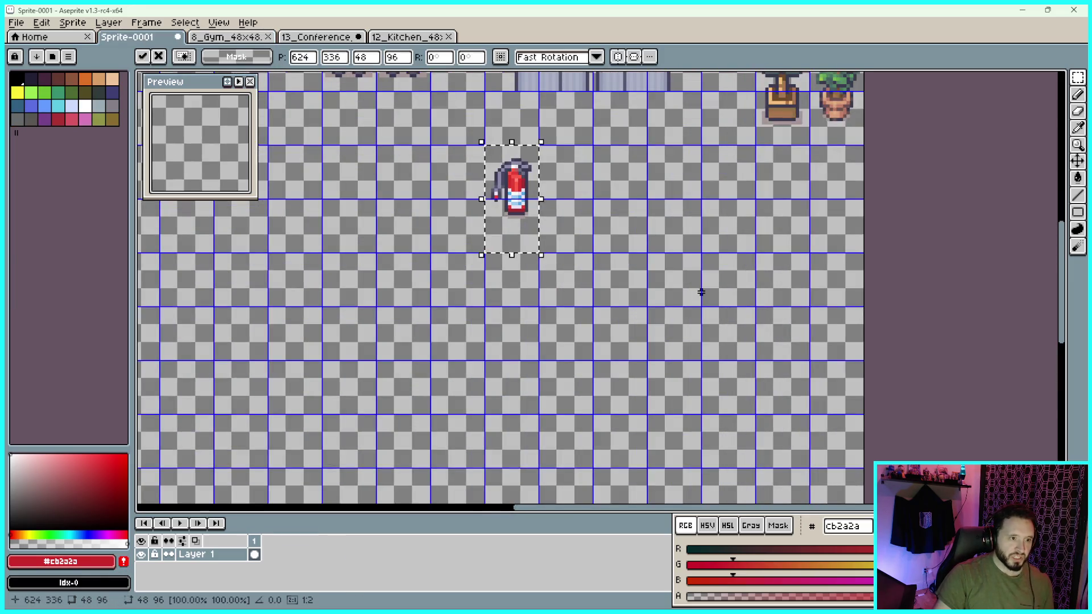
scroll(698, 323, "up", 2)
Move the extinguisher four cells right under the potted plants, commit it, and return to the conference hall
key("Right")
key("Right")
key("Right")
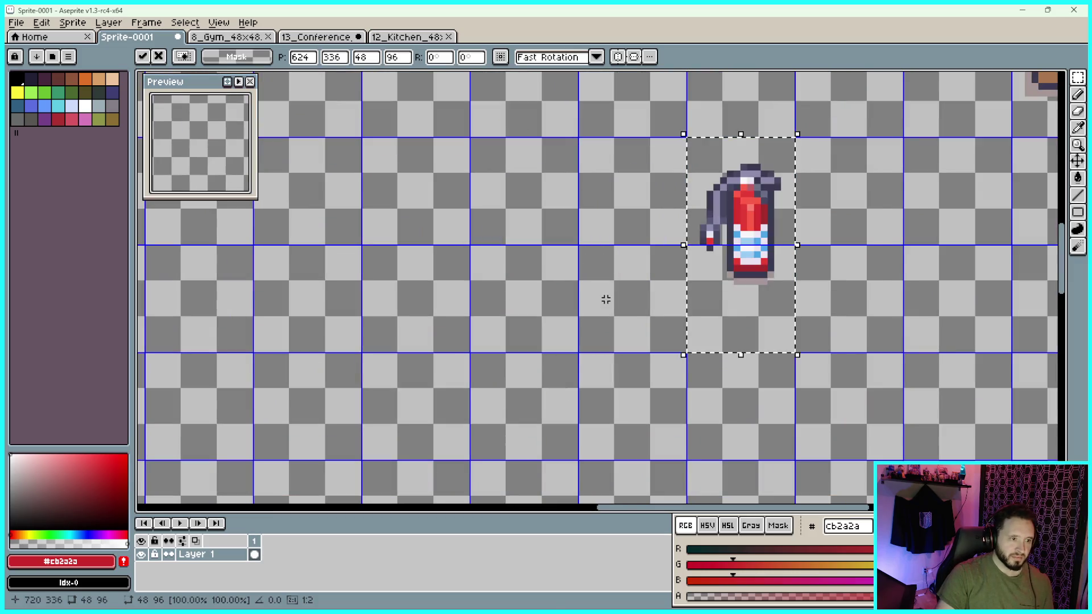
mouse_move(606, 299)
left_mouse_down()
mouse_move(566, 273)
mouse_move(312, 245)
left_mouse_up()
key("Right")
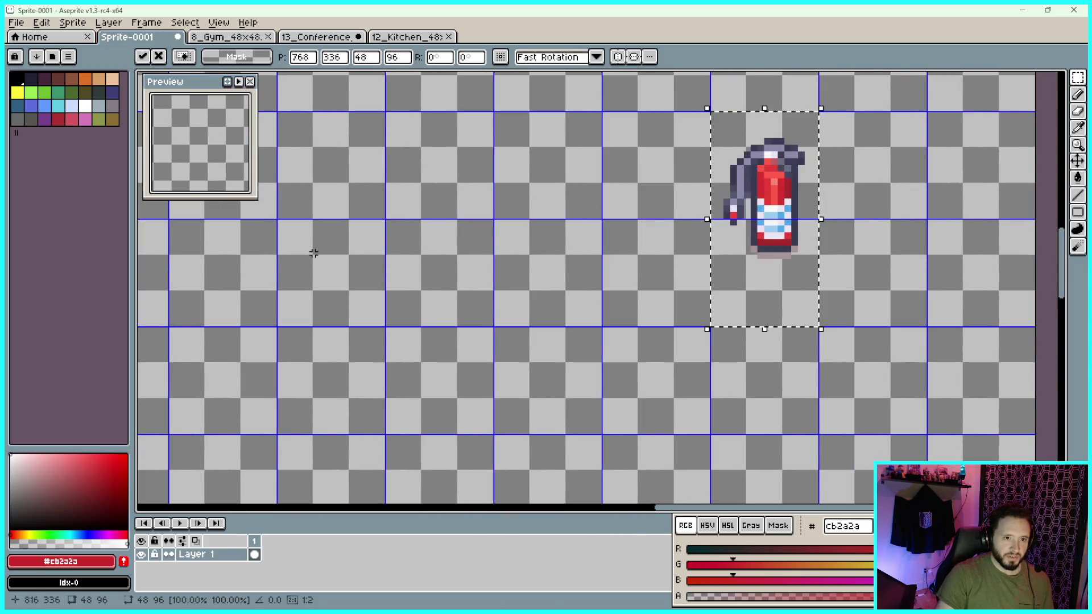
key("Right")
key("Right")
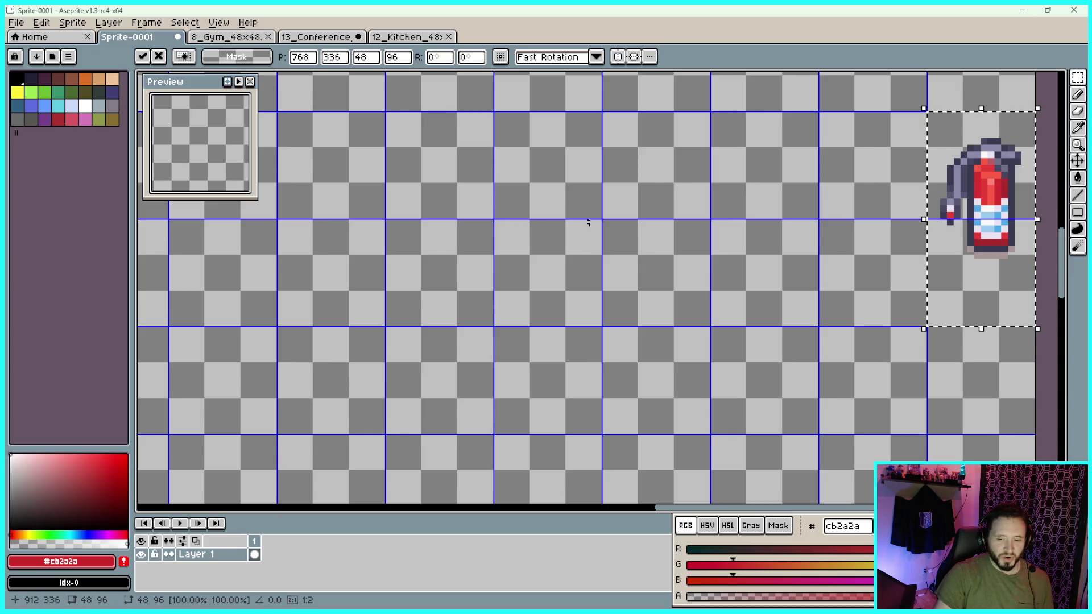
key("Right")
key("Right")
key("Right")
key("Return")
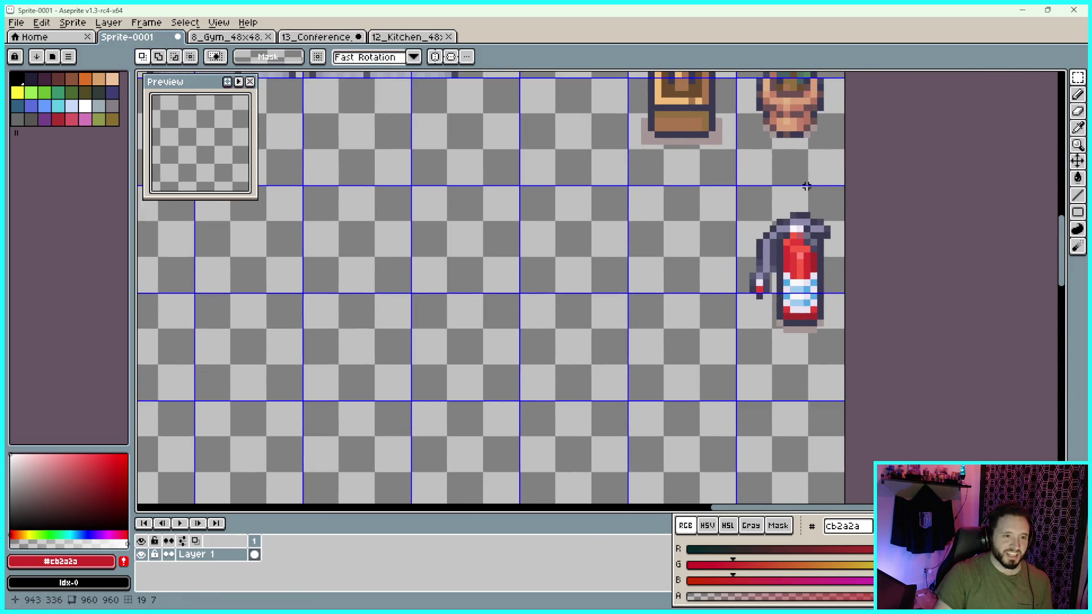
left_click(319, 36)
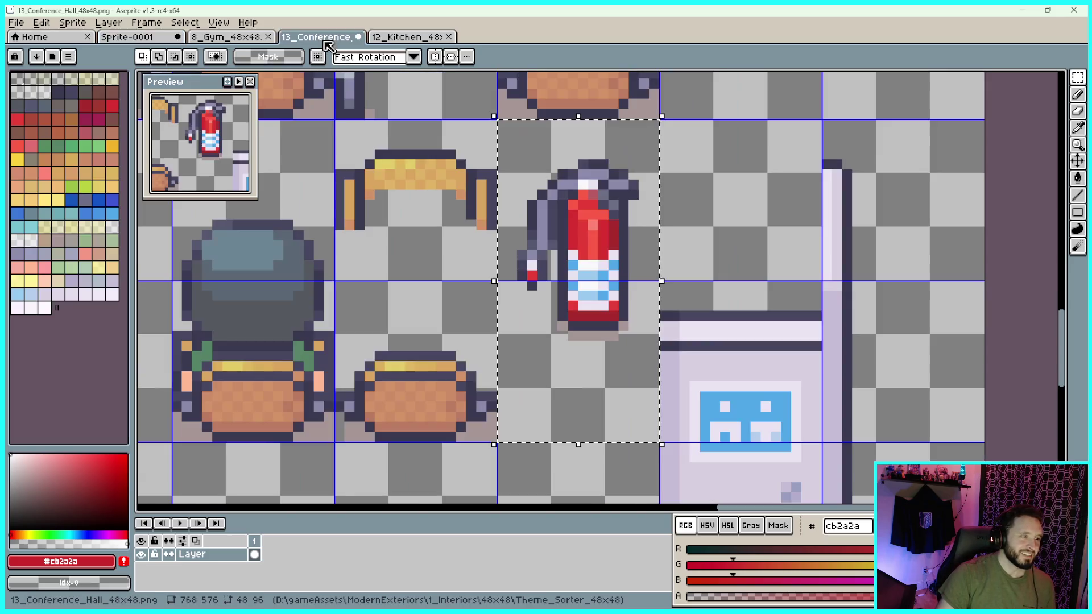
Select the door with the blue sign in the conference hall sheet
scroll(896, 261, "down", 2)
scroll(911, 260, "down", 2)
scroll(913, 330, "up", 2)
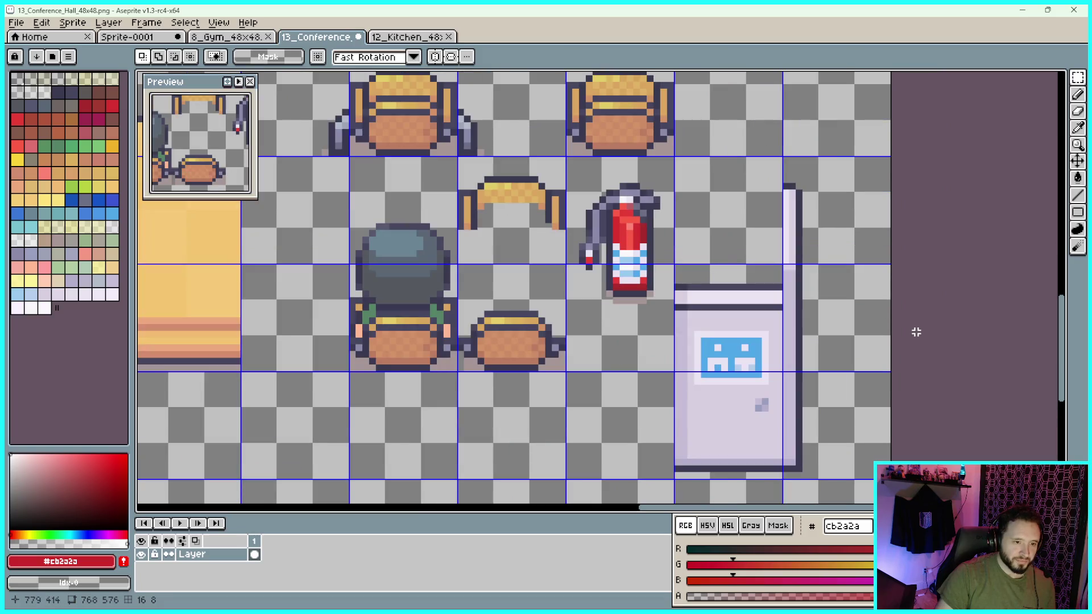
scroll(882, 319, "down", 3)
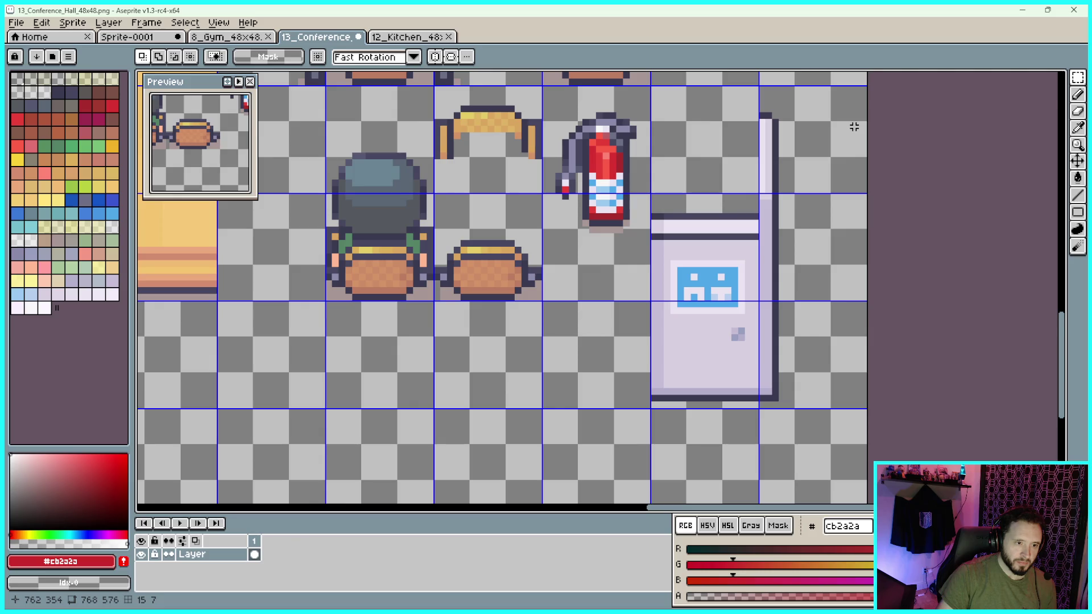
scroll(867, 185, "up", 1)
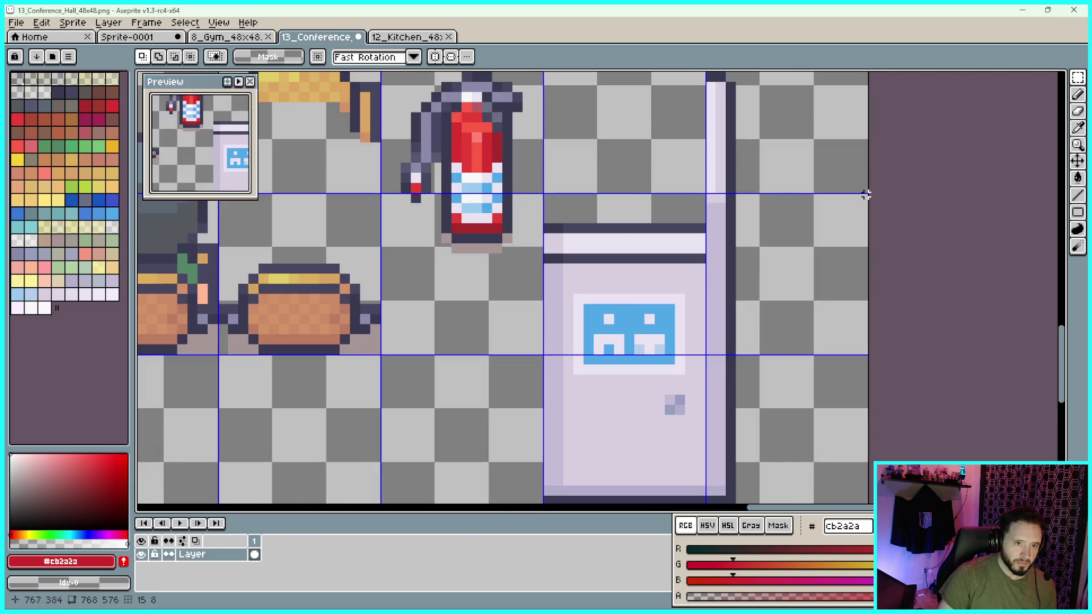
scroll(865, 194, "up", 1)
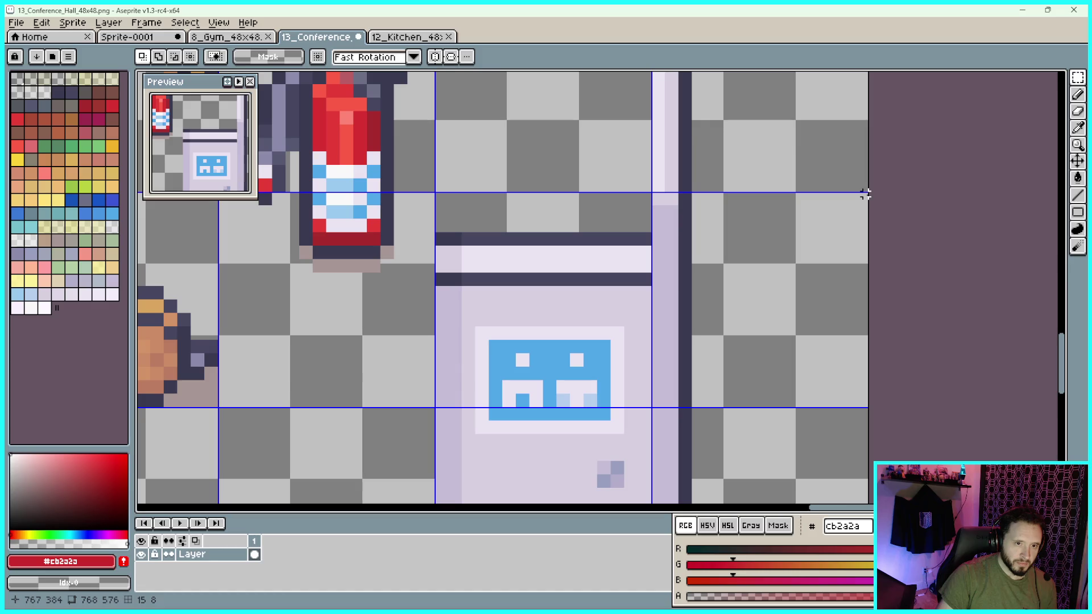
mouse_move(865, 195)
left_mouse_down()
mouse_move(741, 317)
mouse_move(507, 495)
mouse_move(463, 442)
mouse_move(437, 449)
left_mouse_up()
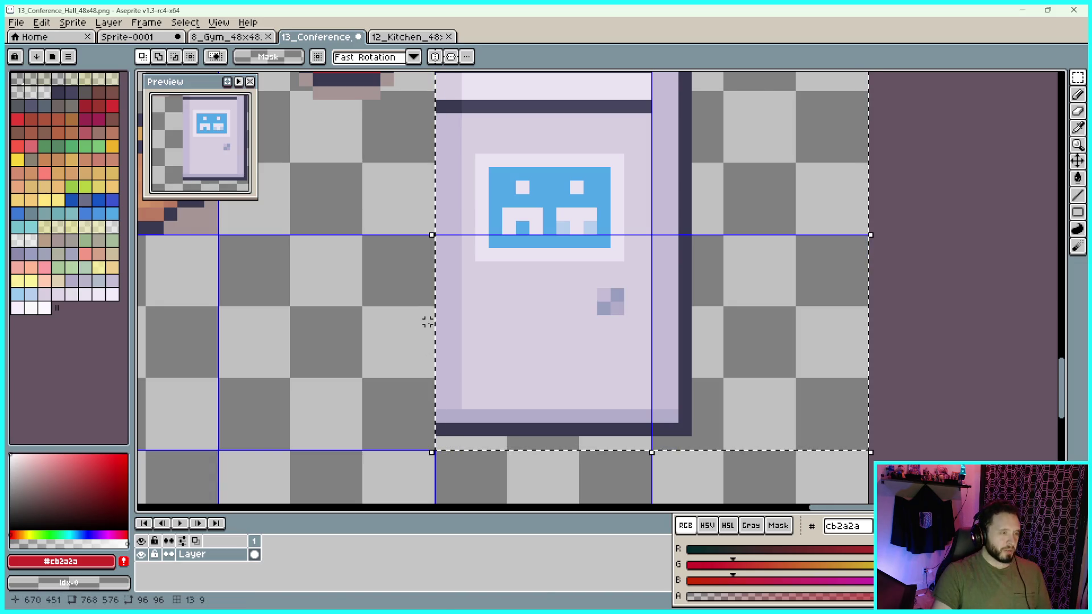
Paste the door into Sprite-0001, move it up one cell, and inspect the fridge area
key("ctrl+shift+Tab")
key("ctrl+shift+Tab")
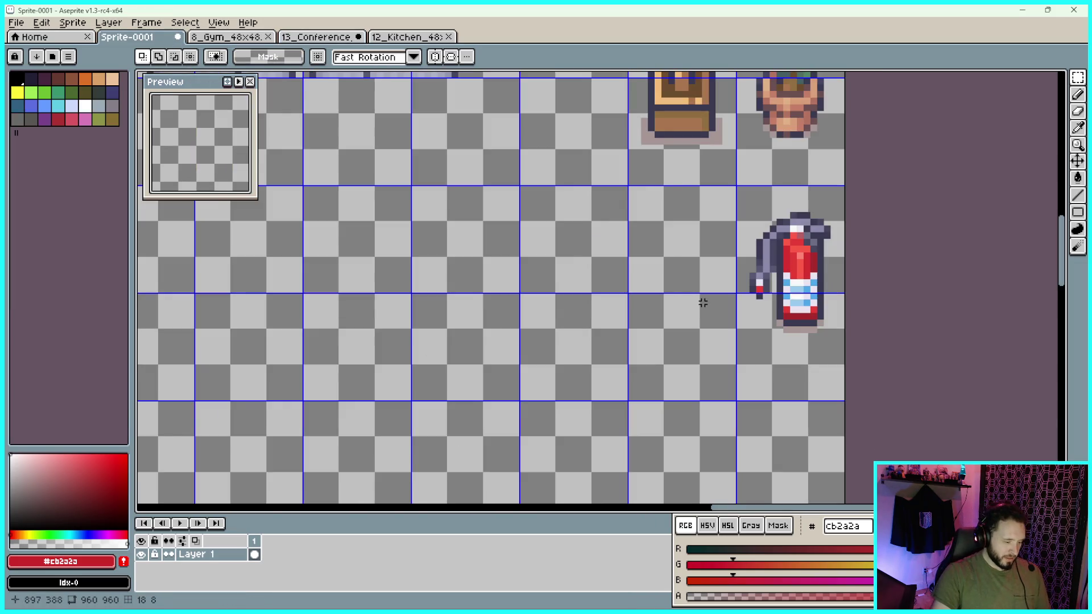
key("ctrl+v")
scroll(691, 310, "left", 3)
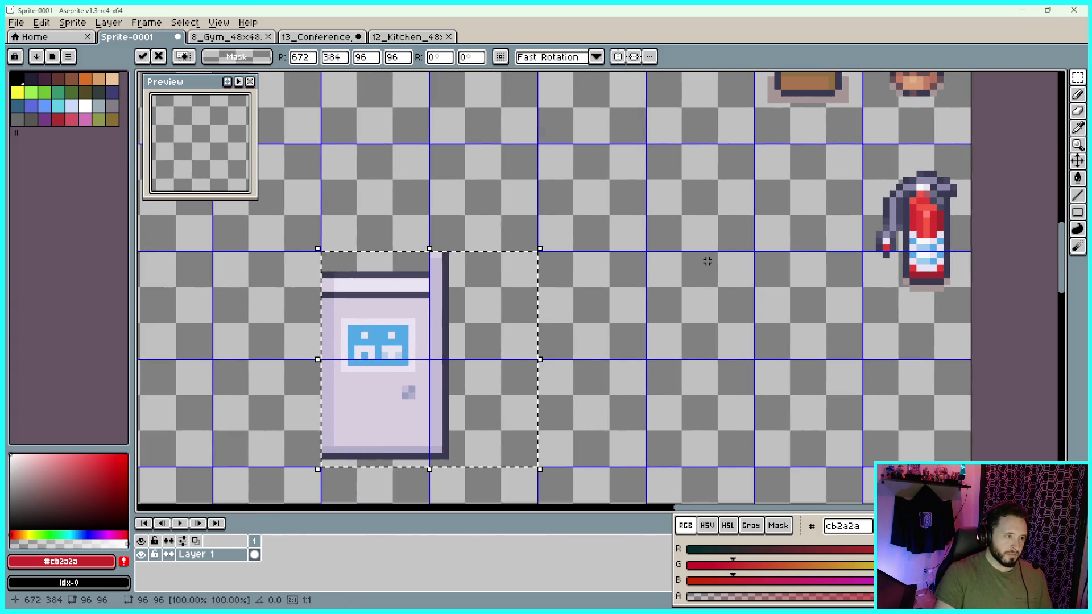
key("shift+Up")
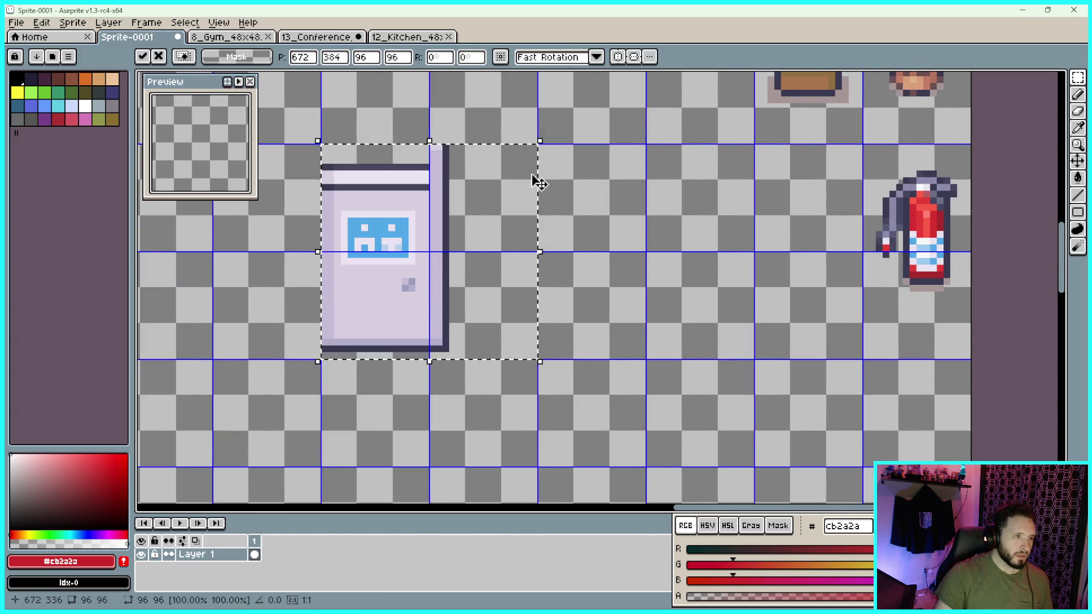
scroll(685, 250, "up", 2)
scroll(684, 250, "left", 3)
scroll(740, 230, "down", 2)
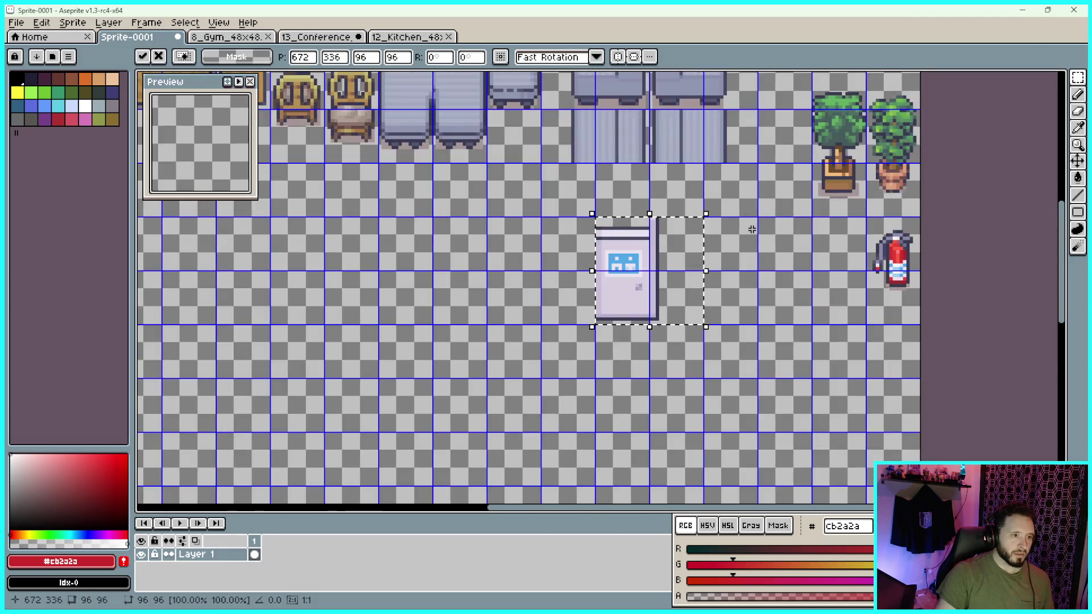
scroll(766, 230, "up", 1)
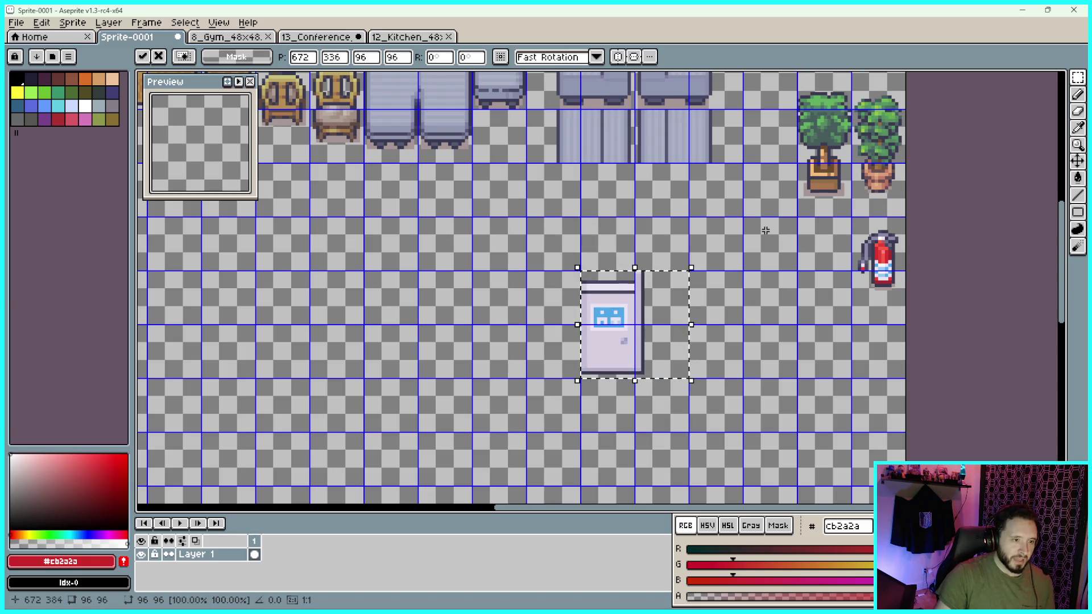
scroll(660, 290, "up", 1)
scroll(758, 208, "down", 2)
scroll(758, 208, "up", 1)
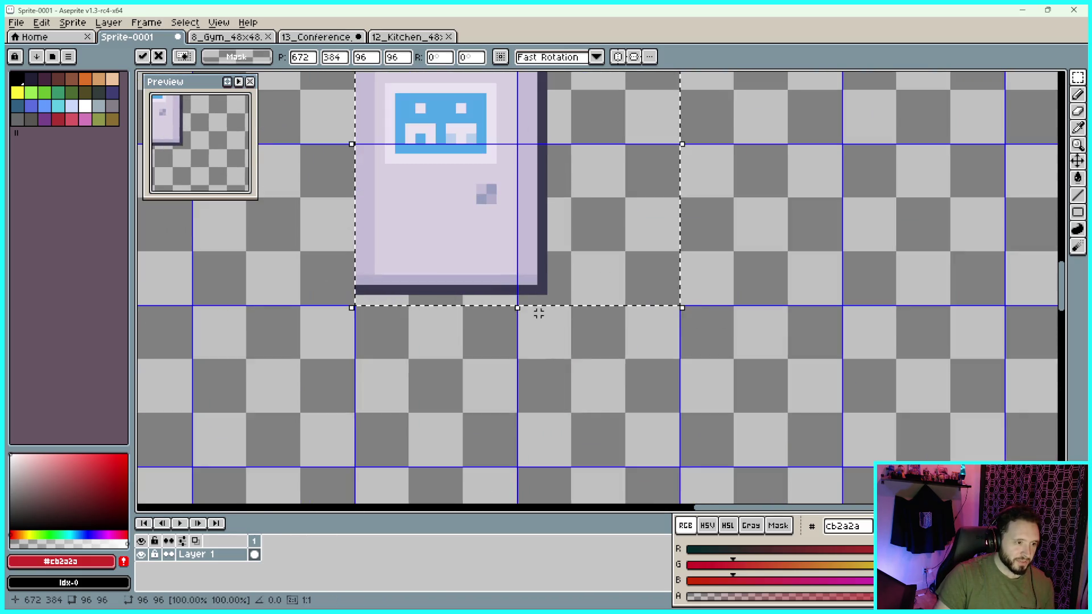
left_click_drag(768, 195, 724, 428)
scroll(725, 427, "down", 1)
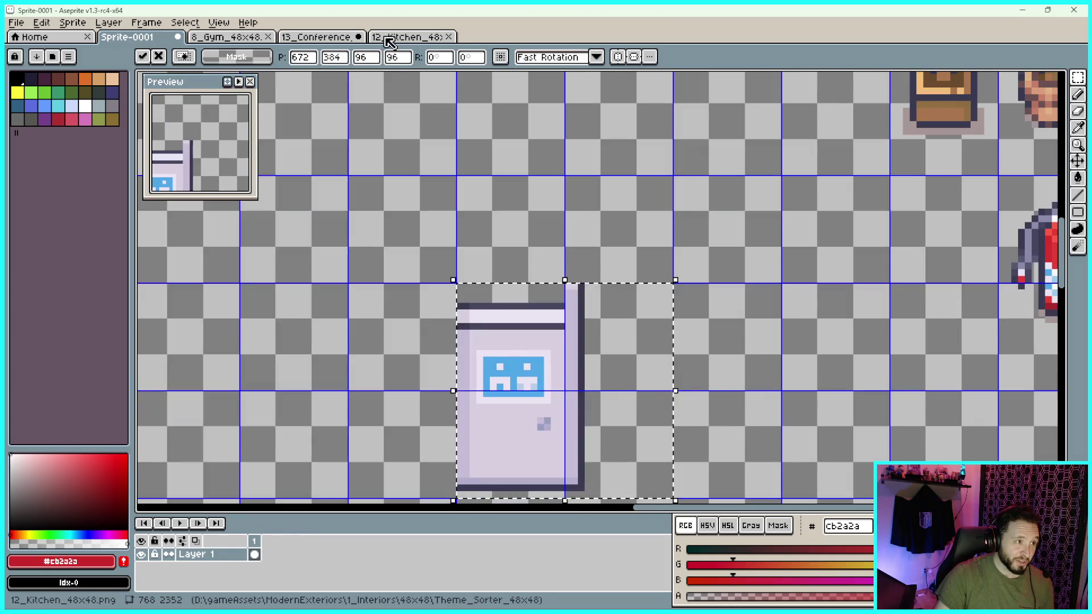
Select the 48×48 tile at the top of the fridge's side strip, then show the Kitchen sheet
left_click(399, 37)
left_click(336, 38)
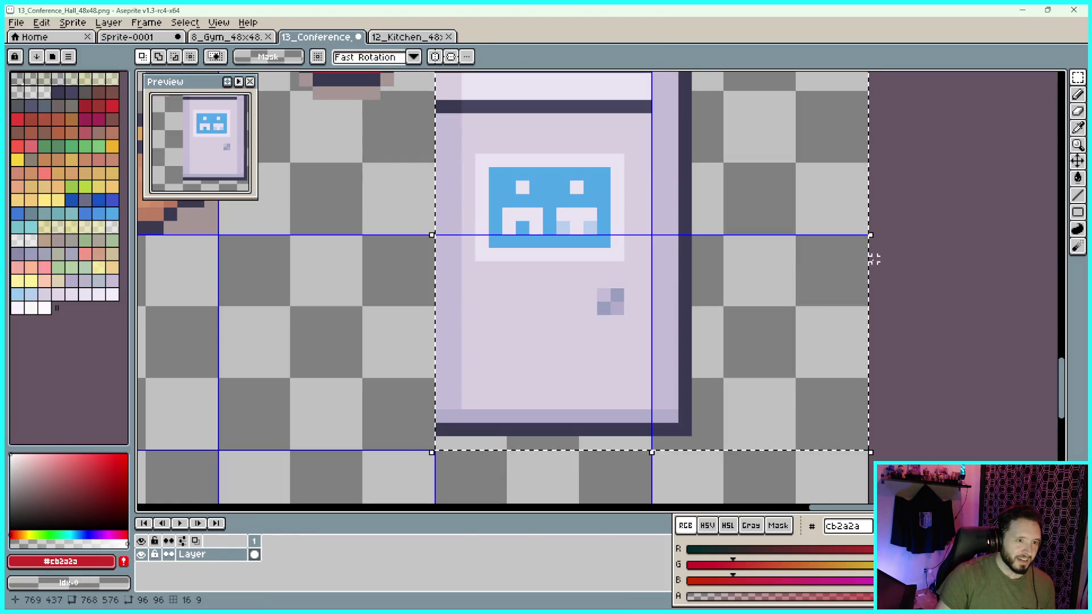
scroll(881, 208, "up", 3)
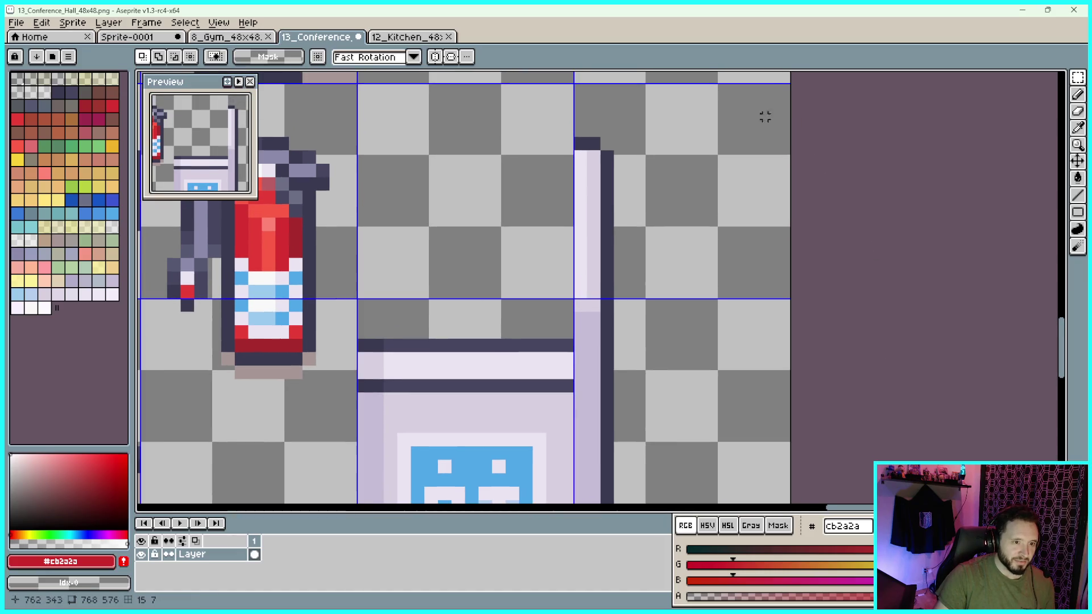
mouse_move(788, 85)
left_mouse_down()
mouse_move(614, 273)
mouse_move(573, 301)
left_mouse_up()
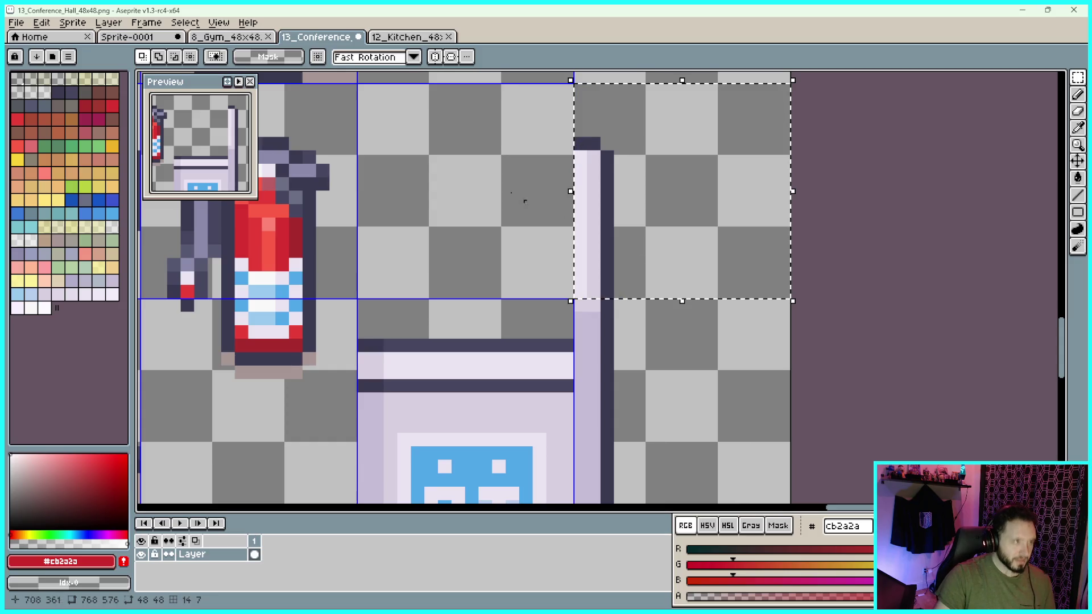
left_click(408, 37)
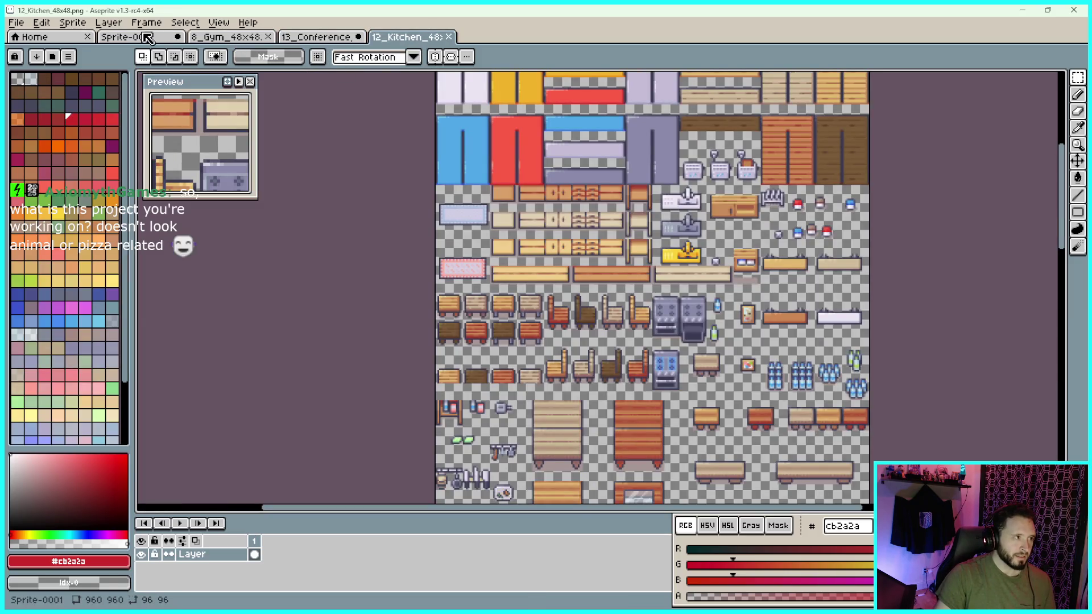
Paste the fridge into Sprite-0001 and place its 48×48 top strip above-right
left_click(136, 37)
key("ctrl+v")
scroll(828, 371, "down", 3)
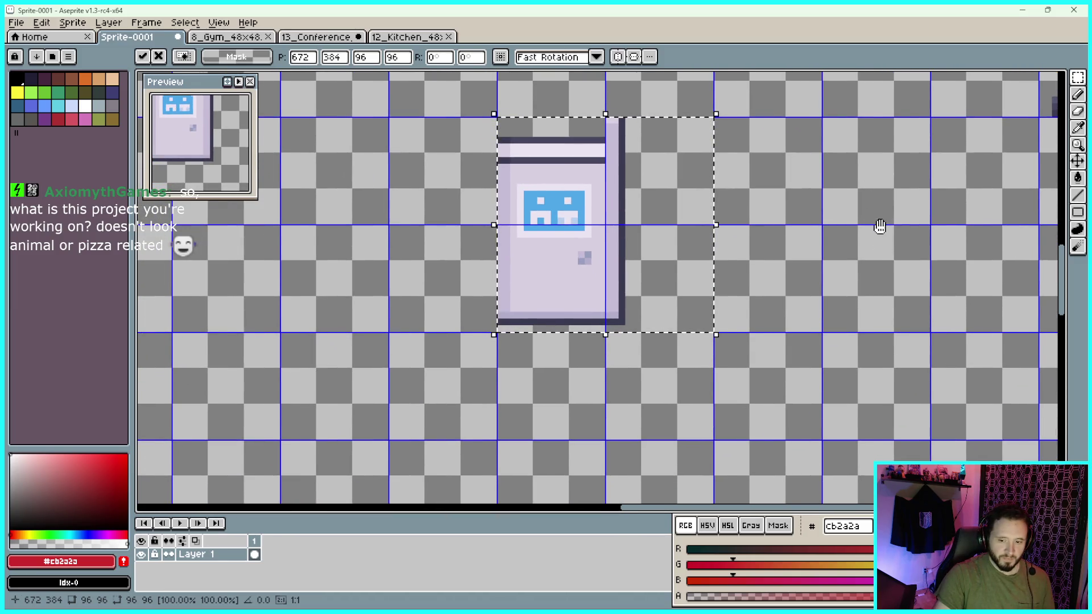
scroll(880, 239, "up", 1)
scroll(865, 199, "up", 1)
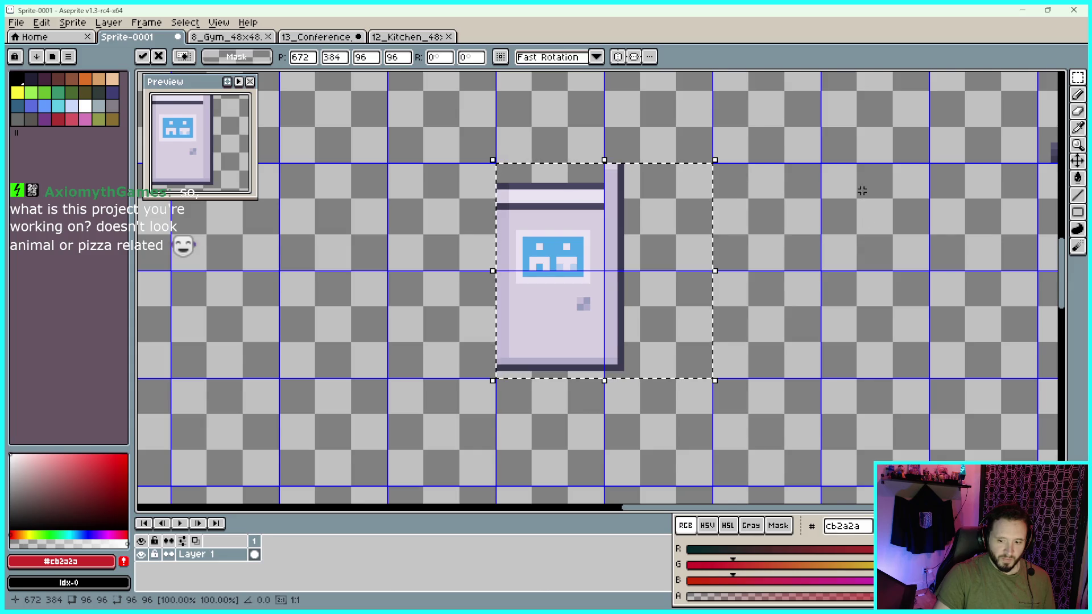
scroll(865, 219, "up", 1)
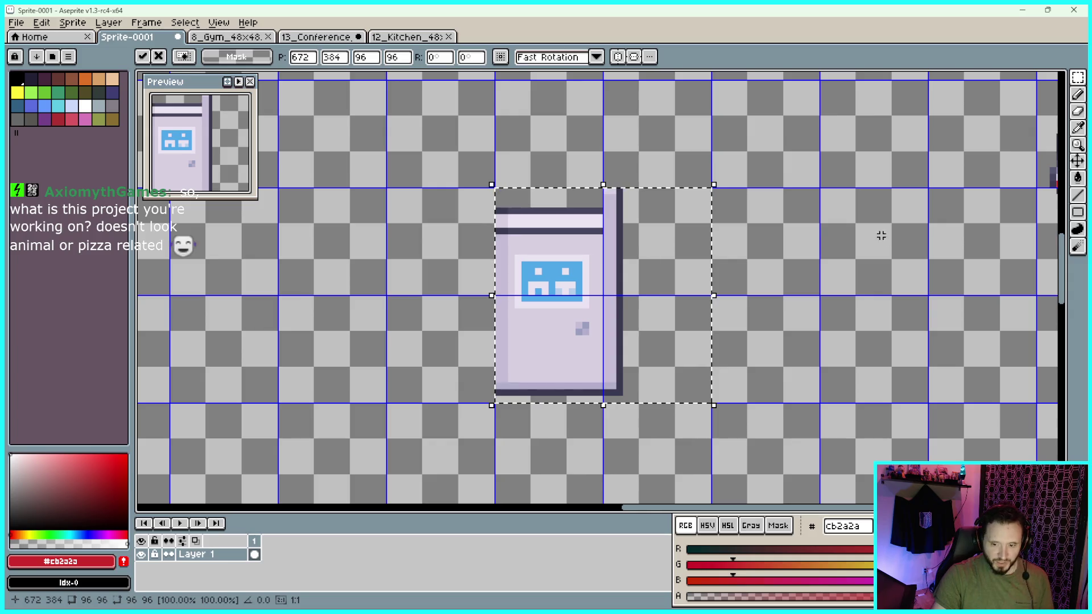
left_click(744, 159)
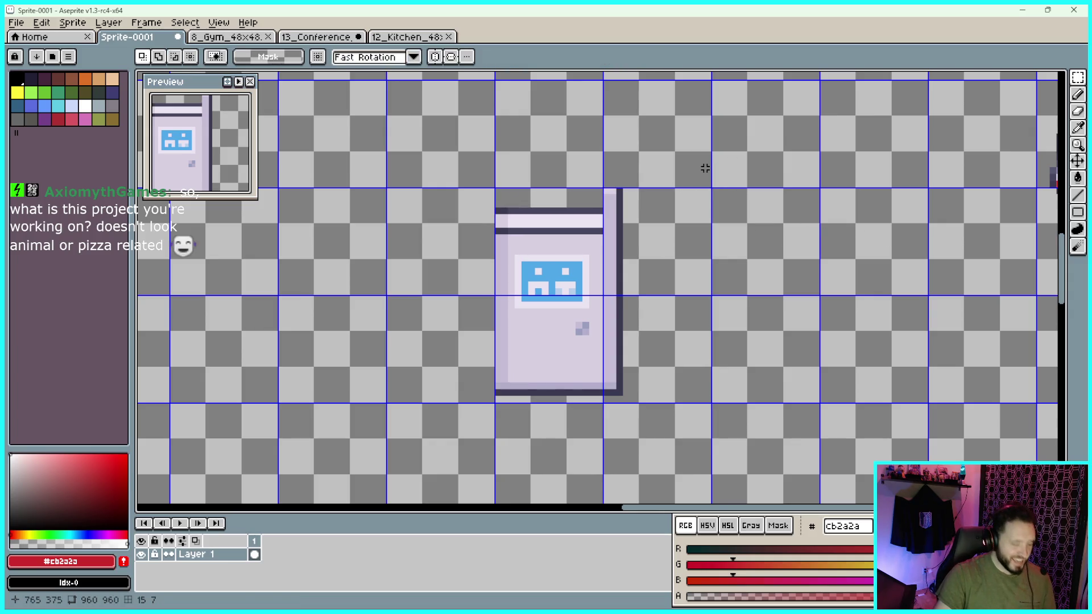
key("ctrl+v")
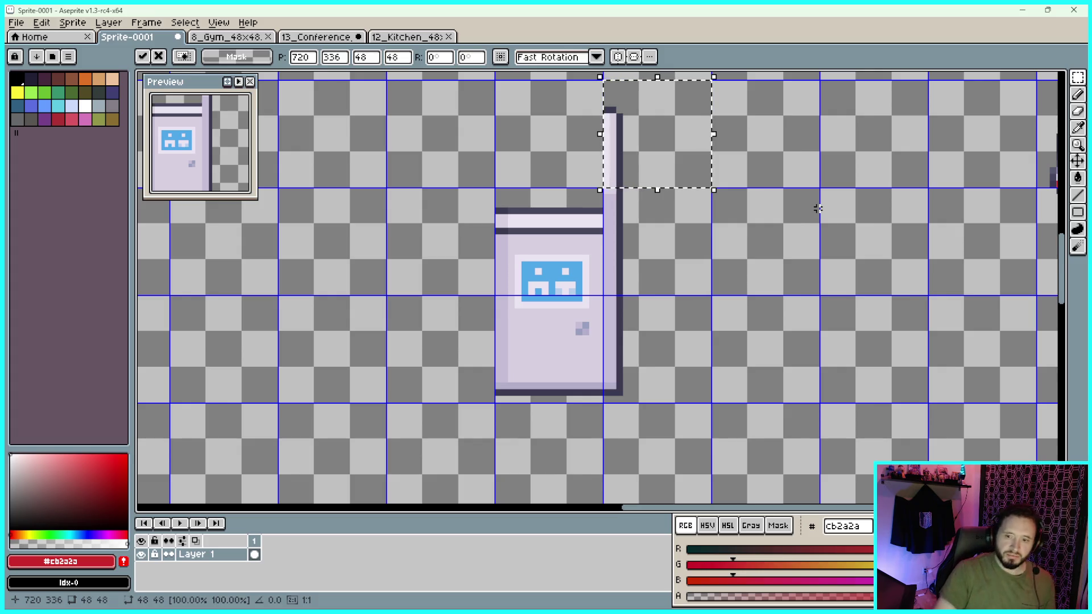
left_click(787, 227)
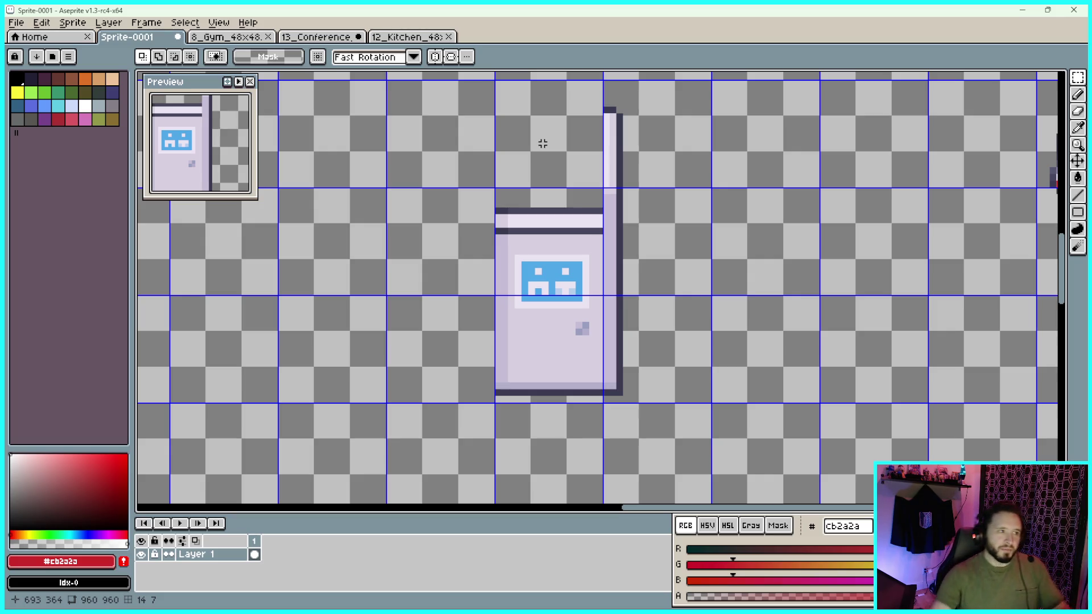
Restore the Aseprite window and bring the GameMaker project to the front
left_click(1048, 9)
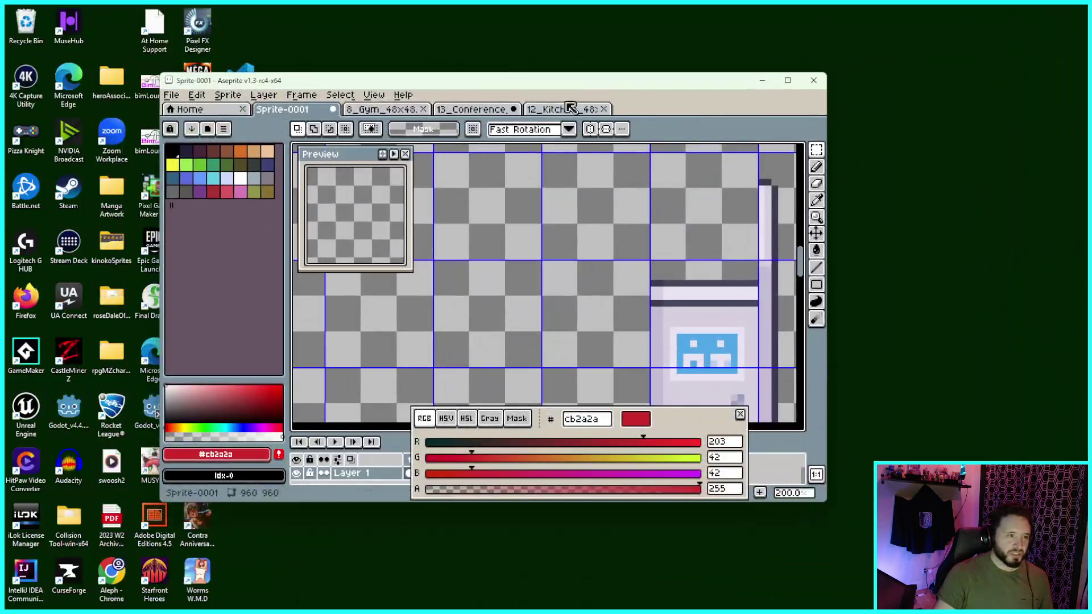
mouse_move(597, 606)
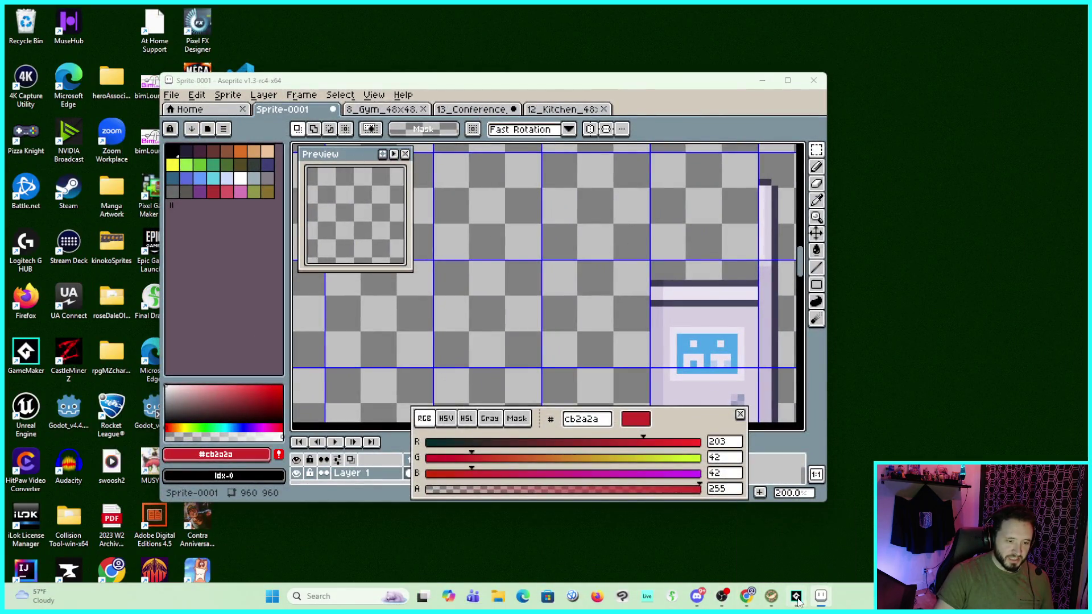
left_click(796, 598)
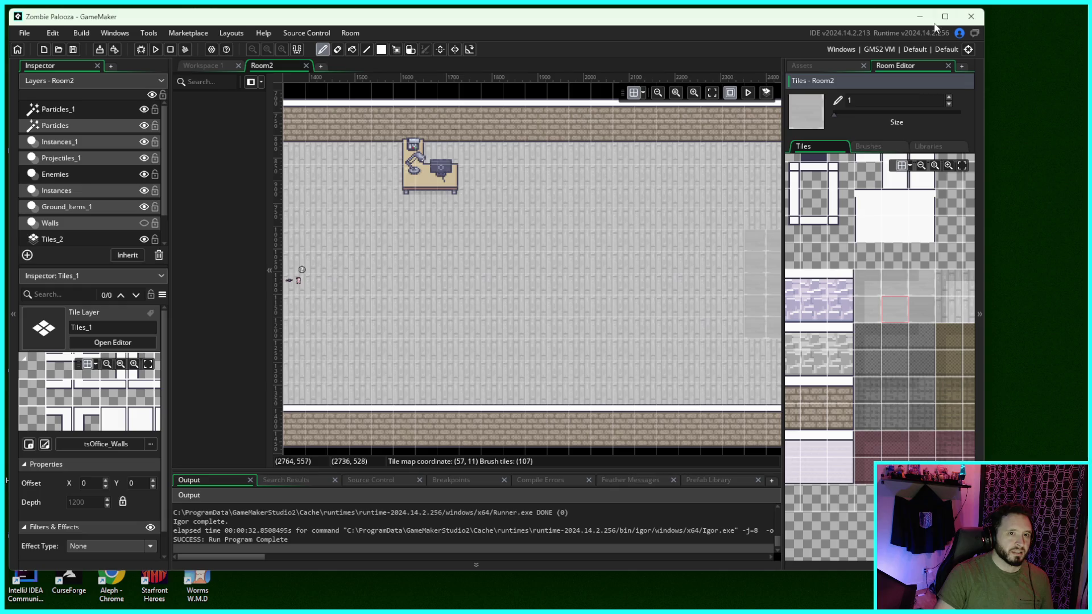
Maximize GameMaker, show the Assets browser, and run Zombie Palooza
left_click(944, 16)
left_click(929, 57)
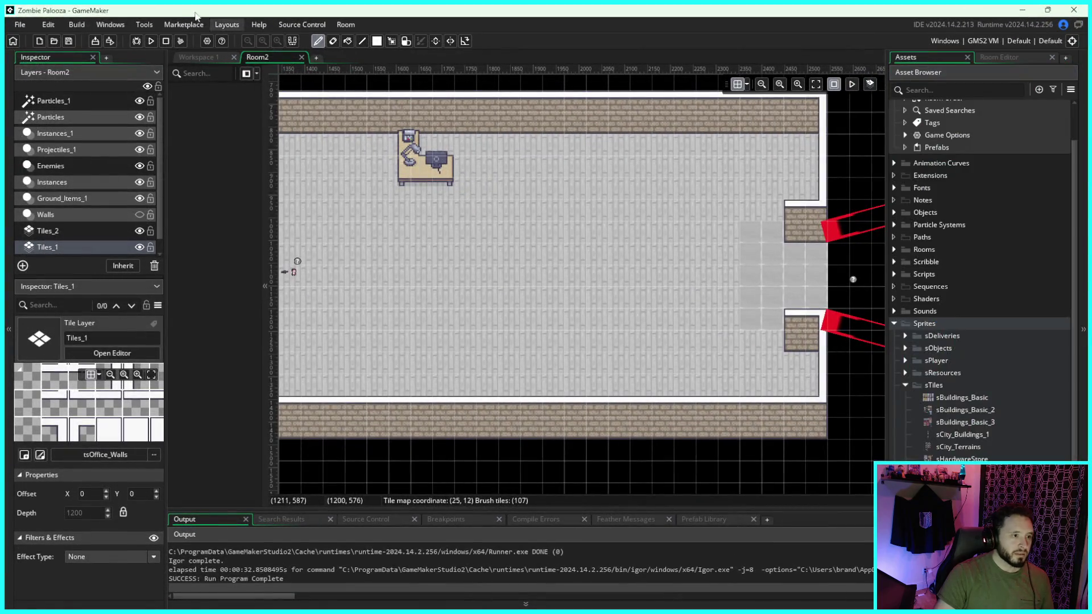
left_click(150, 43)
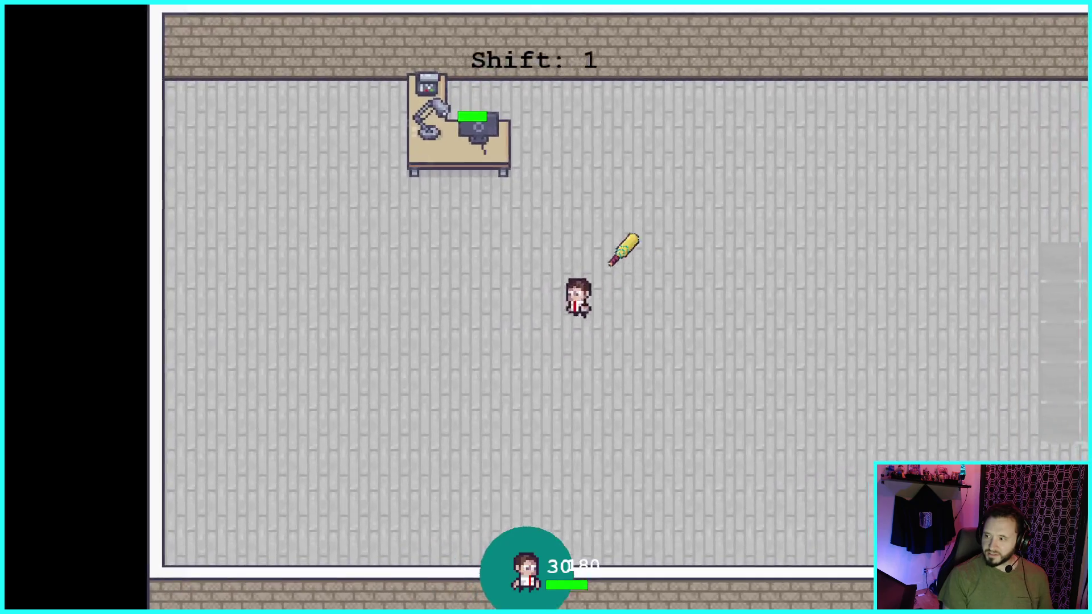
Play the first shift, picking up and swapping the gun and bottle while fighting zombies until Shift 2
key("d")
key("a")
key("e")
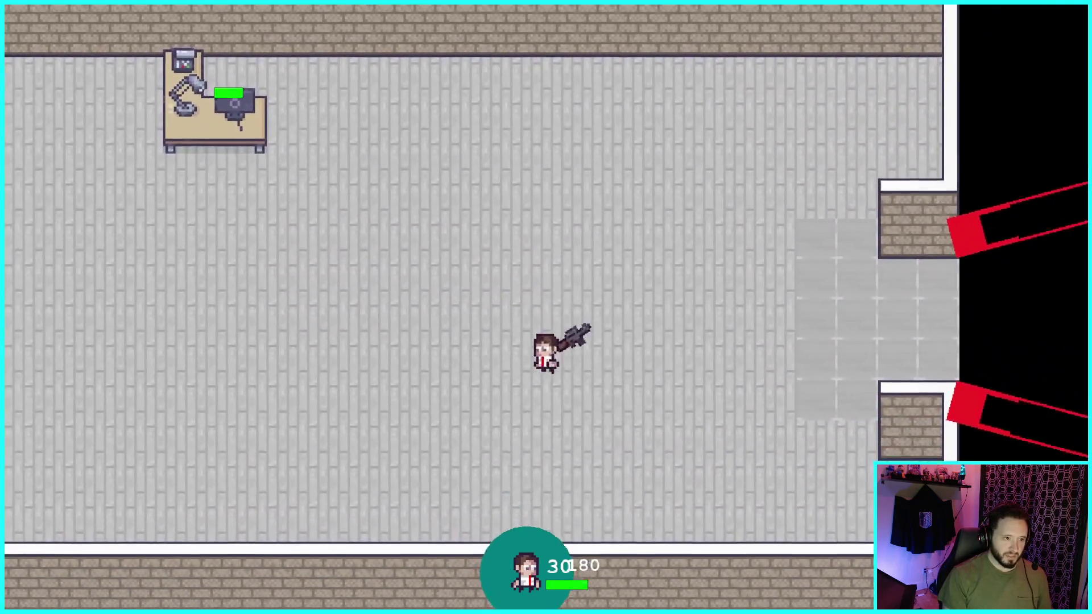
key("d")
key("a")
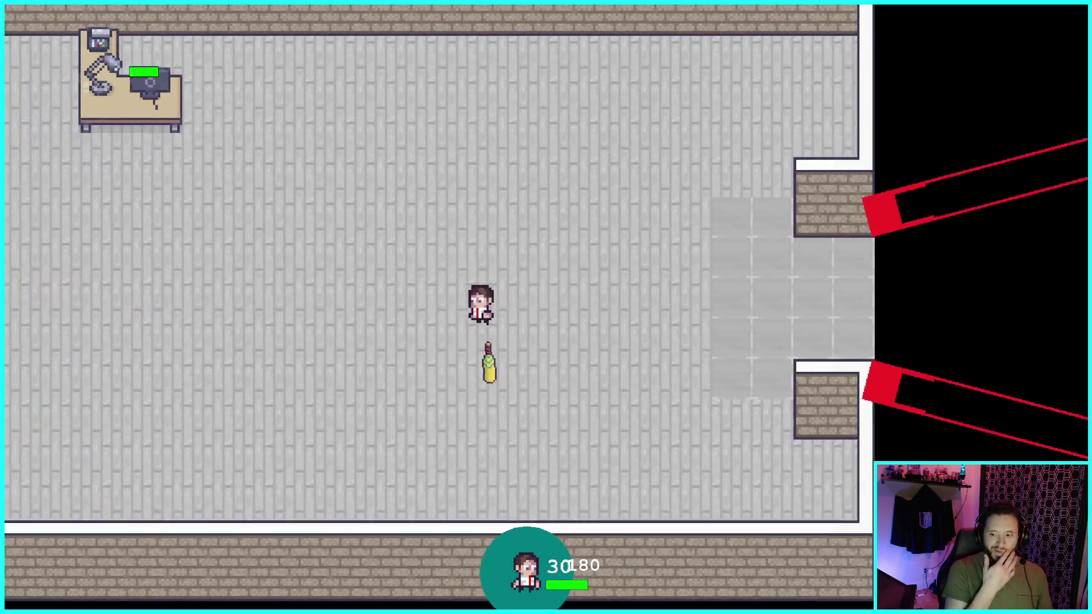
key("d")
key("e")
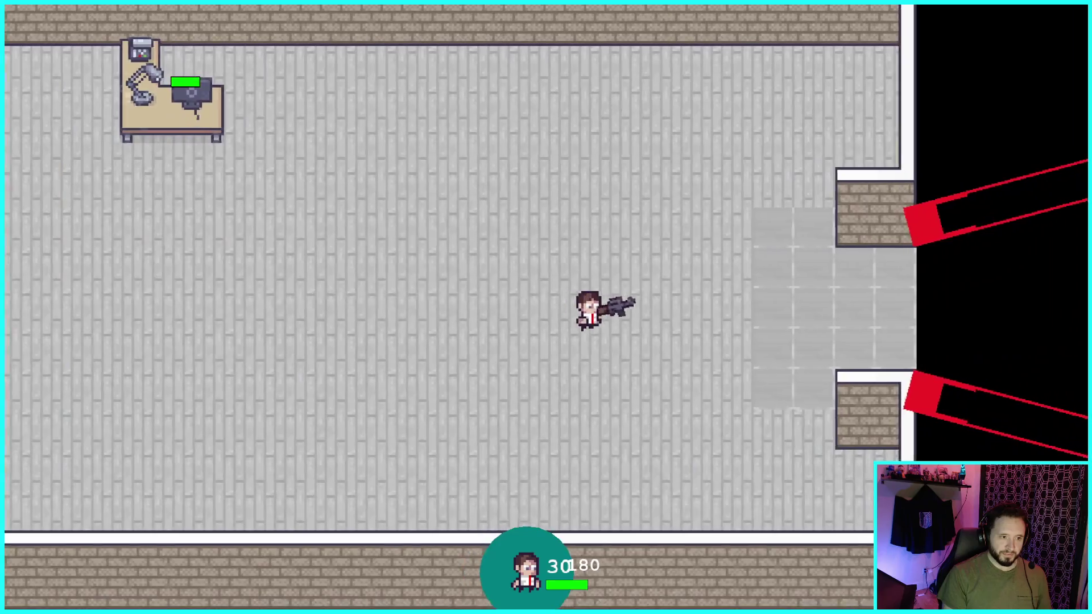
key("d")
key("e")
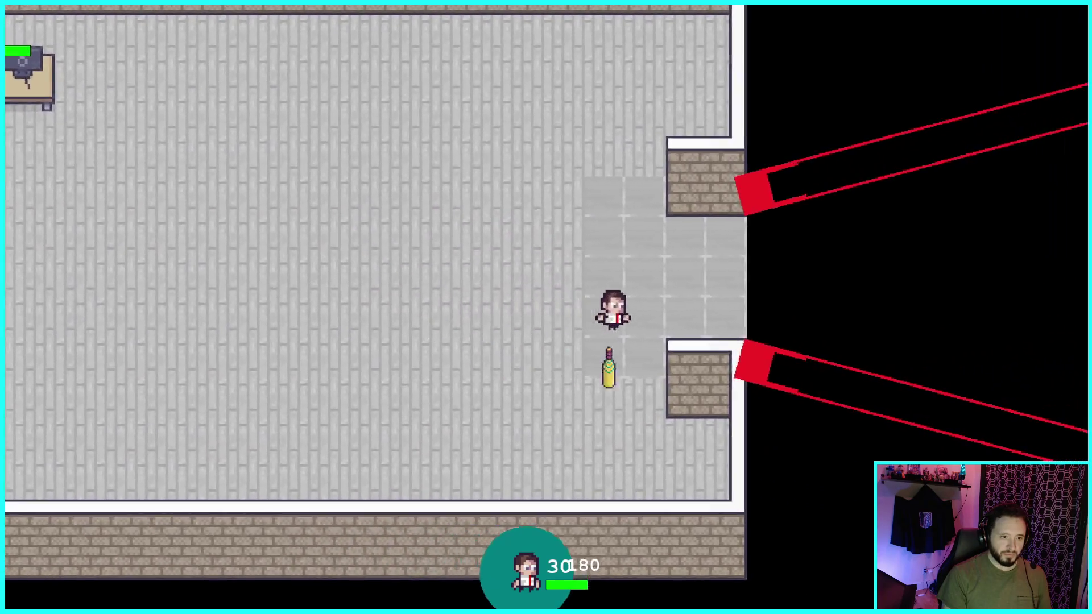
key("a")
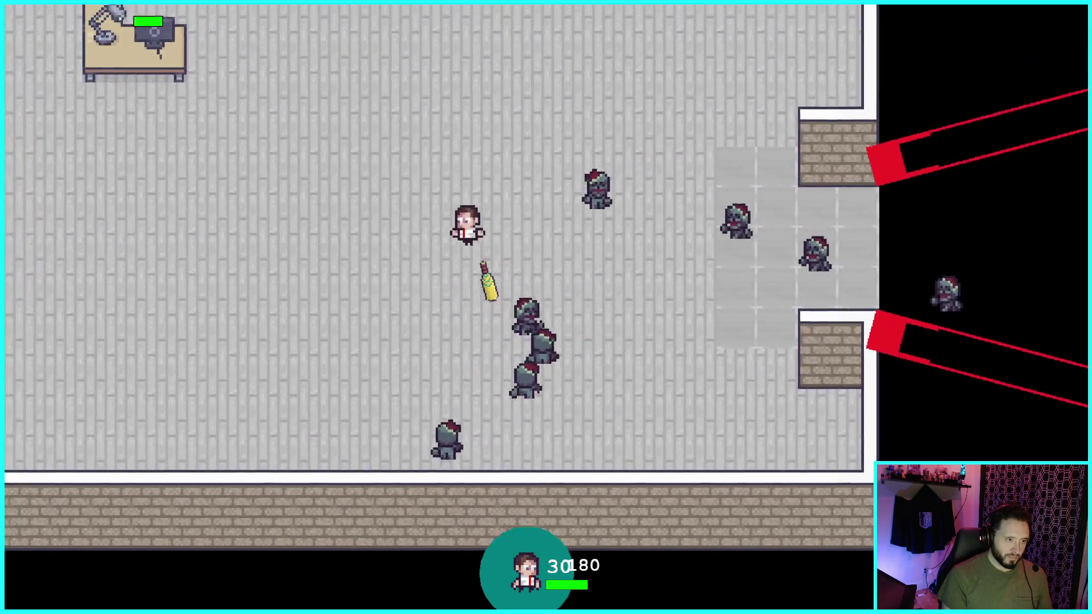
key("a")
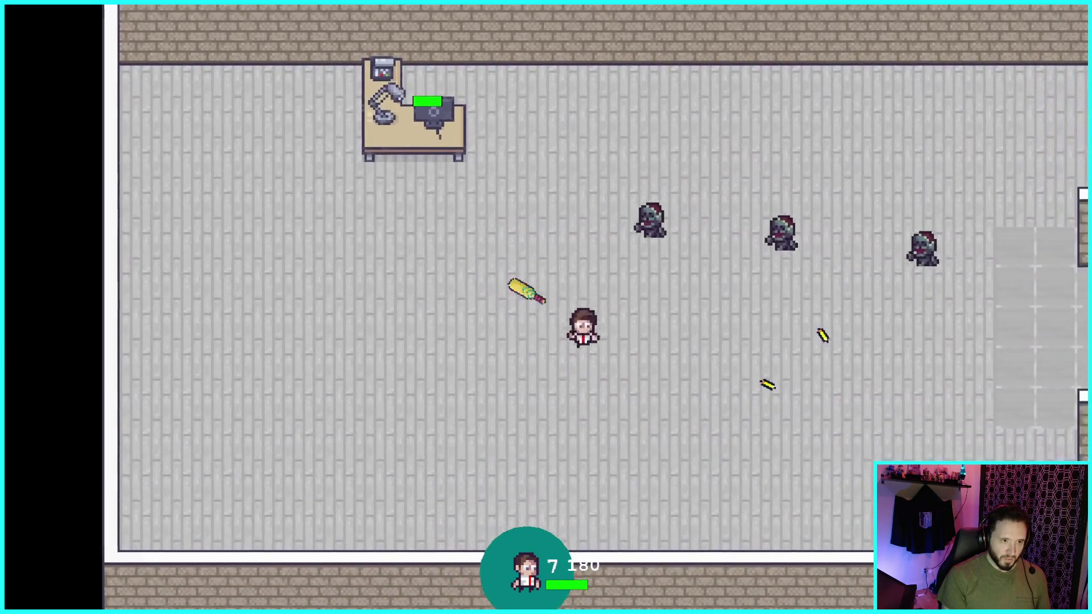
key("w")
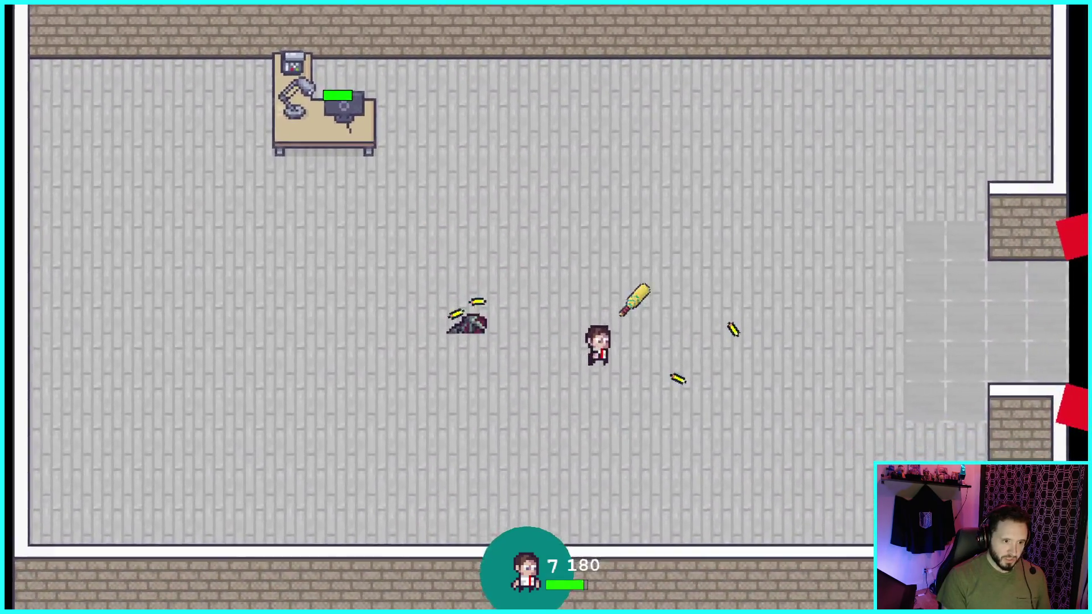
key("d")
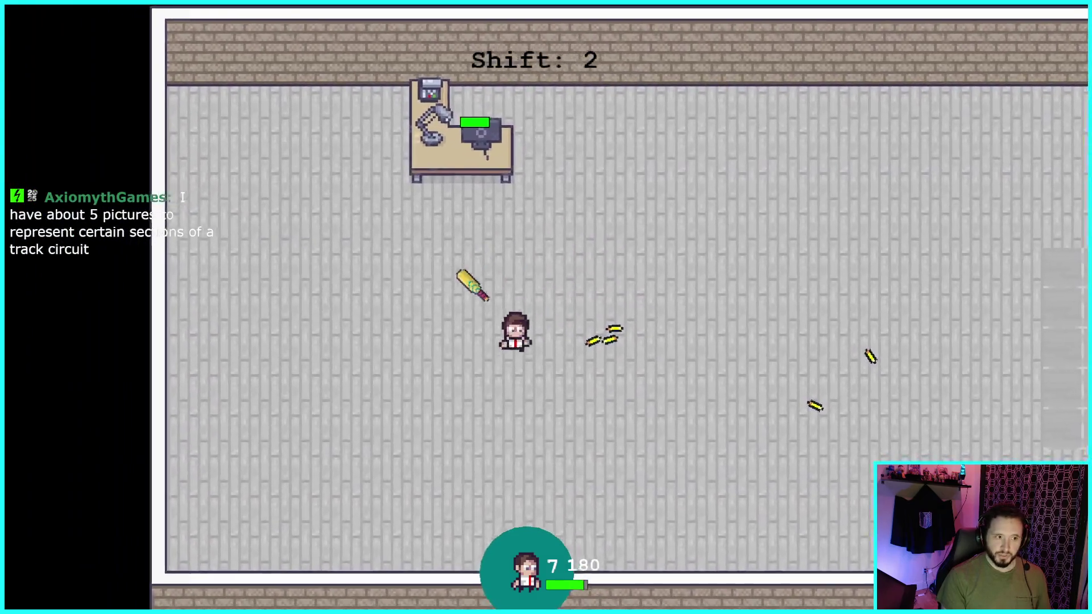
Move around the office room with WASD, fighting the second-wave zombies until Shift 3 starts
key("d")
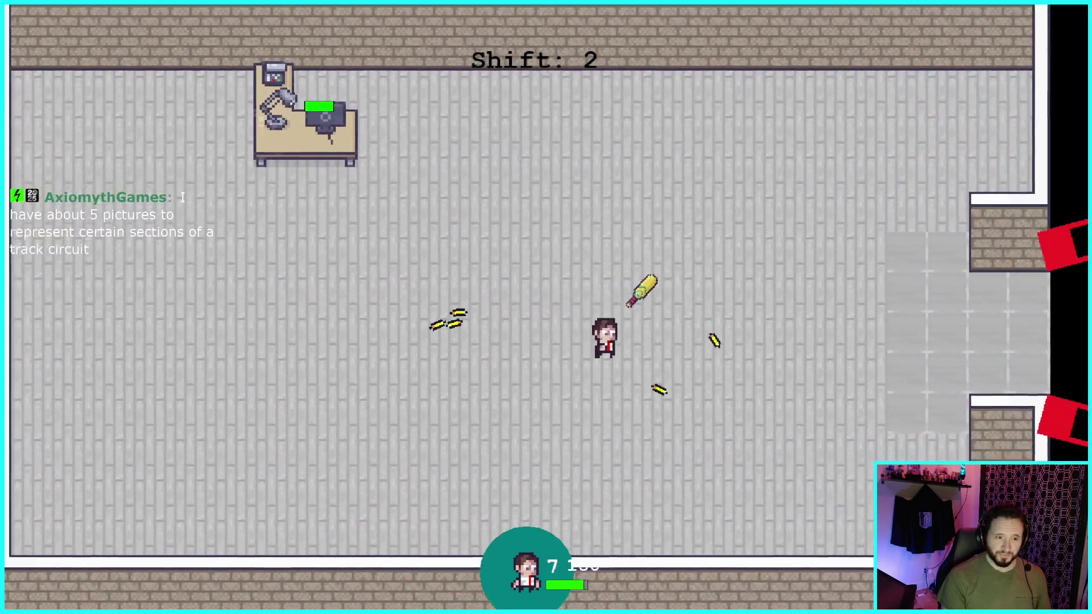
key("a")
key("s")
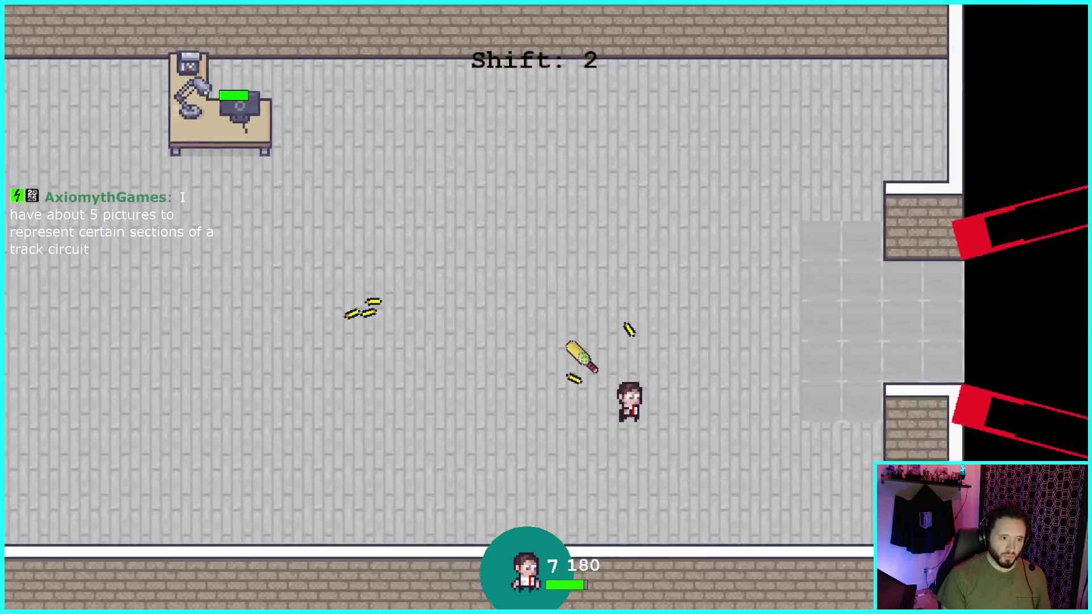
key("w")
key("d")
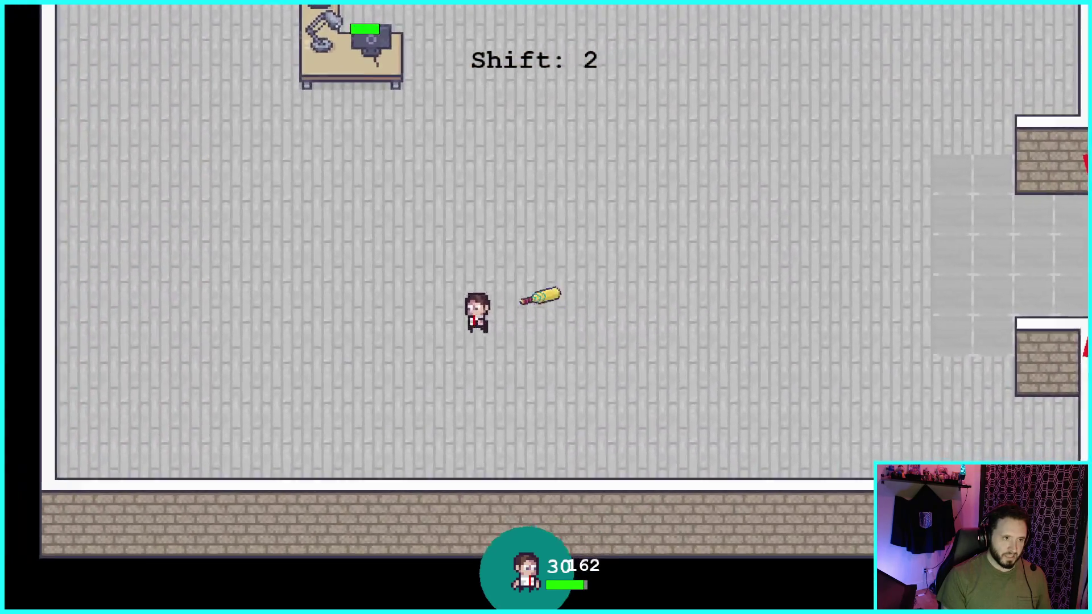
key("w")
key("d")
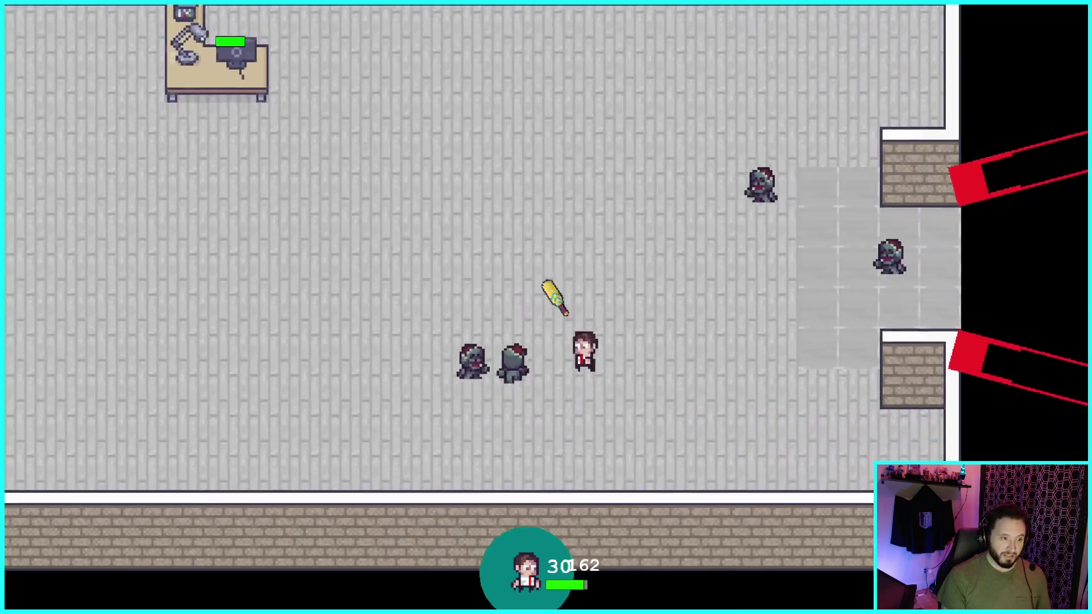
key("w")
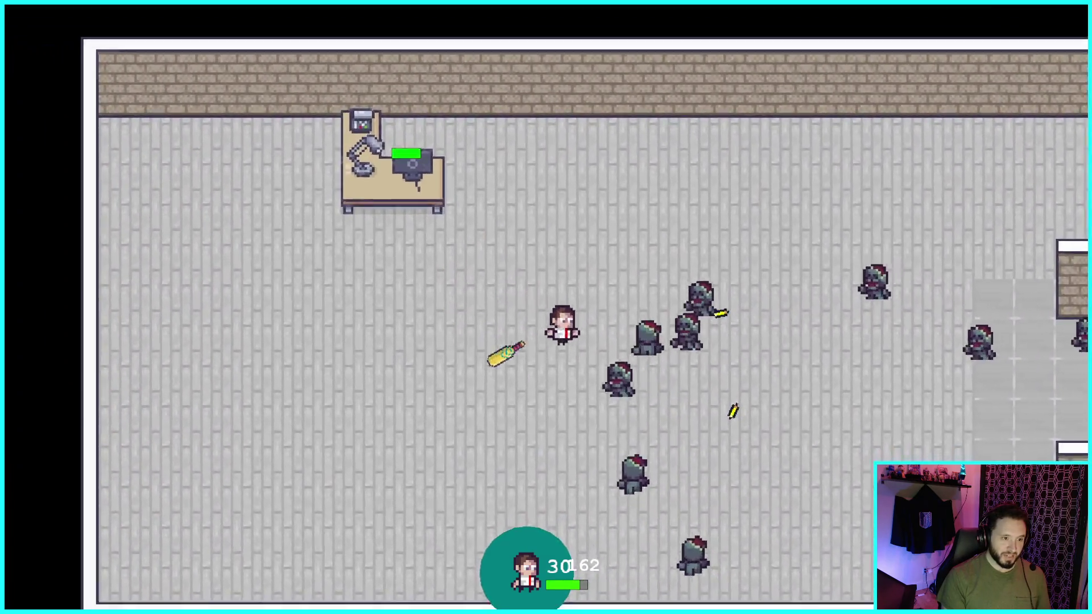
key("w")
key("a")
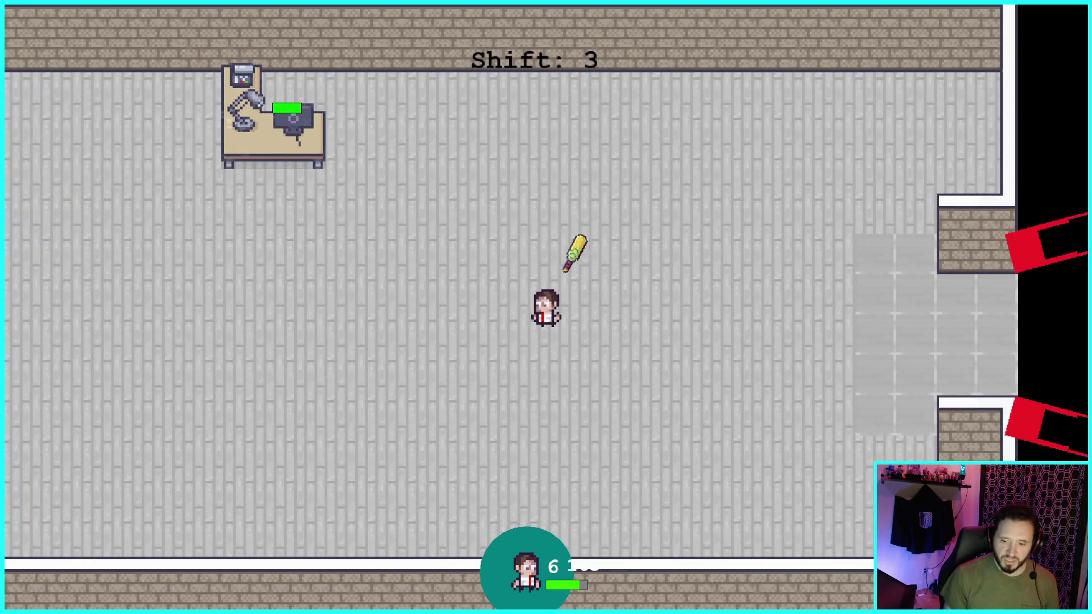
Walk the player around the office room, dodging the Shift 3 zombie crowd
key("a")
key("s")
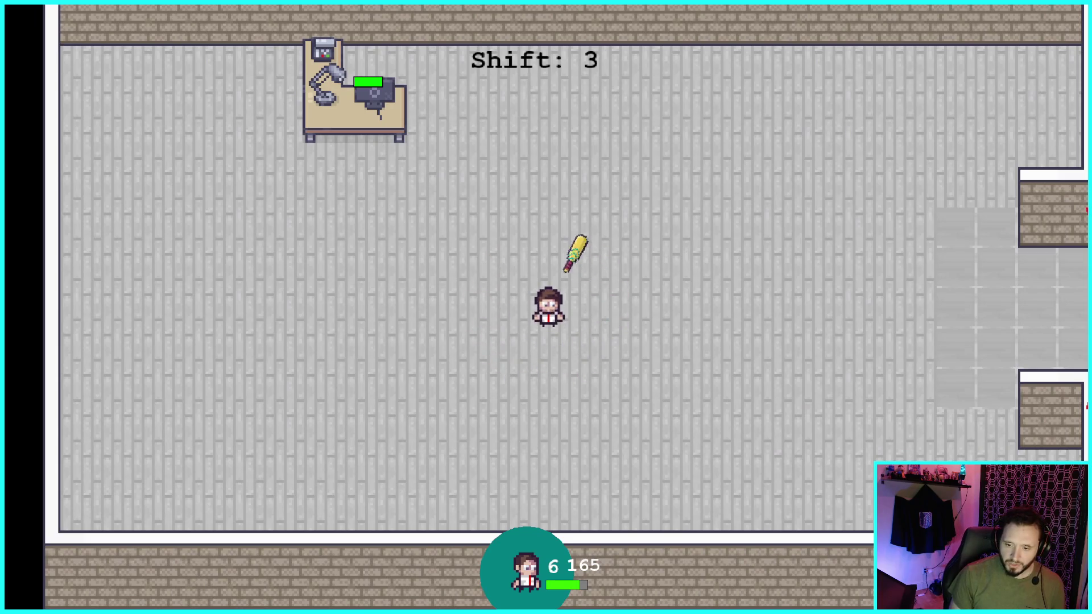
key("d")
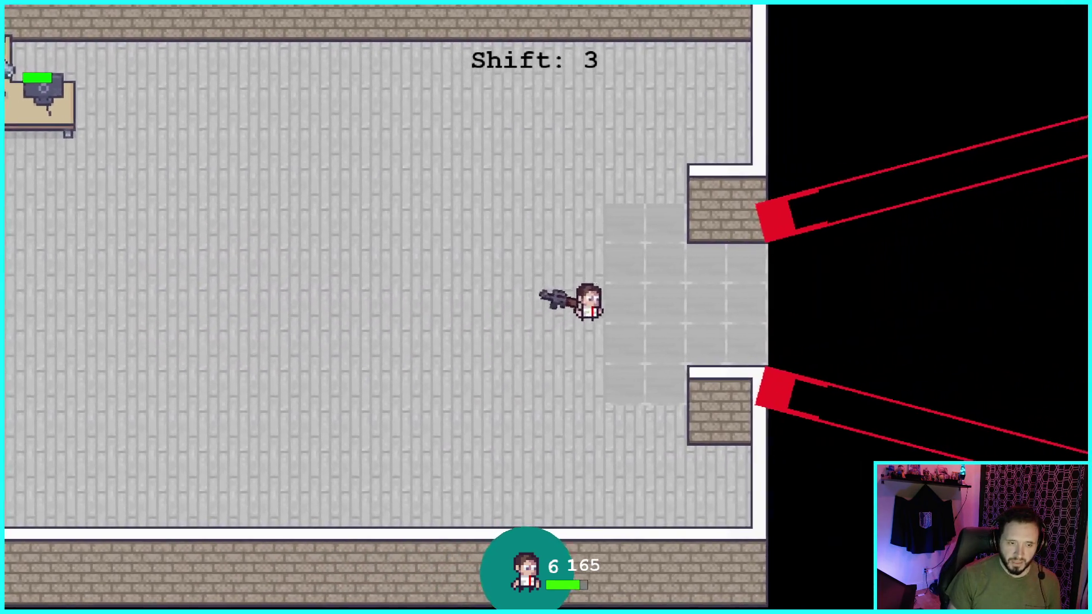
key("a")
key("w")
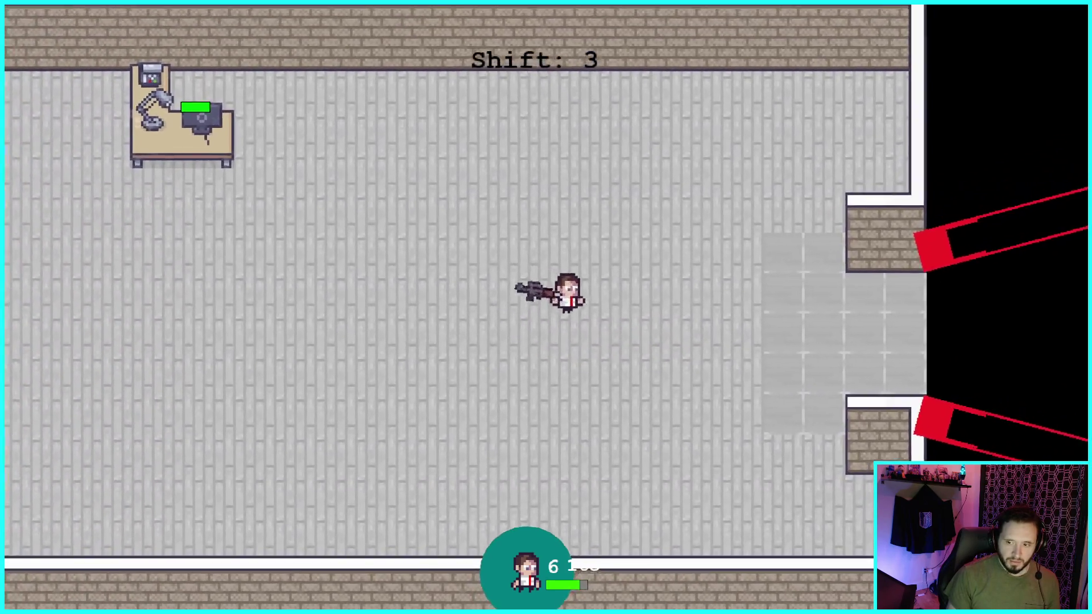
key("a")
key("s")
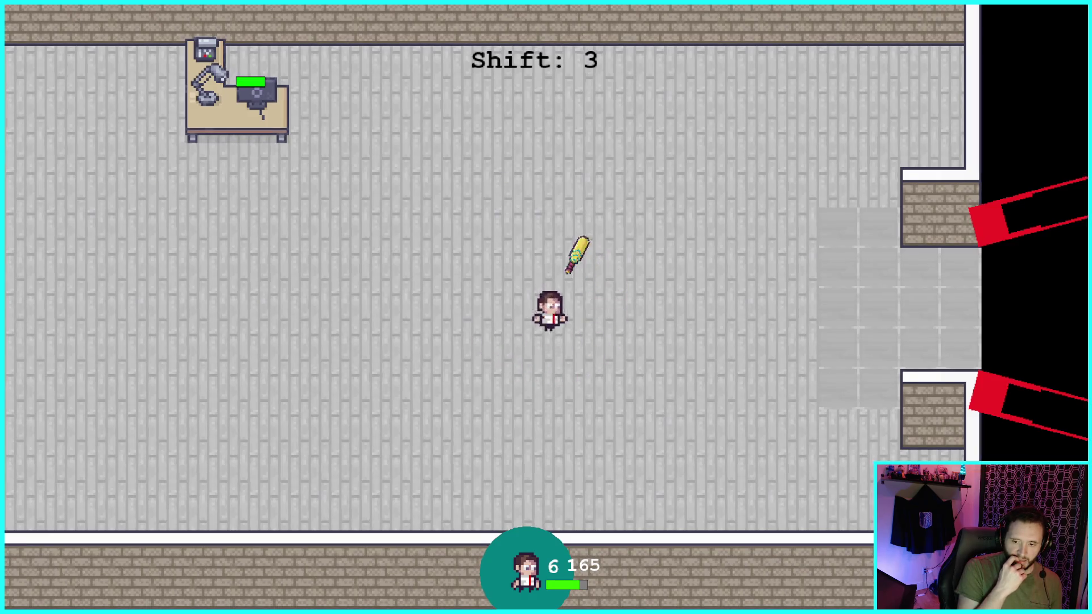
key("d")
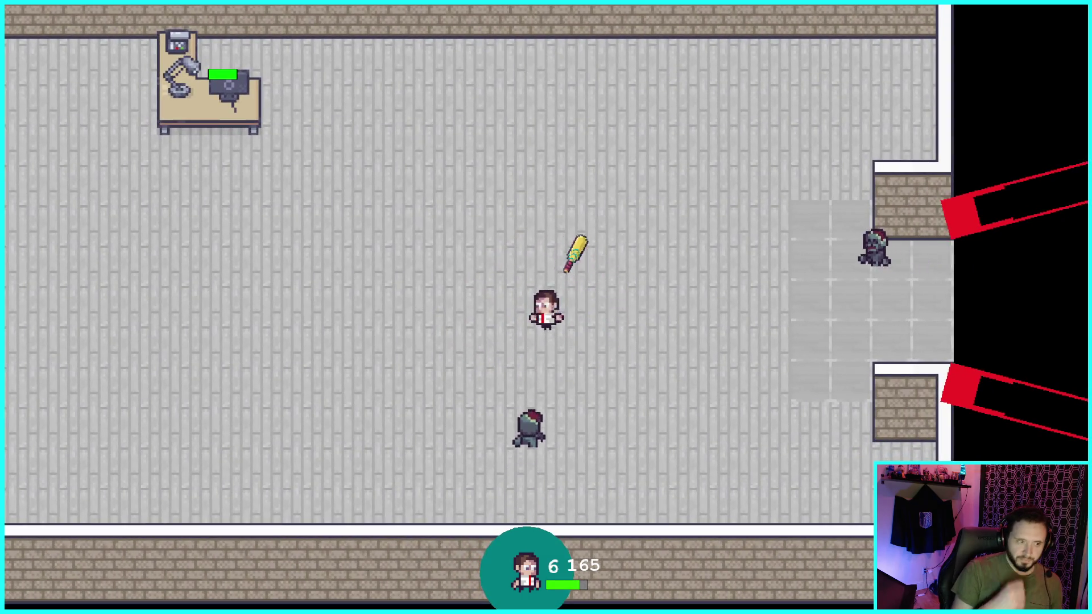
key("a")
key("d")
key("s")
key("s")
key("w")
key("a")
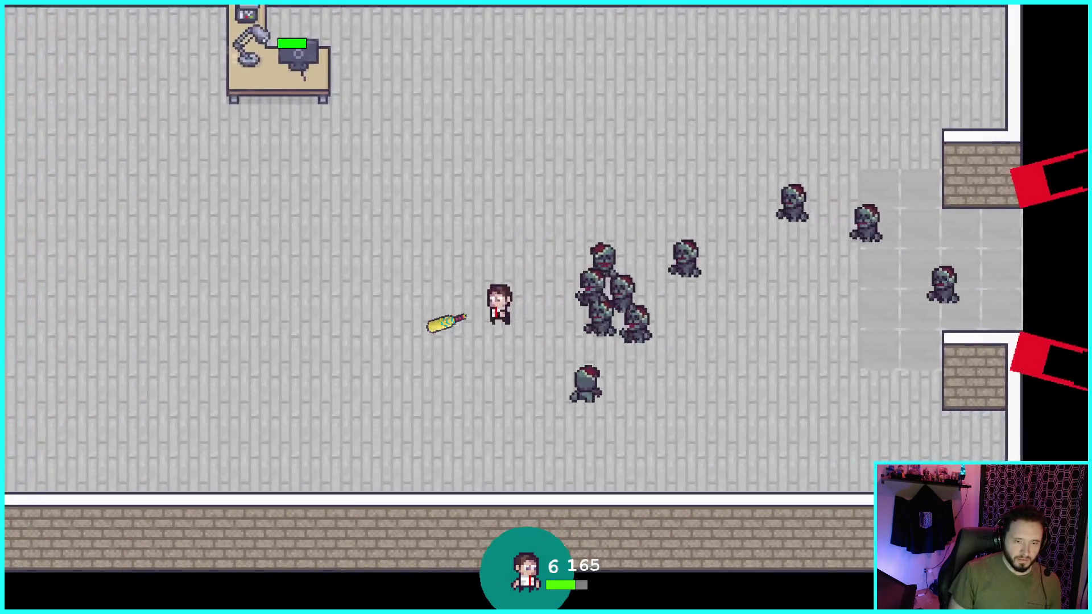
key("a")
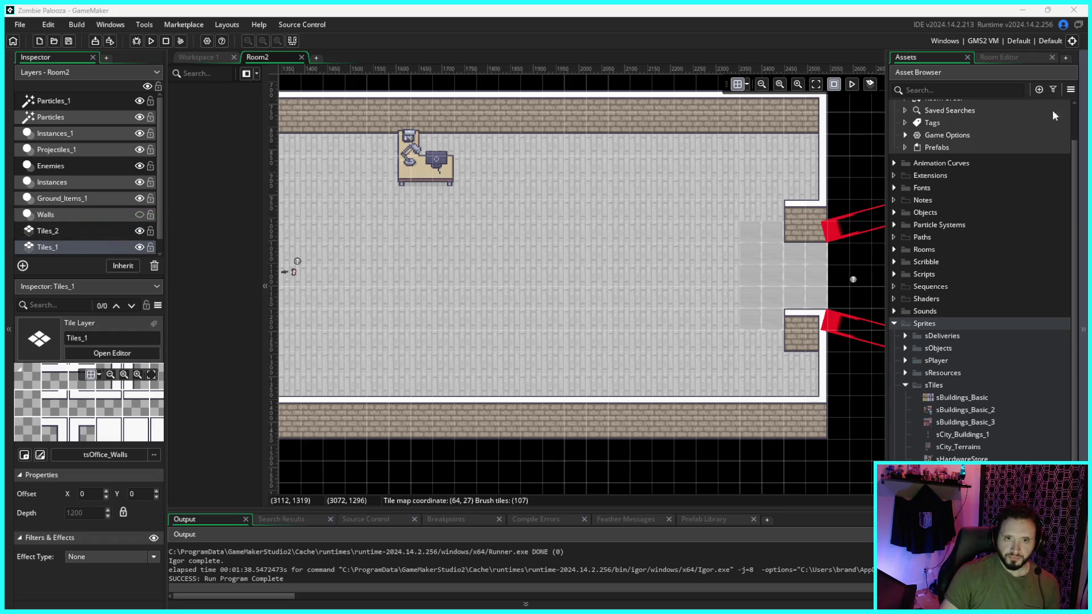
Restore GameMaker, move it down-right, and bring Aseprite to the front maximized
left_click(1048, 10)
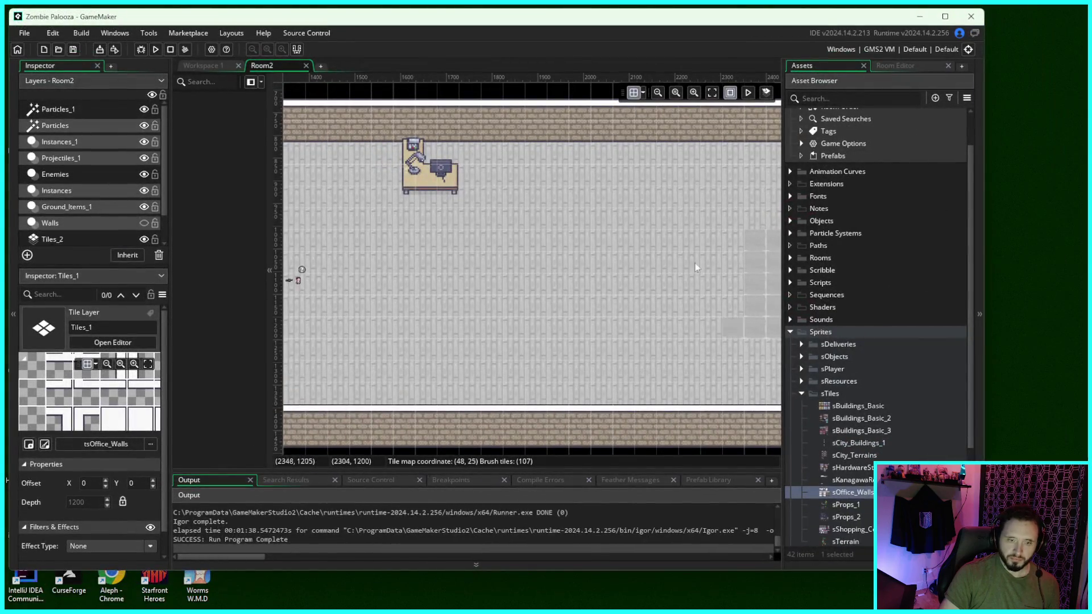
mouse_move(486, 15)
left_mouse_down()
mouse_move(527, 44)
mouse_move(735, 93)
mouse_move(582, 84)
left_mouse_up()
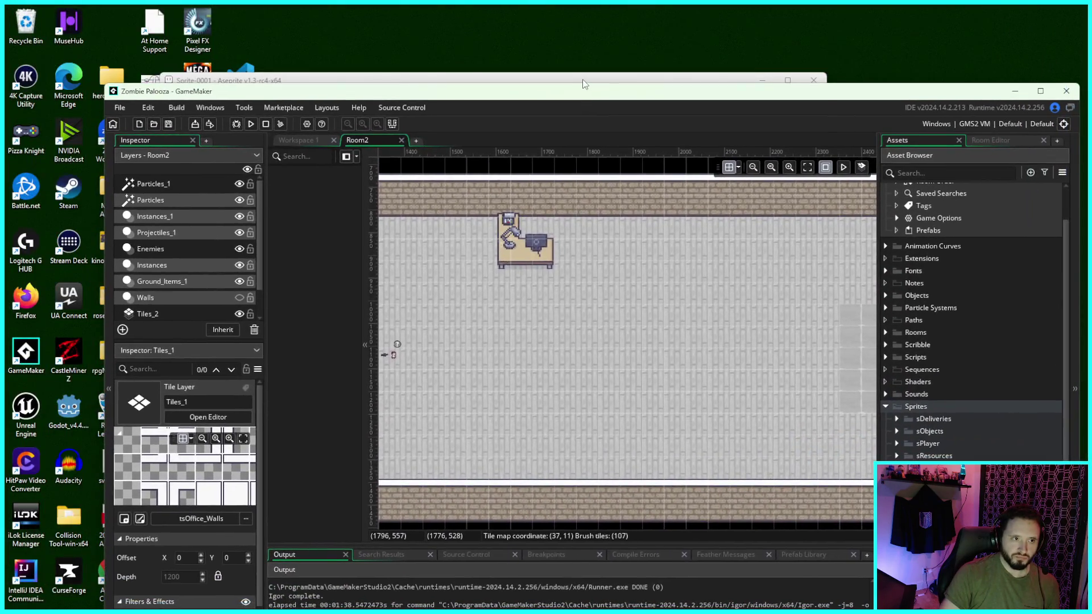
left_click(582, 80)
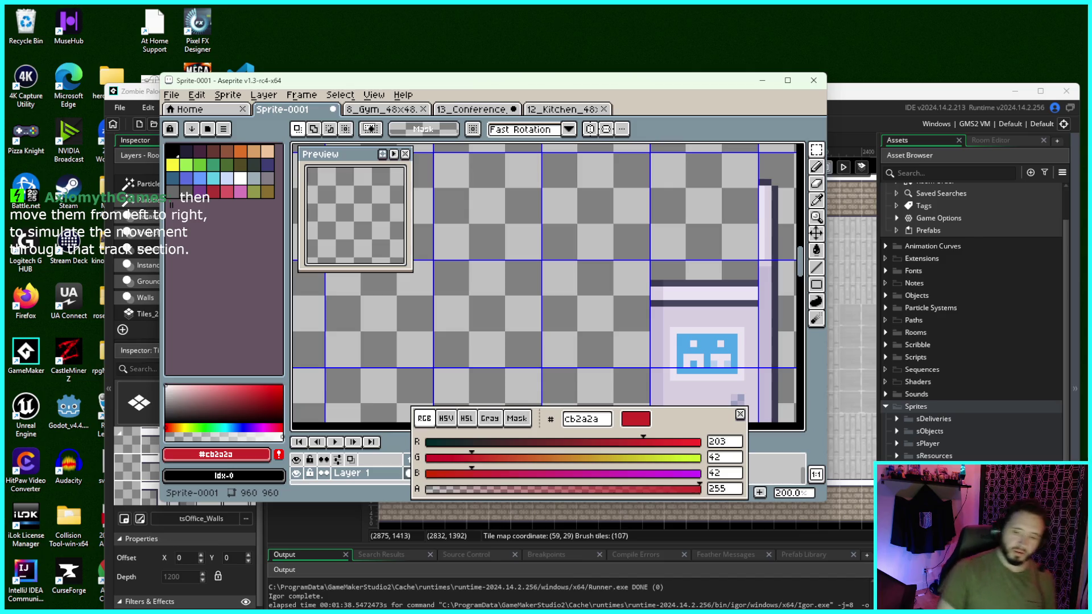
left_click(788, 81)
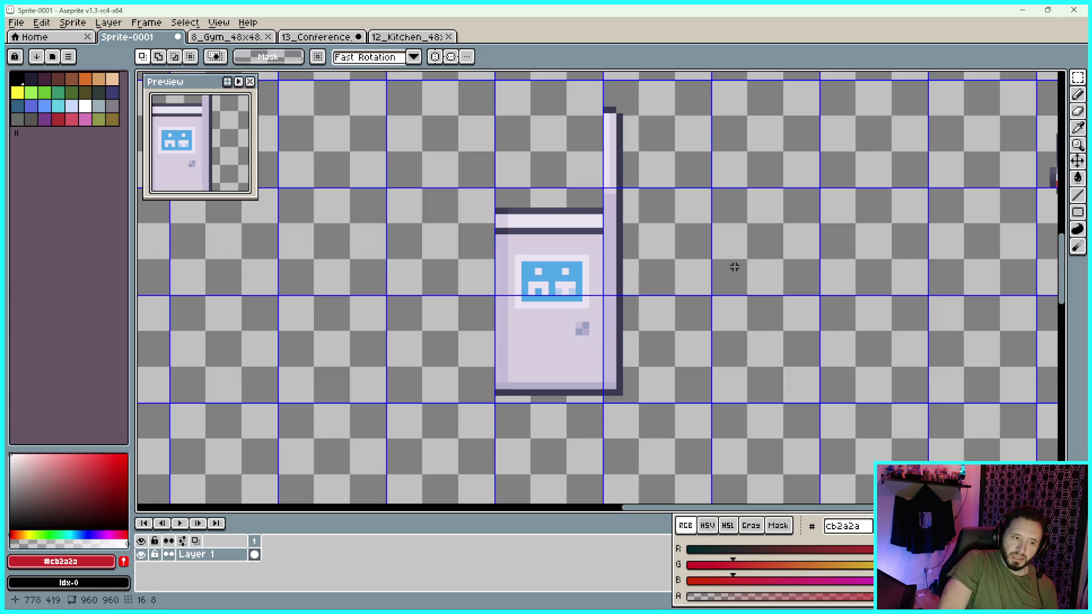
Pan the 960×960 furniture sheet and paste the copied 96×144 piece as a floating selection
scroll(720, 267, "down", 5)
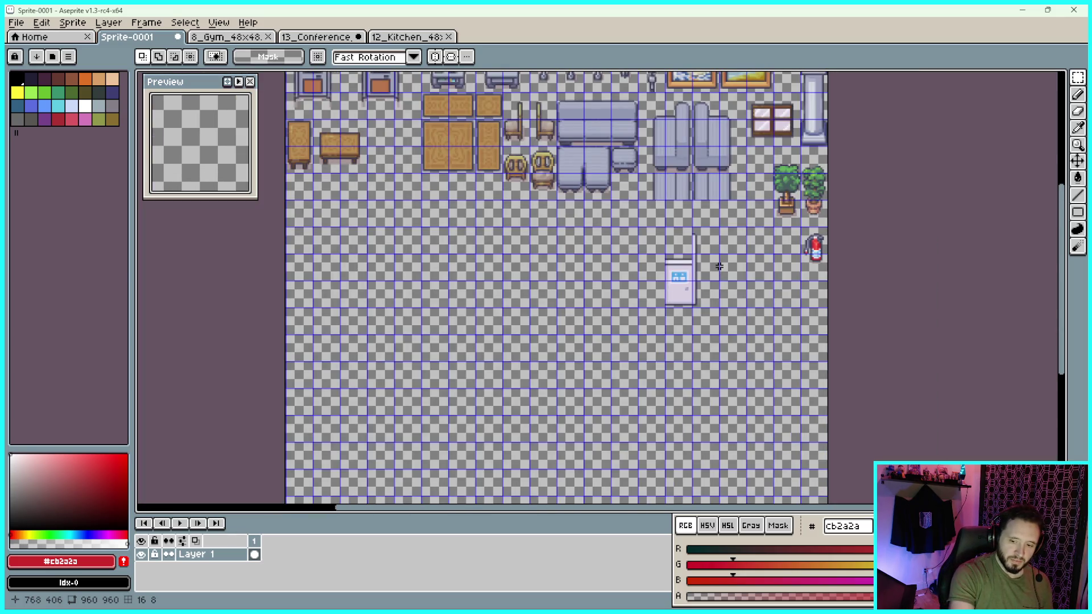
left_click_drag(774, 263, 729, 276)
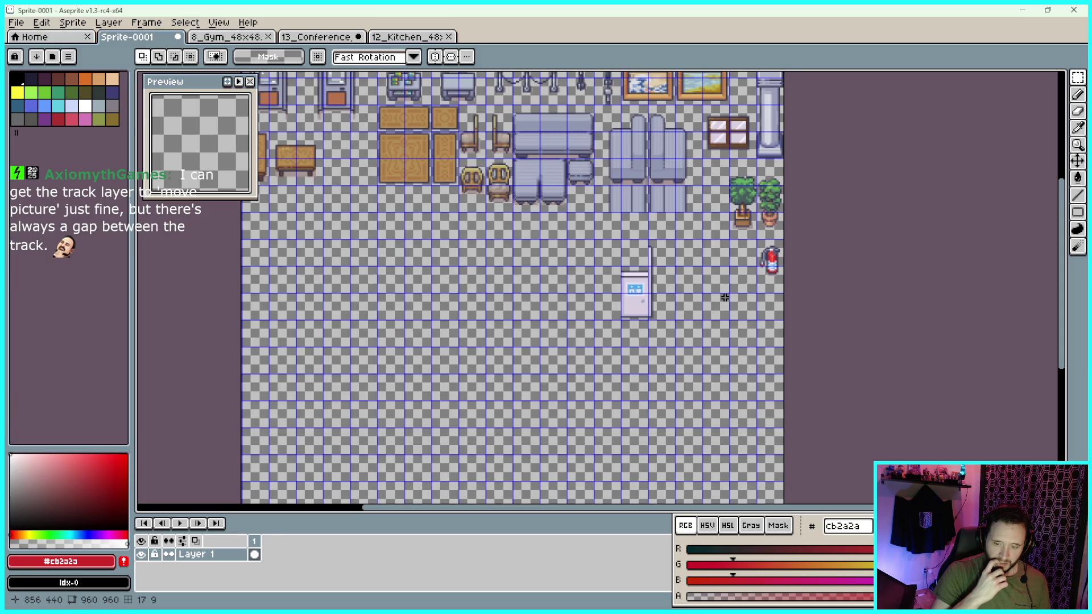
key("ctrl+v")
scroll(451, 212, "up", 5)
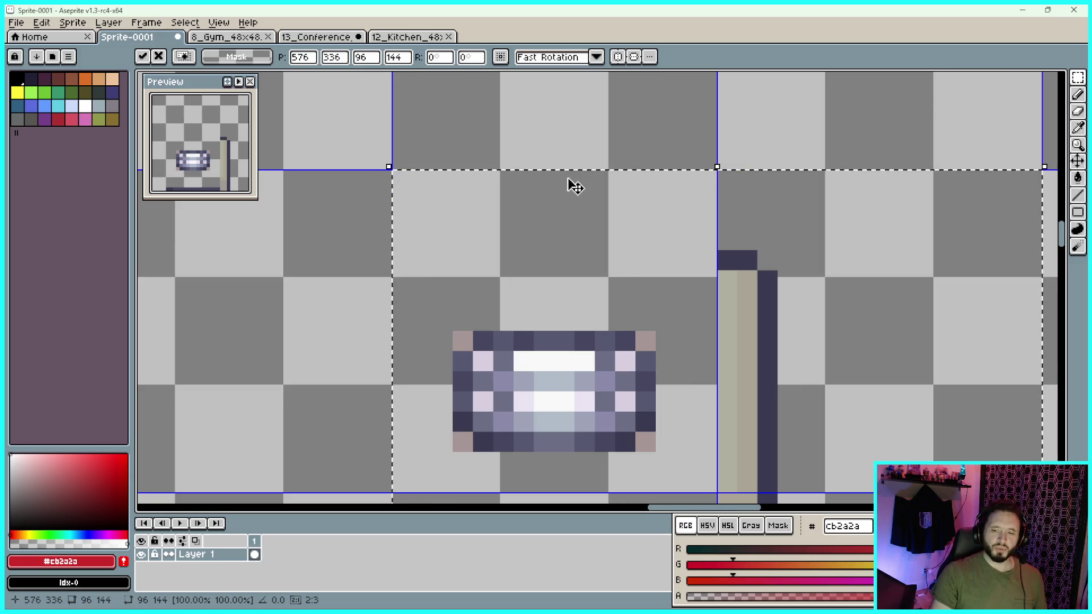
Align the pasted machine to the 48×48 grid left of the lavender machine and drop it
scroll(564, 165, "down", 1)
scroll(558, 175, "down", 1)
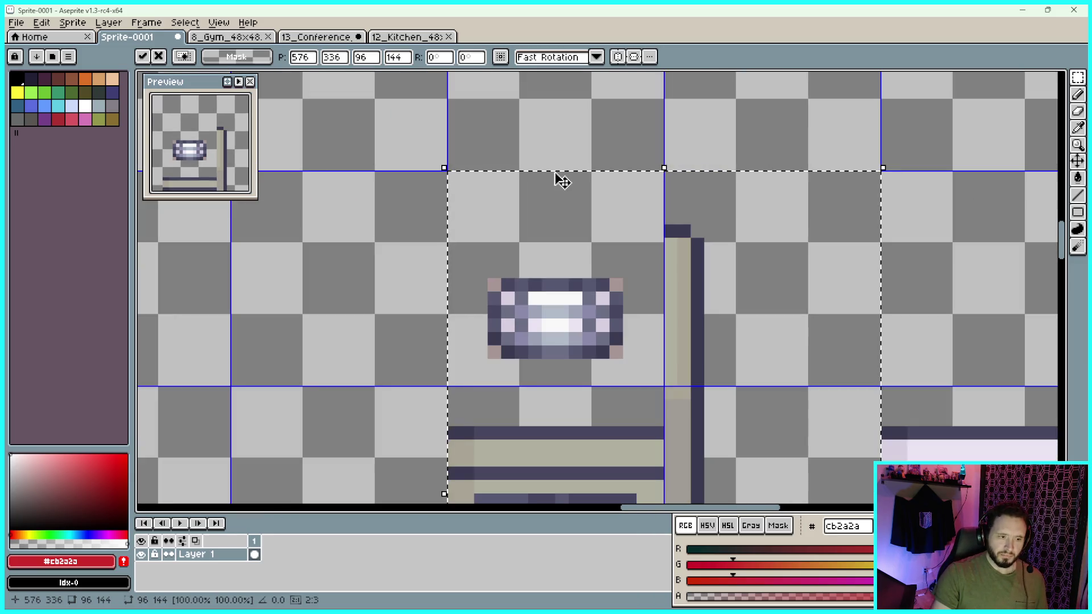
scroll(554, 170, "down", 1)
scroll(555, 172, "down", 1)
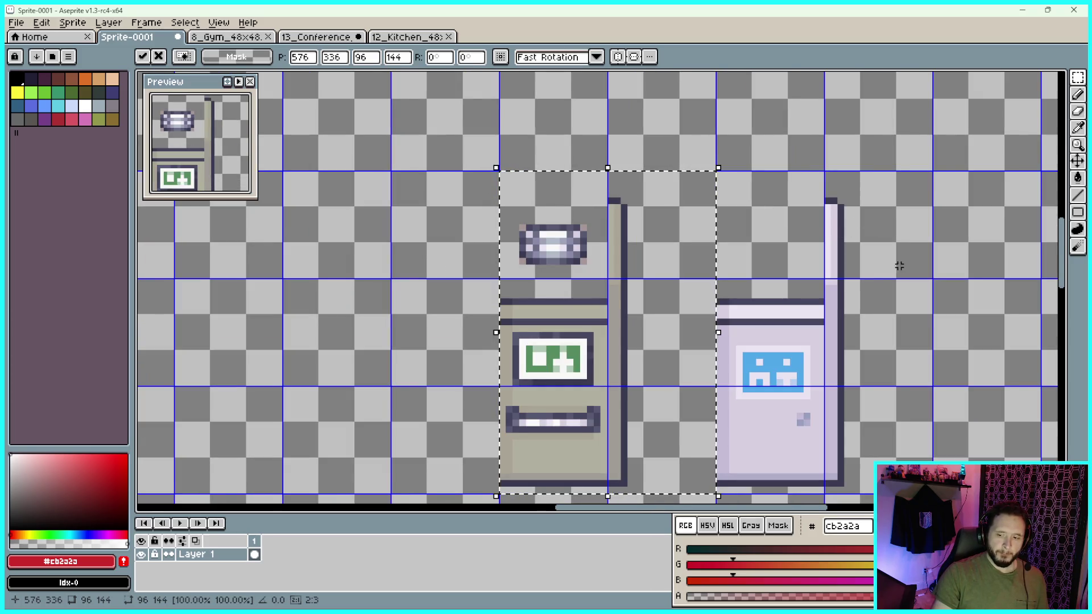
left_click_drag(900, 264, 874, 201)
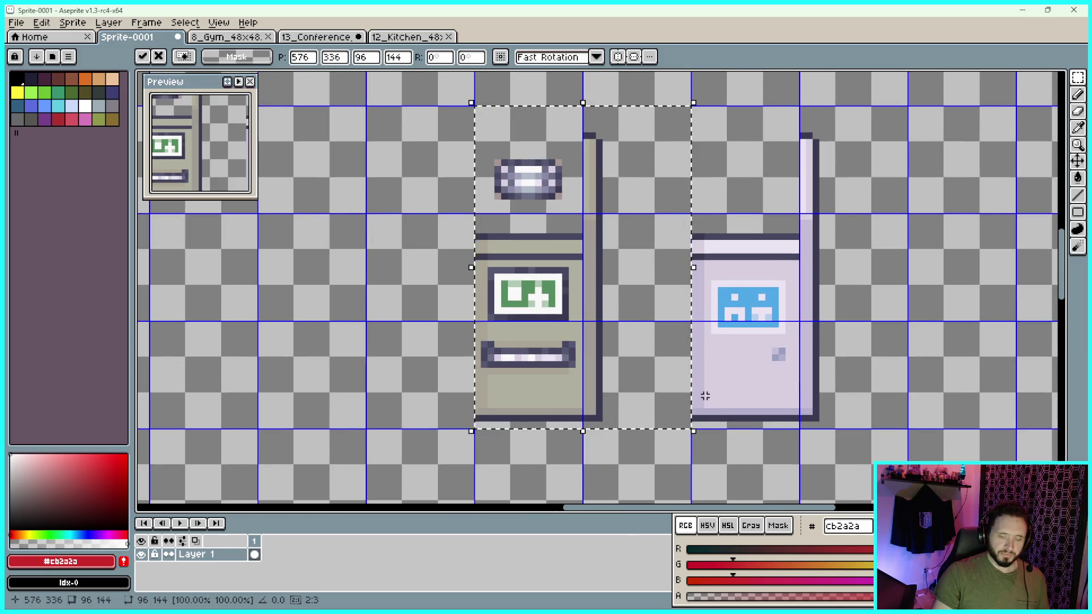
scroll(704, 393, "up", 5)
left_click_drag(624, 480, 683, 359)
scroll(443, 391, "up", 1)
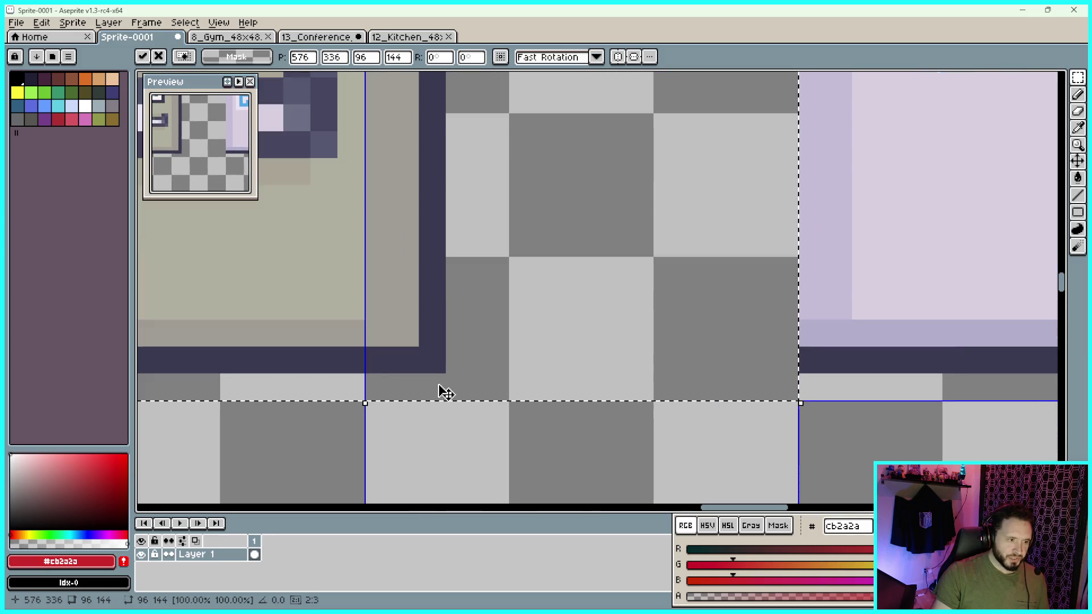
scroll(558, 367, "down", 3)
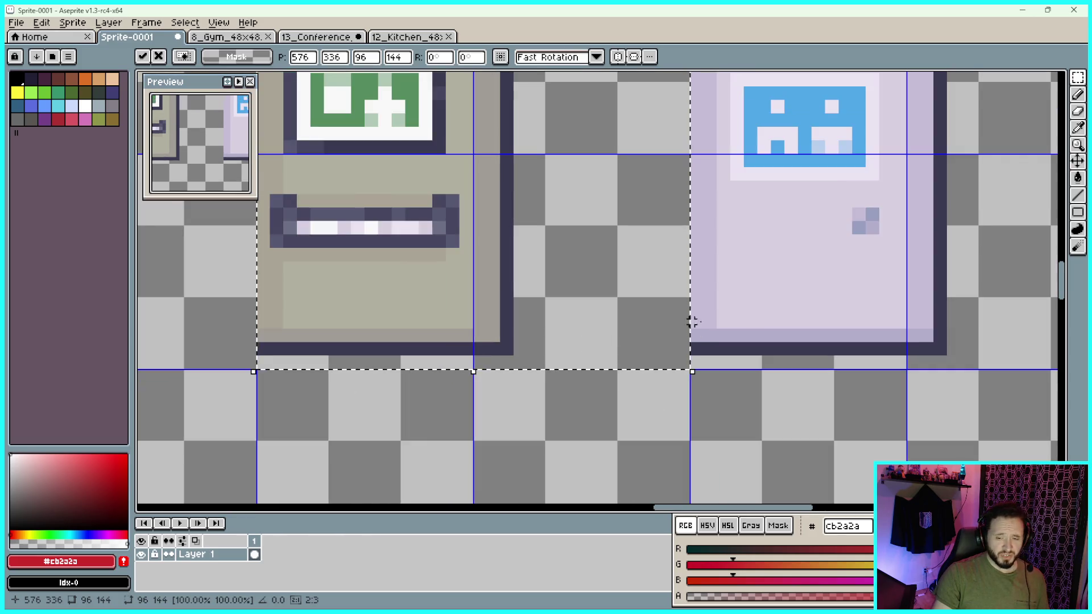
key("ctrl+d")
Pan the sheet to reveal the potted plant and fire extinguisher
scroll(968, 294, "down", 1)
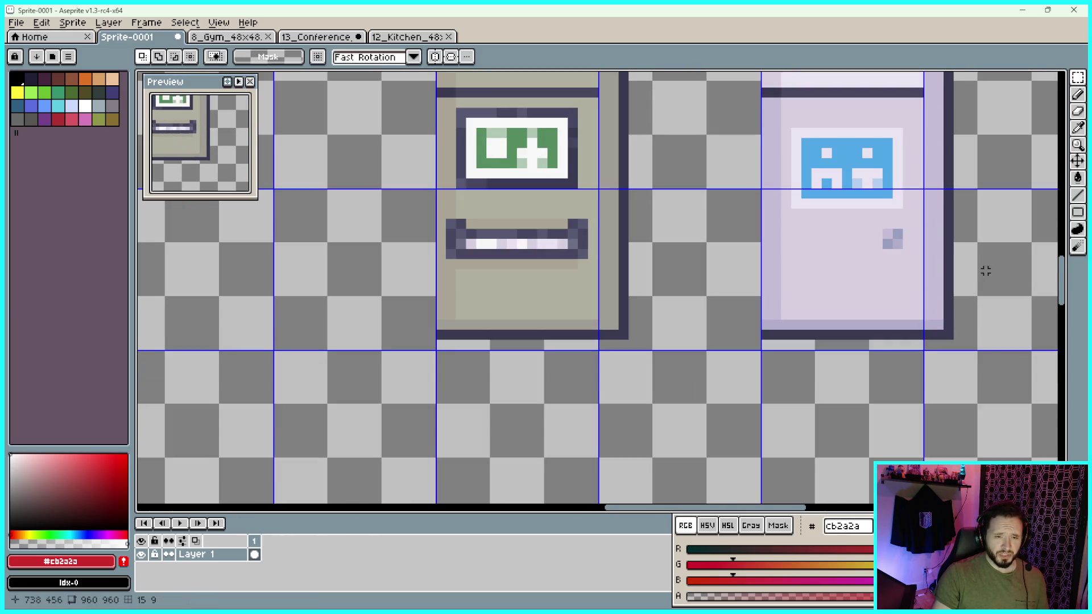
scroll(882, 330, "down", 1)
scroll(882, 332, "down", 1)
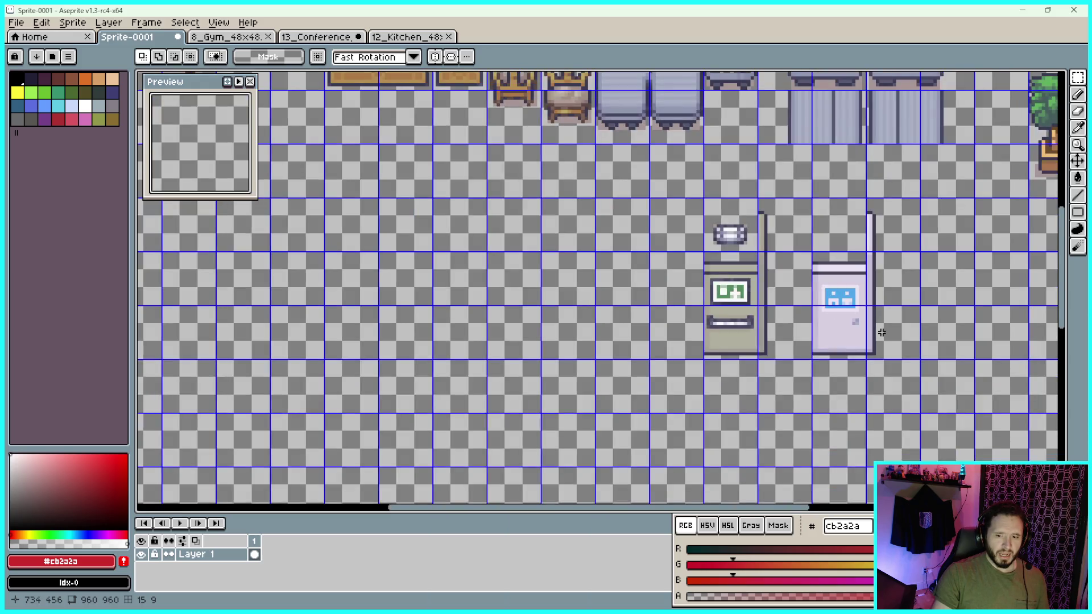
left_click_drag(919, 297, 823, 310)
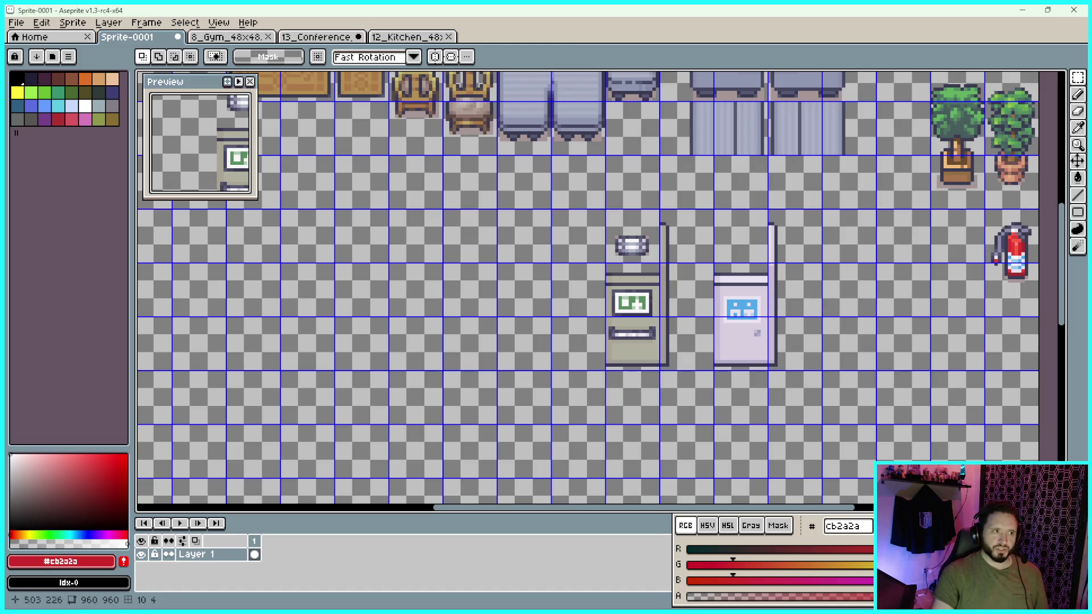
Switch to the 13_Conference sheet and scroll around to inspect its tiles
left_click(335, 41)
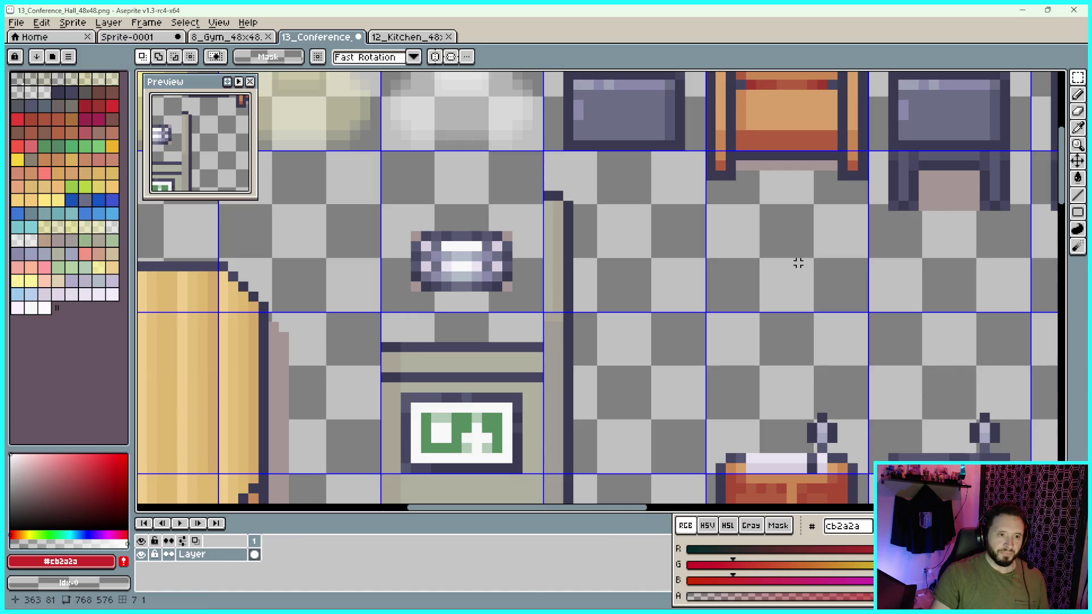
scroll(798, 263, "down", 4)
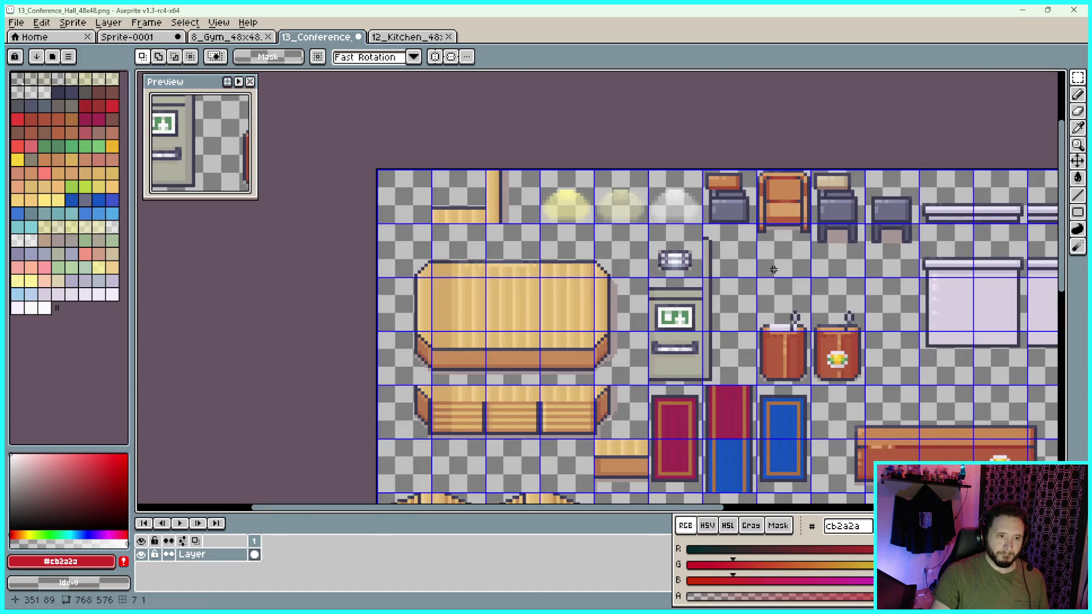
scroll(842, 288, "right", 2)
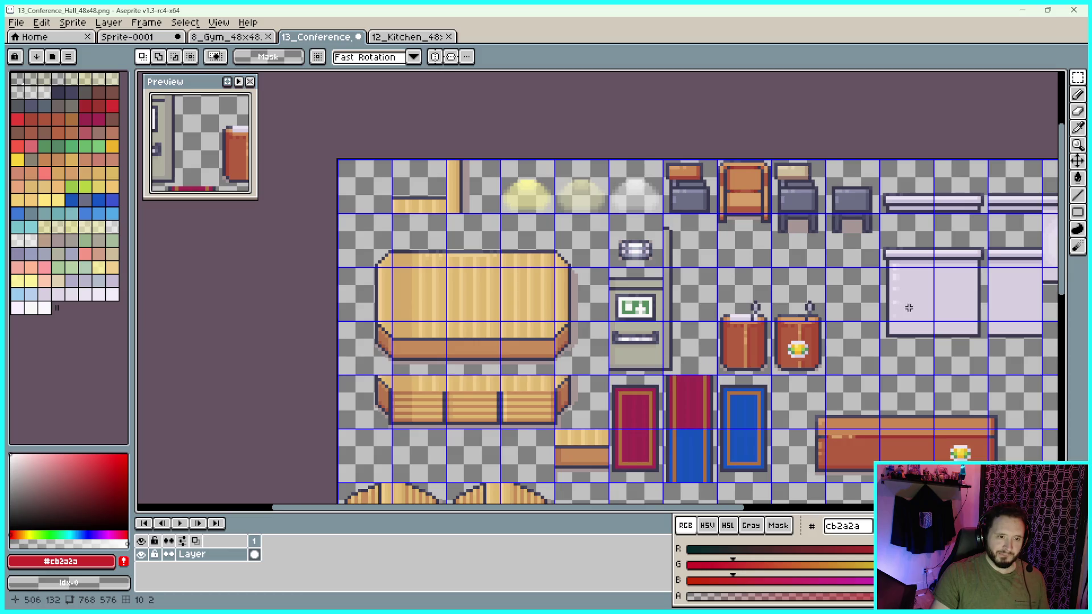
scroll(909, 307, "right", 4)
scroll(791, 344, "right", 5)
scroll(791, 344, "down", 3)
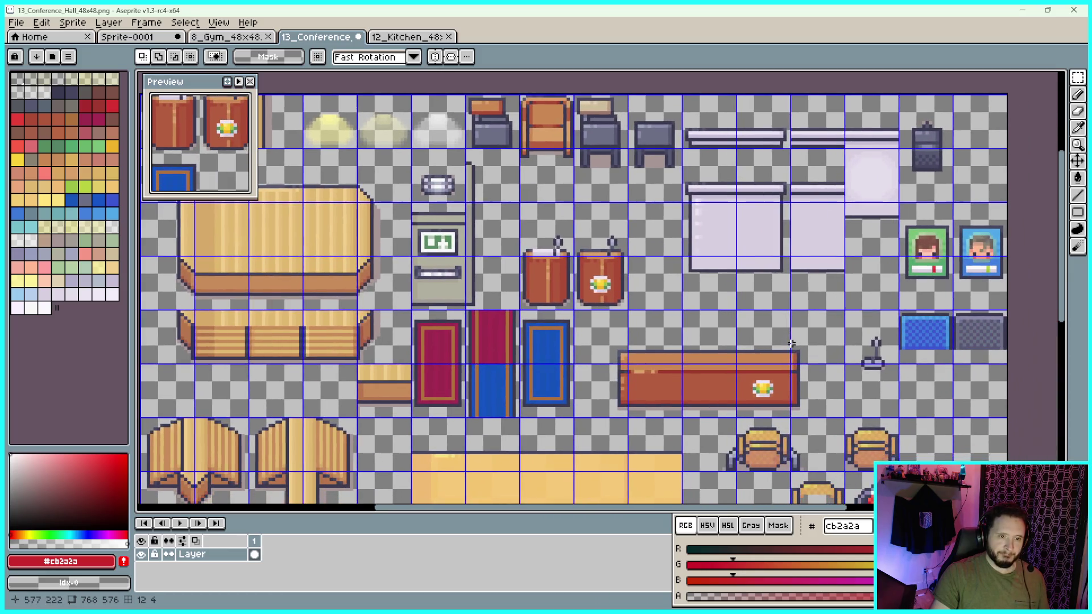
scroll(836, 278, "down", 3)
scroll(836, 278, "left", 1)
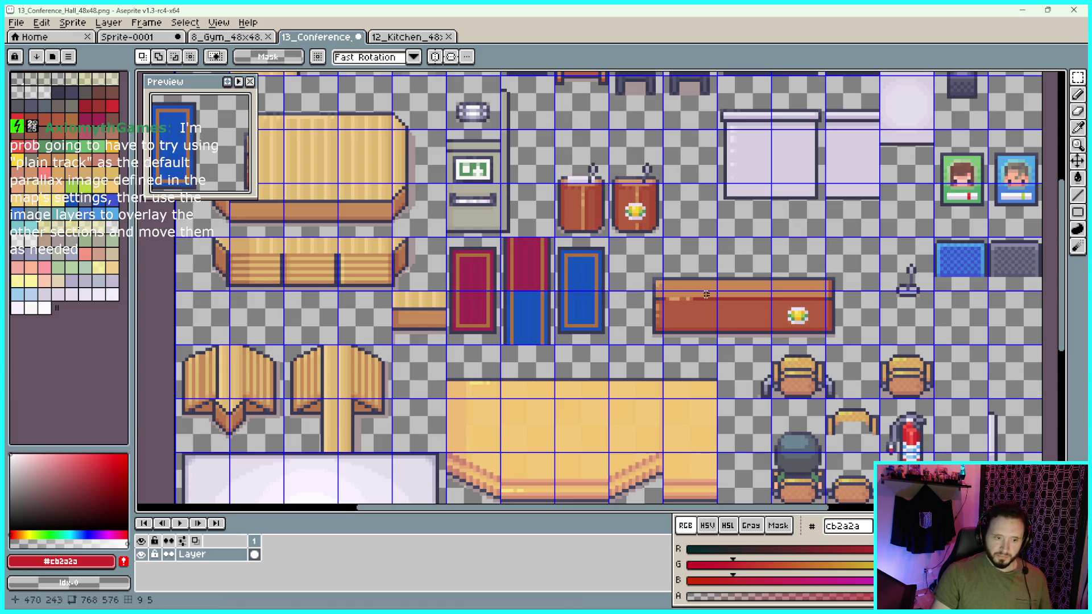
scroll(669, 312, "down", 1)
scroll(659, 382, "up", 1)
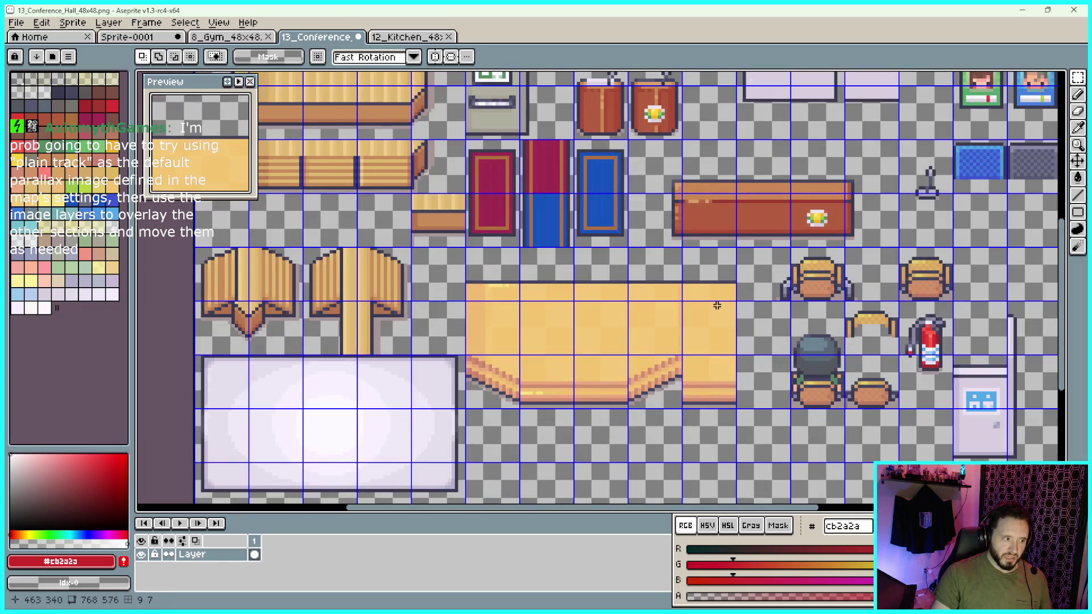
scroll(699, 300, "down", 1)
Close the 13_Conference sheet, dismissing the save warning, leaving 12_Kitchen showing
left_click(358, 37)
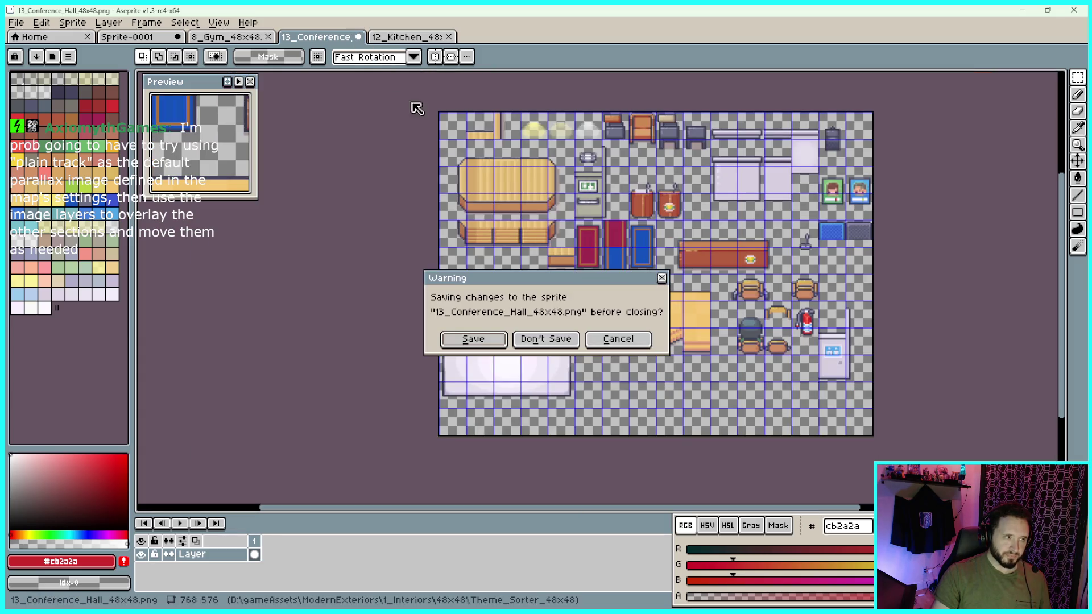
left_click(560, 338)
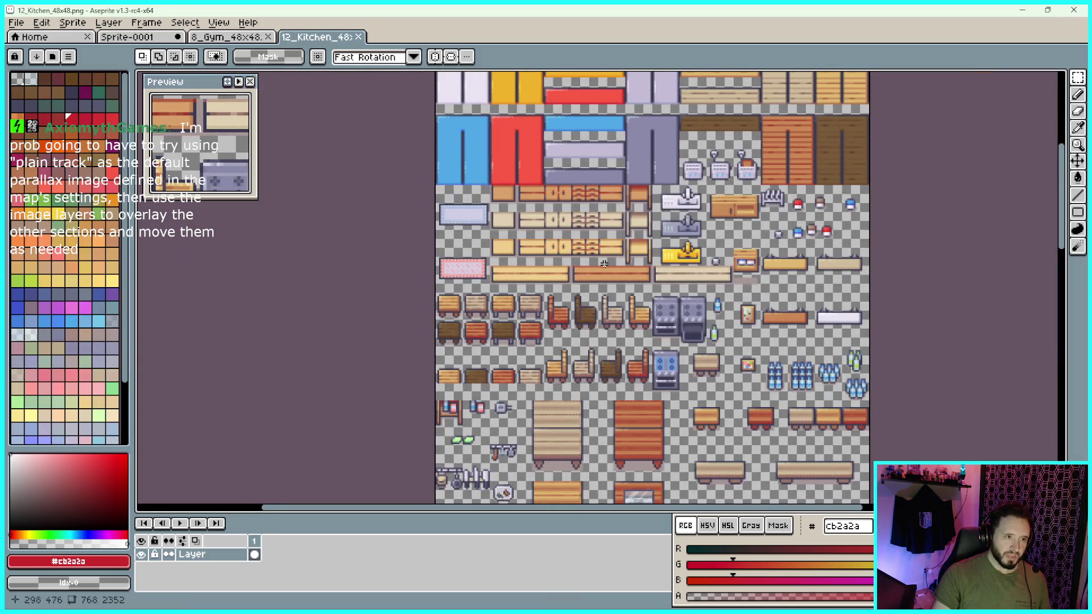
left_click_drag(605, 263, 581, 286)
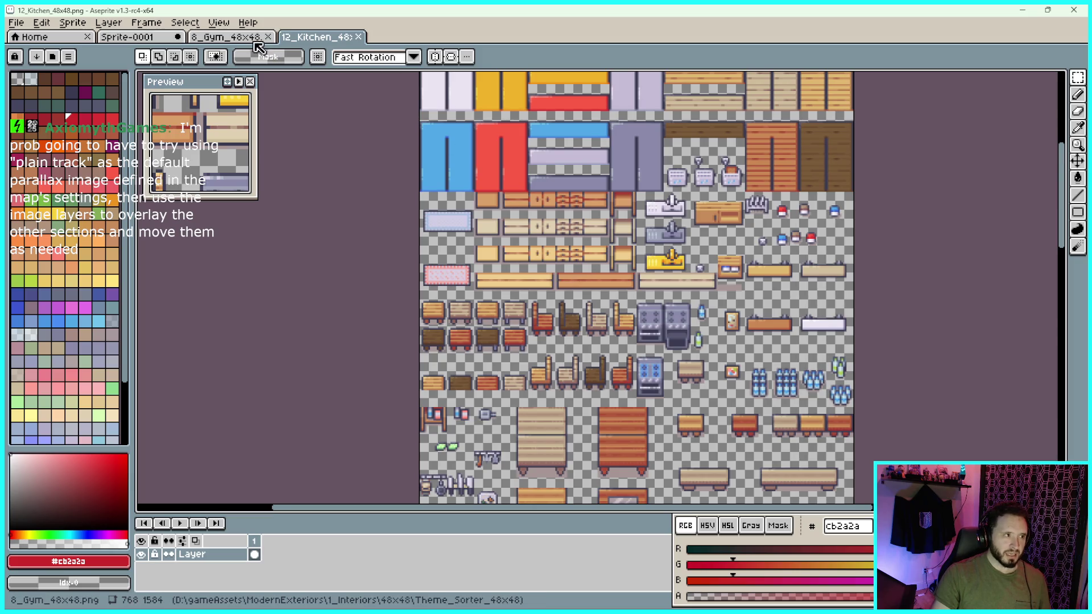
Switch to the 8_Gym_48x48 sheet and pan around its mats and dumbbells
left_click(253, 37)
left_click_drag(566, 224, 720, 251)
scroll(720, 251, "down", 3)
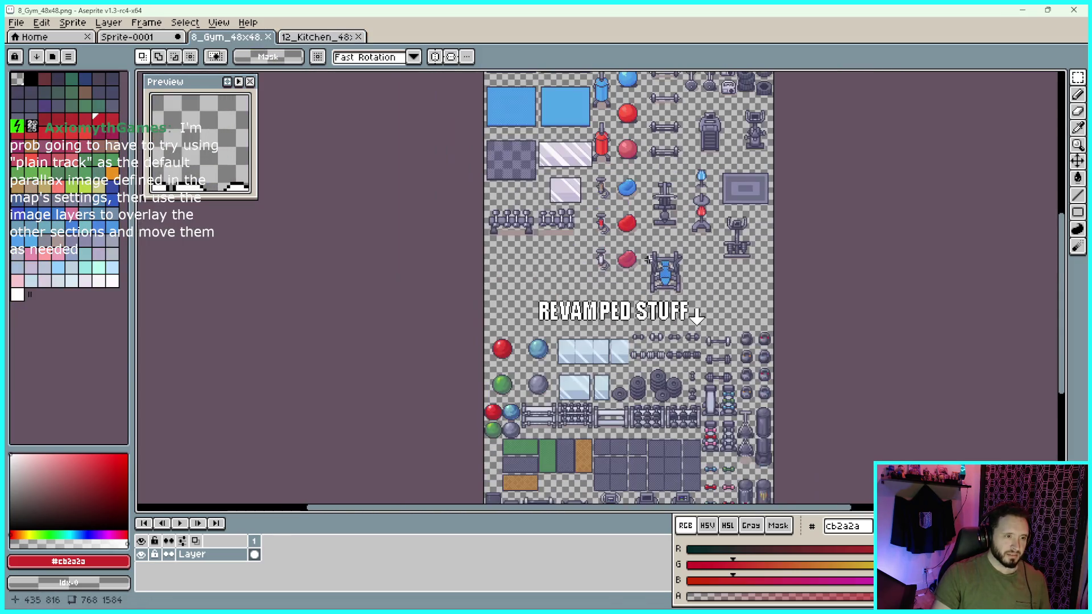
scroll(640, 213, "up", 1)
left_click_drag(648, 157, 655, 271)
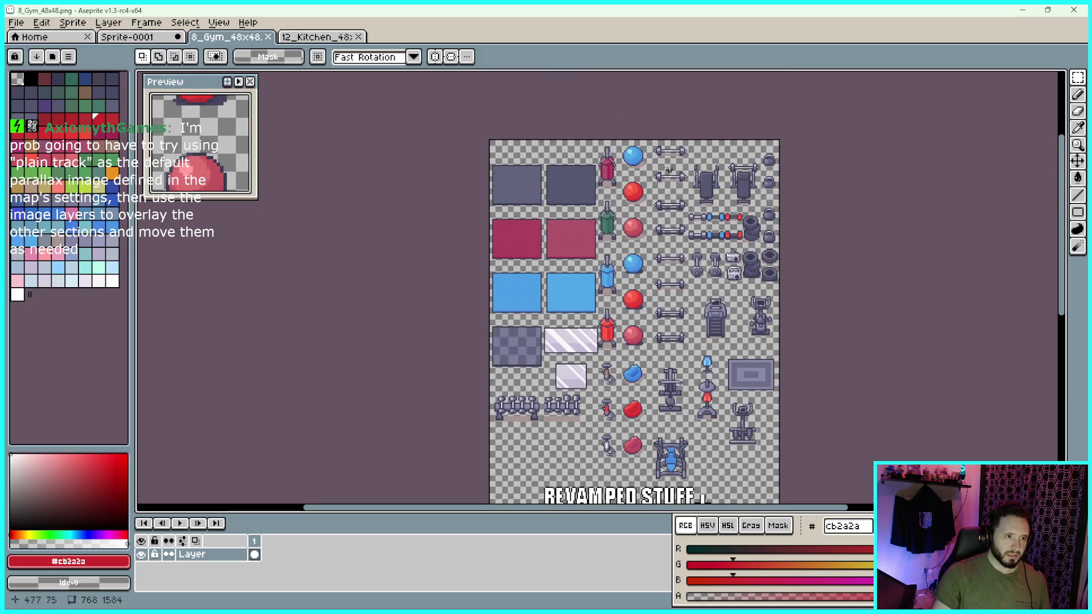
scroll(671, 160, "up", 1)
scroll(813, 338, "down", 1)
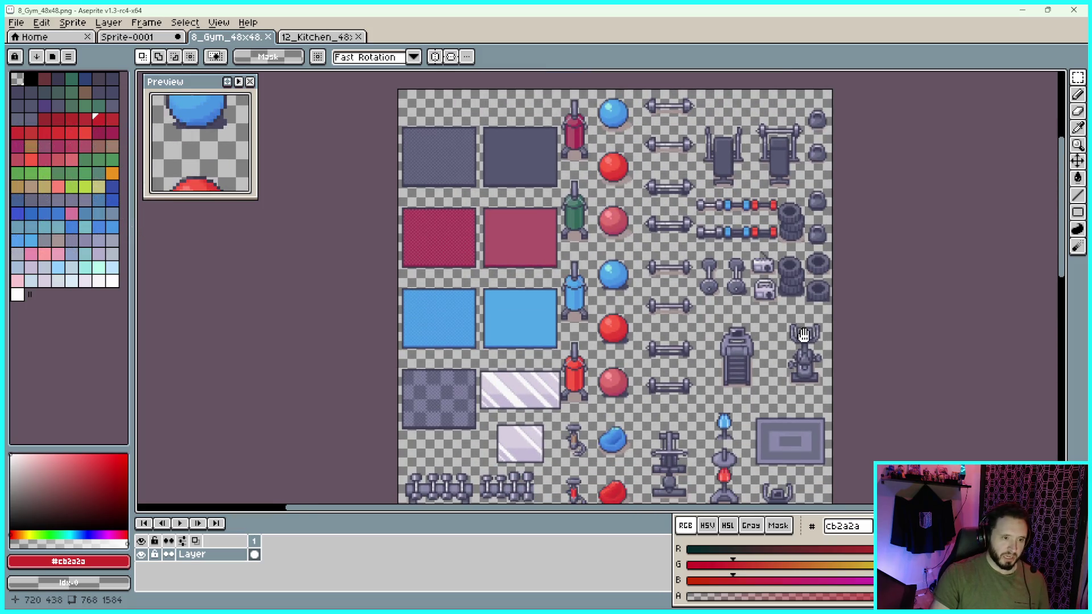
scroll(777, 375, "down", 1)
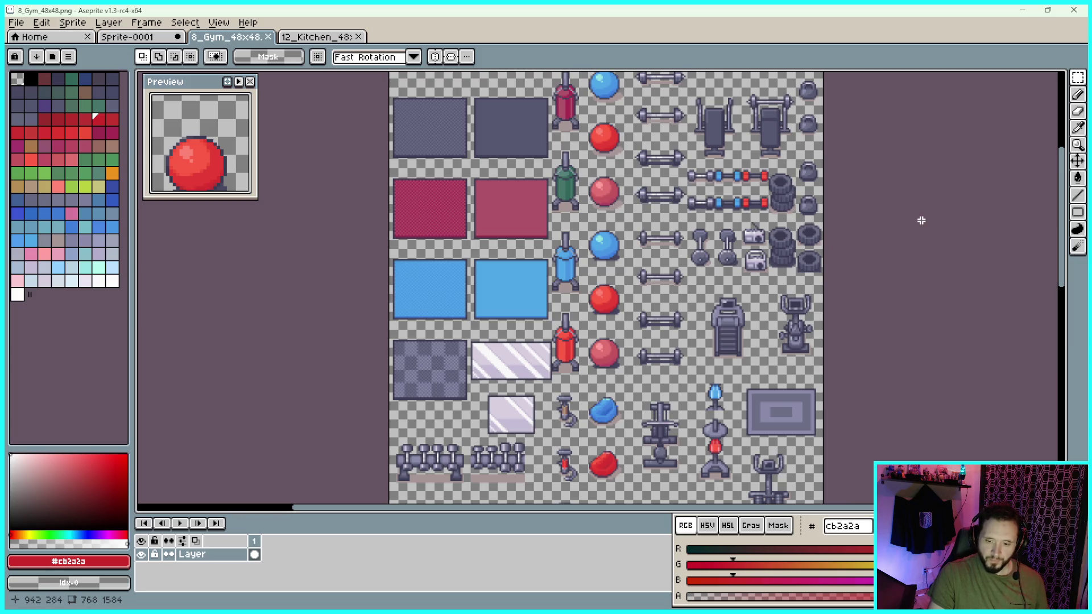
Scroll down through the gym tiles to the REVAMPED STUFF section and back up
scroll(847, 298, "down", 3)
scroll(847, 319, "down", 3)
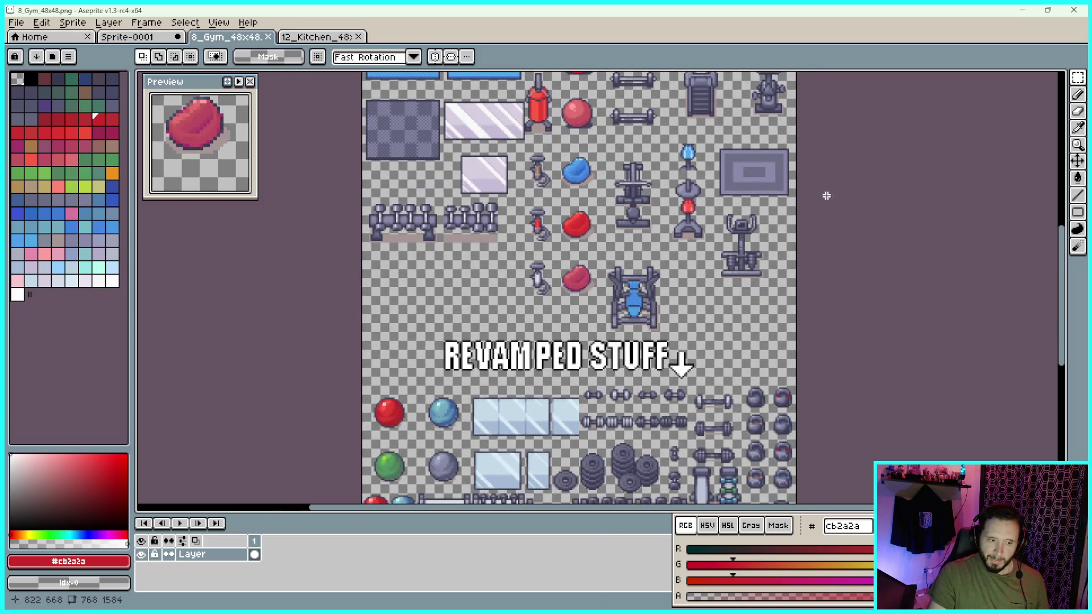
scroll(829, 273, "down", 5)
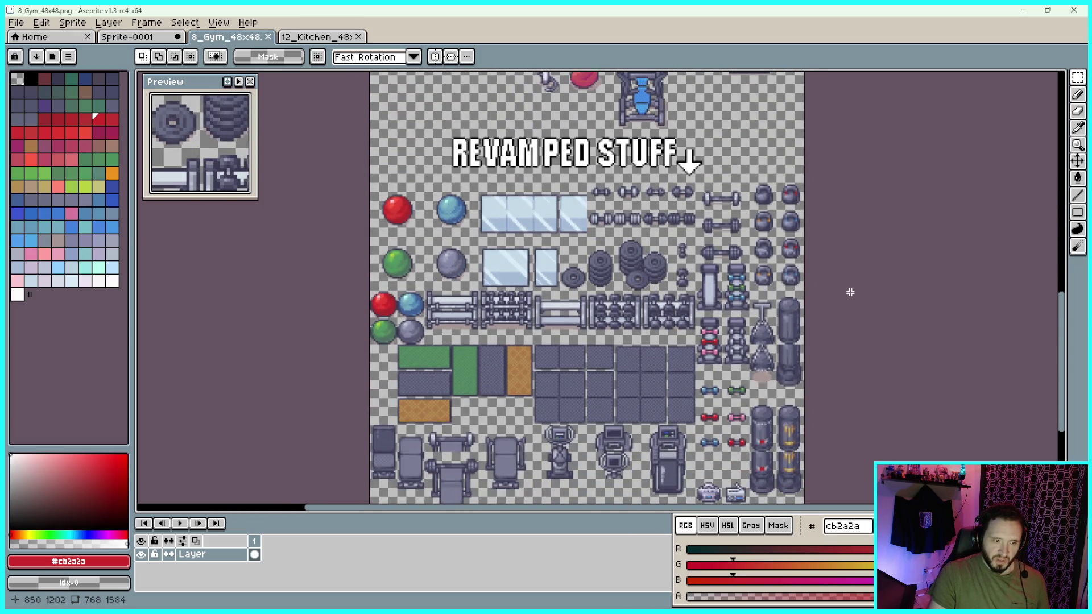
scroll(847, 297, "down", 1)
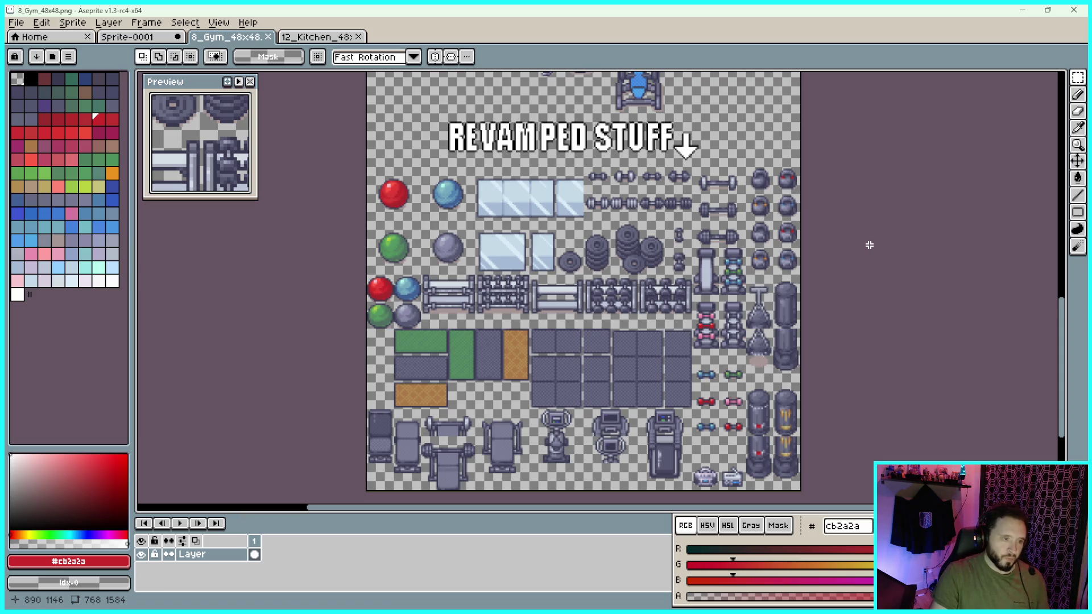
scroll(873, 178, "up", 3)
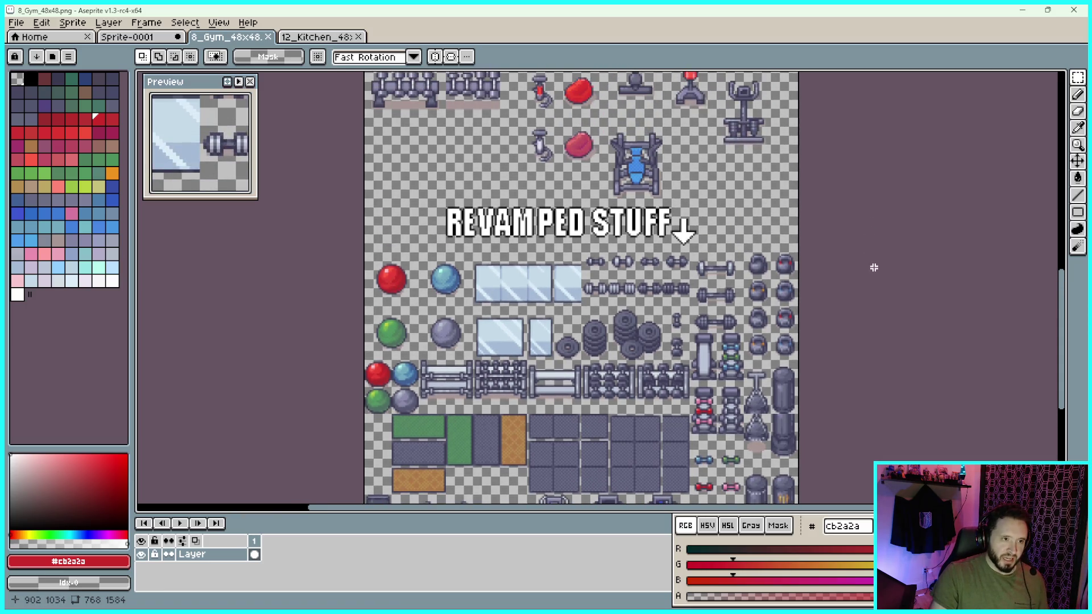
scroll(867, 151, "up", 4)
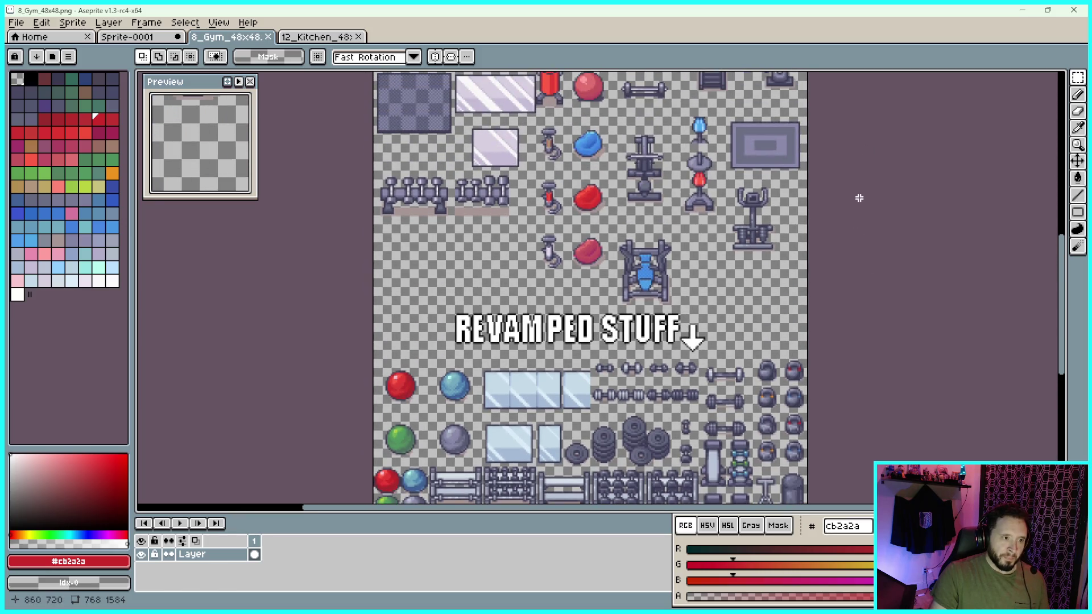
scroll(865, 205, "up", 2)
scroll(873, 228, "up", 5)
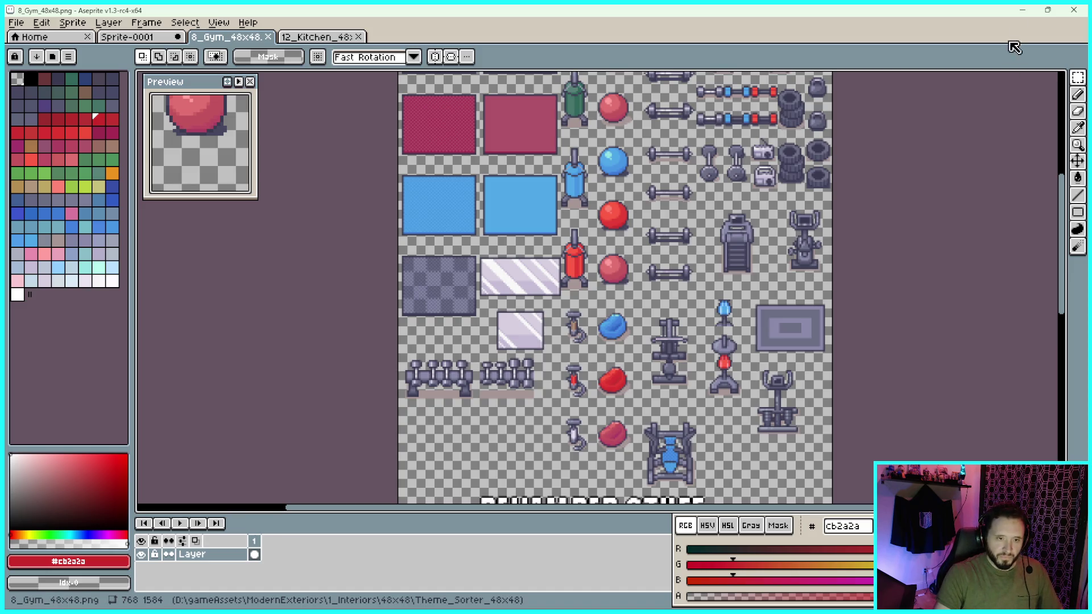
Minimize Aseprite, bring GameMaker forward and run the game
left_click(1050, 10)
left_click_drag(923, 95, 890, 77)
left_click(216, 108)
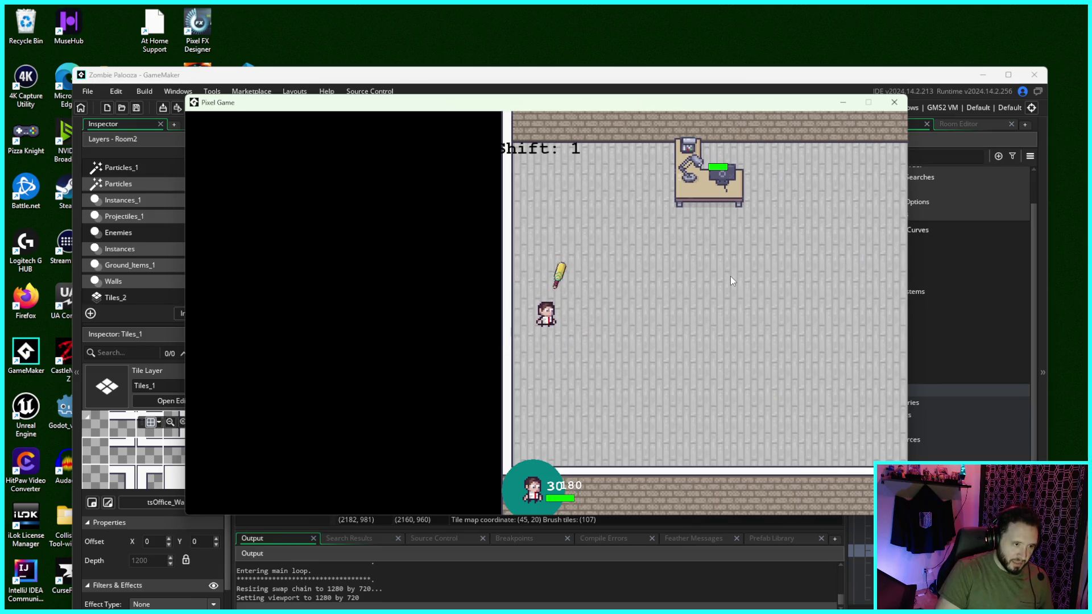
Walk the player around the office with WASD and swing the bat at nearby zombies
key("d")
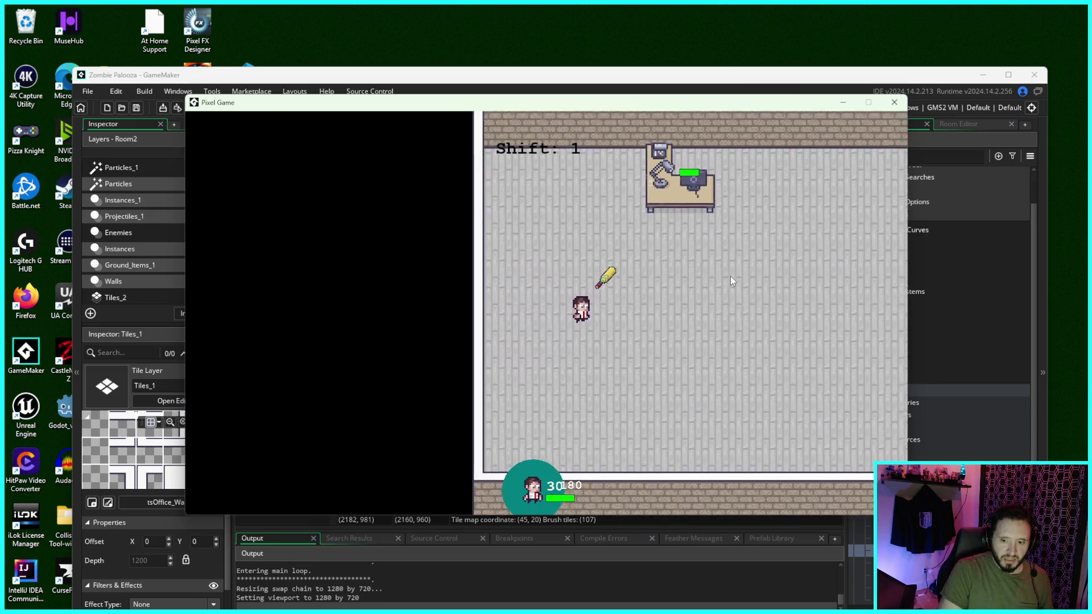
key("d")
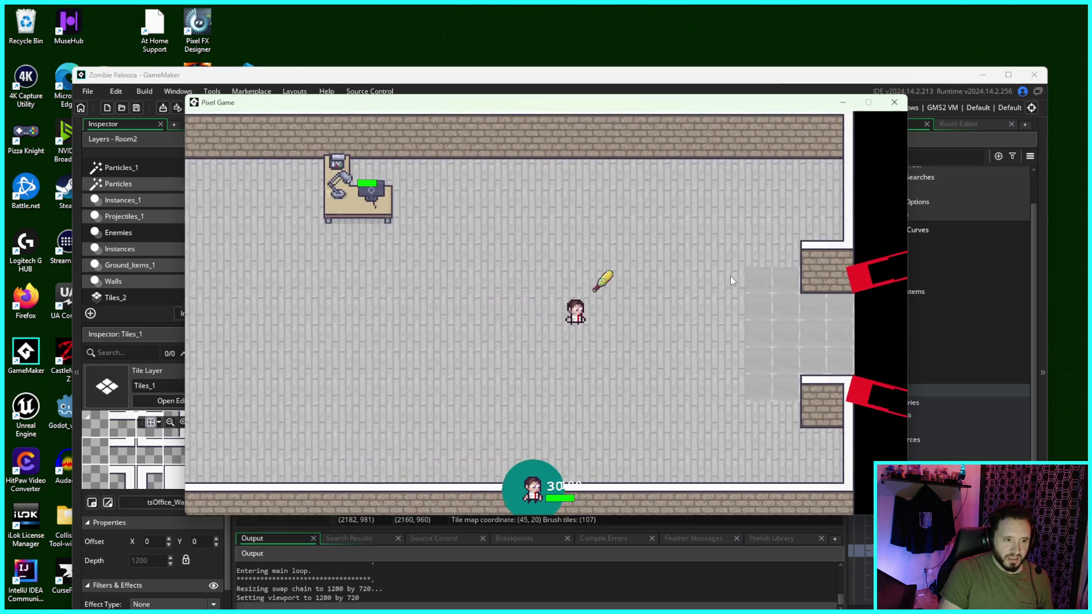
key("d")
key("s")
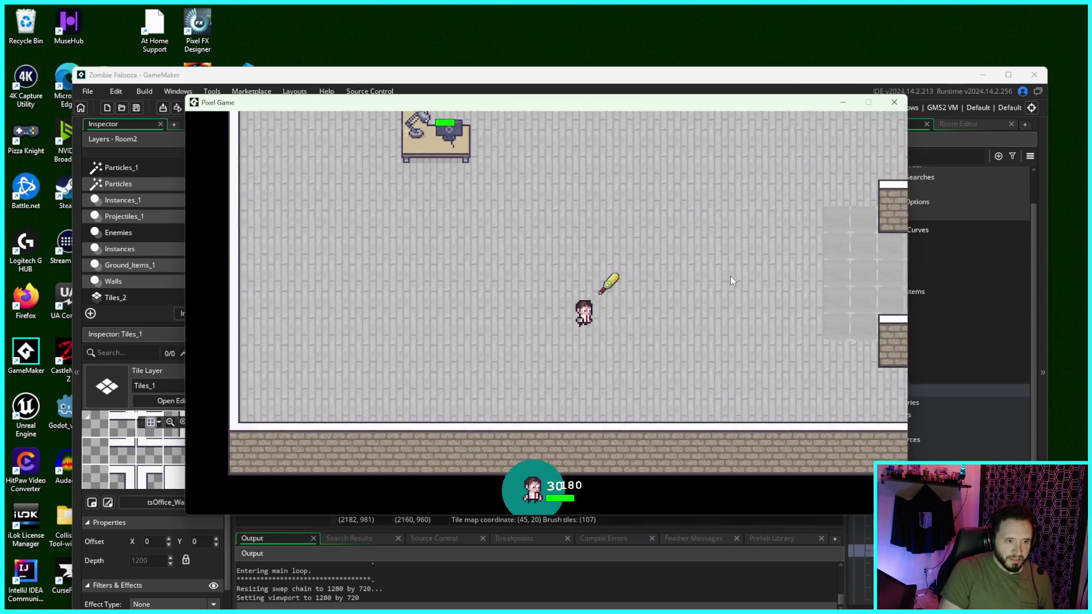
key("a")
key("d")
key("s")
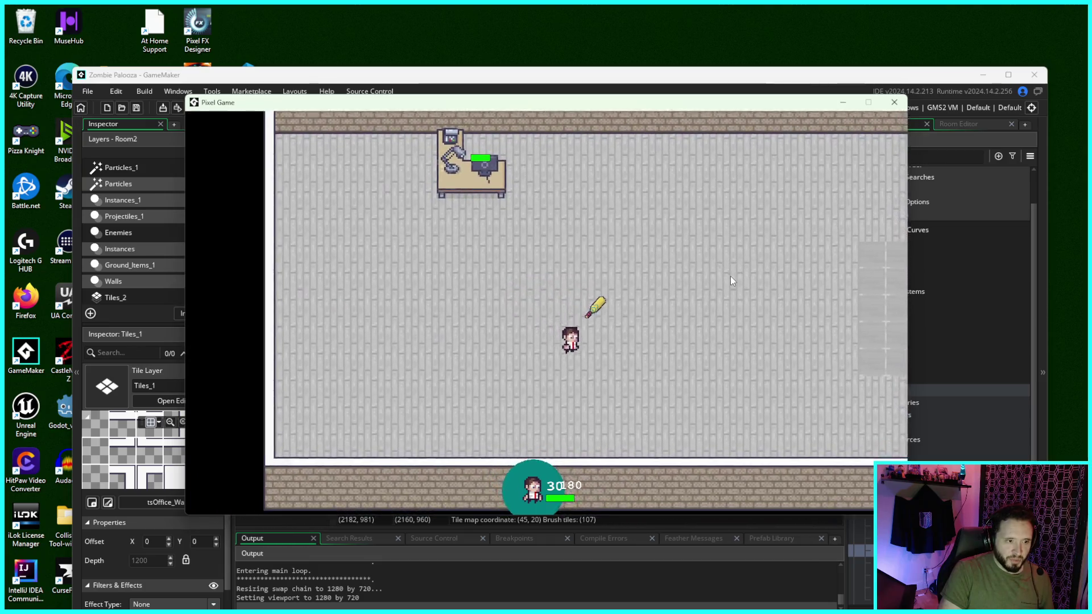
key("d")
key("w")
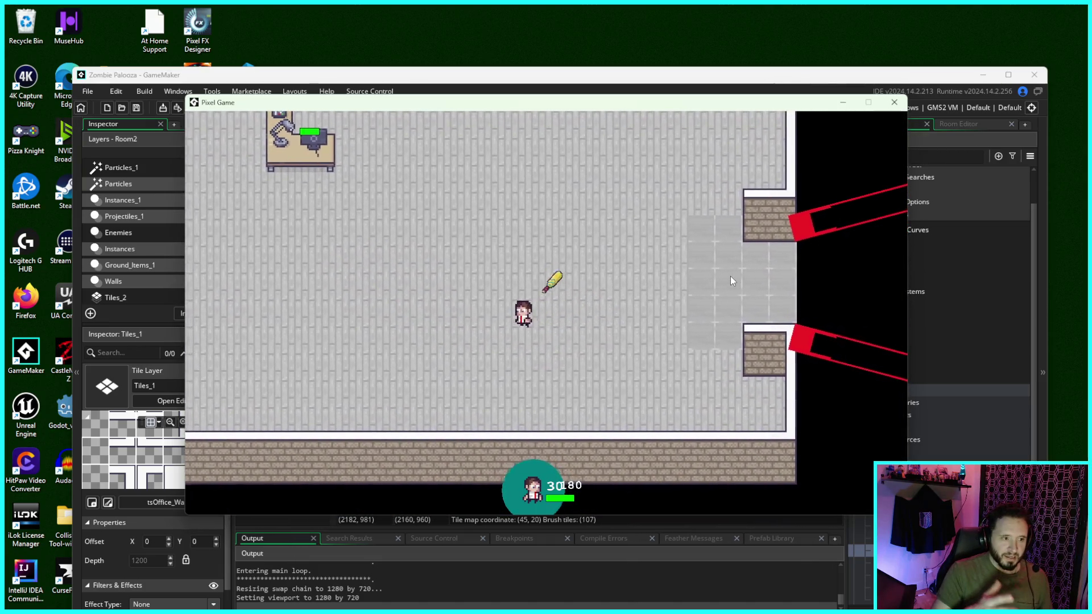
key("a")
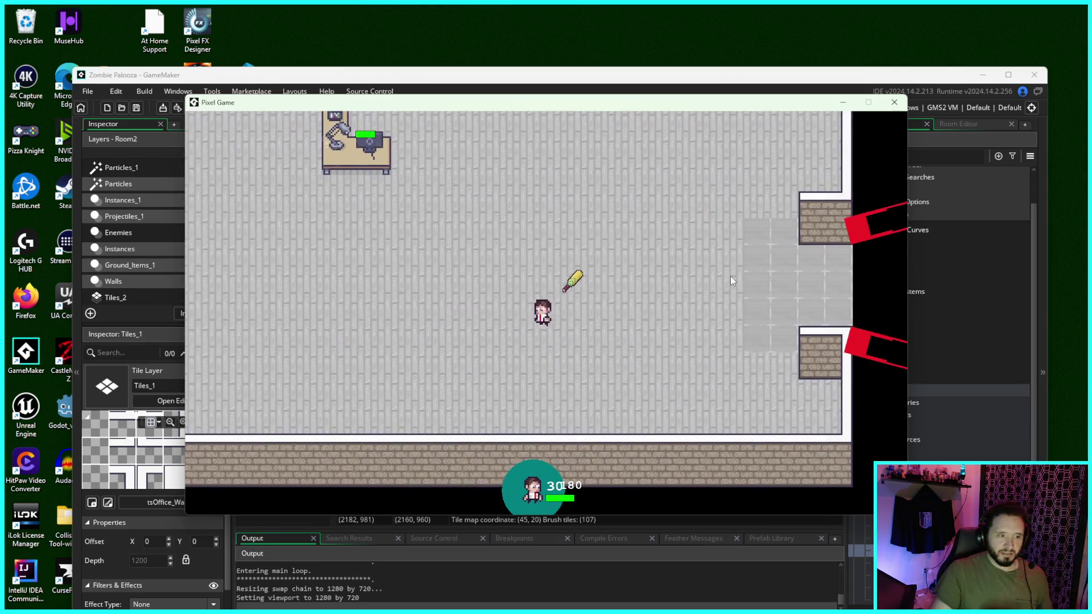
key("d")
key("w")
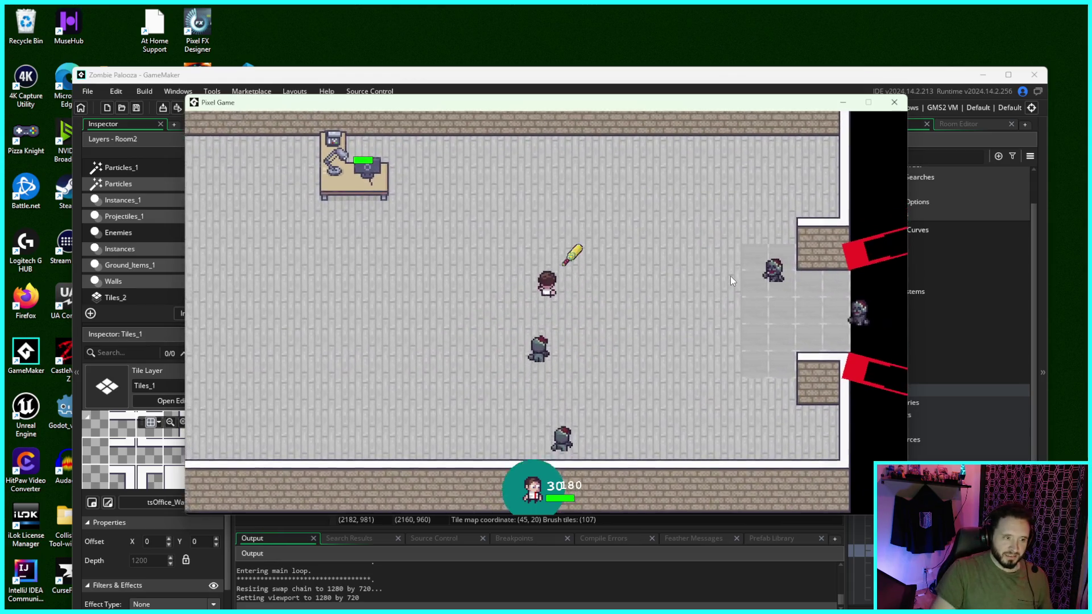
key("d")
key("a")
key("w")
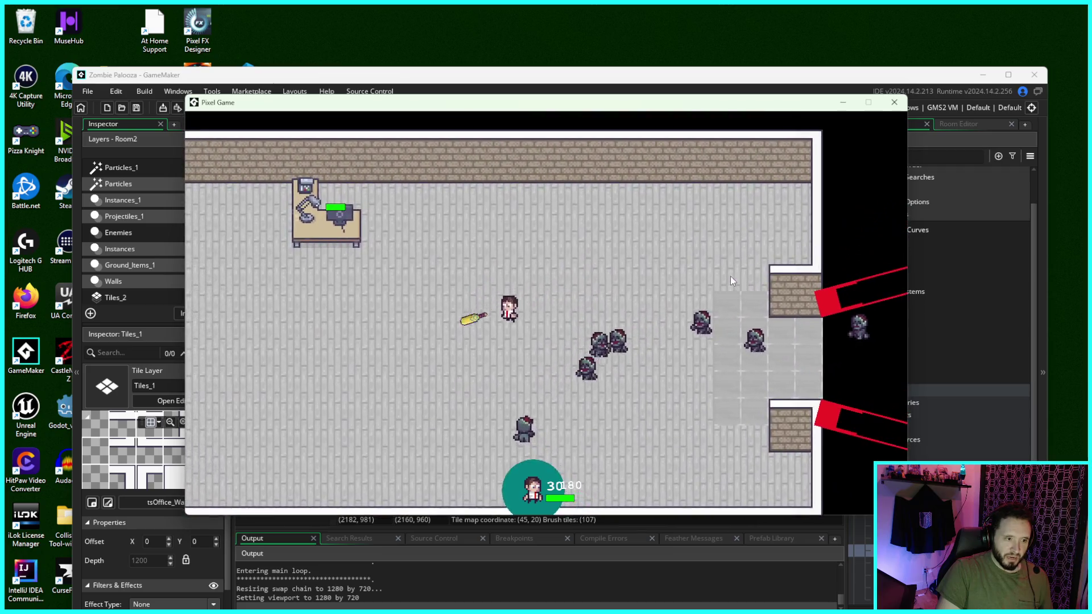
Close the game window, reposition GameMaker, and bring the Aseprite gym sheet back to front
left_click(894, 102)
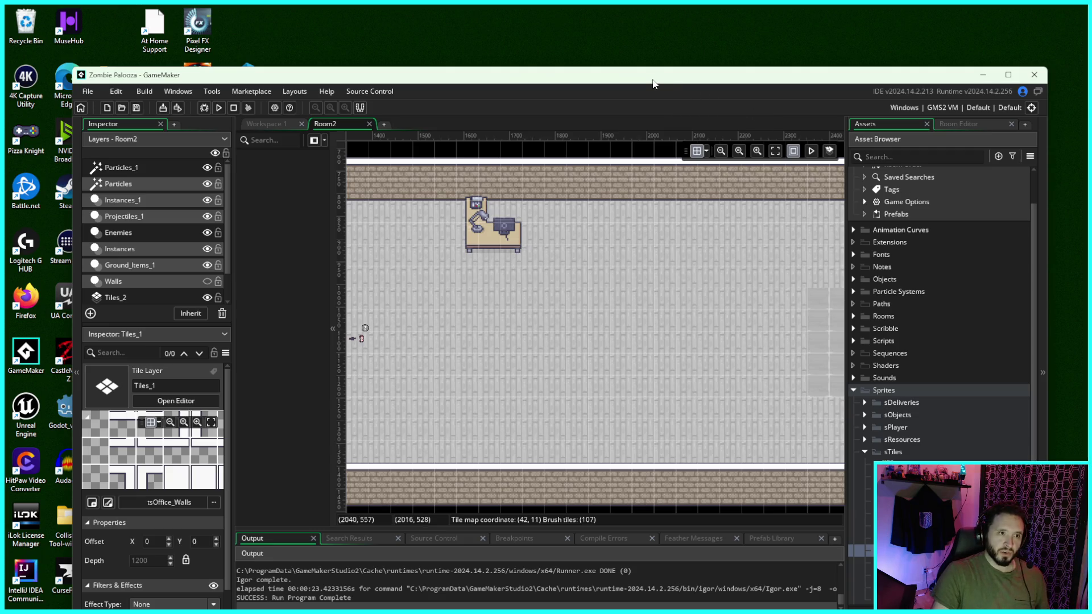
mouse_move(651, 82)
left_mouse_down()
mouse_move(686, 65)
mouse_move(669, 45)
left_mouse_up()
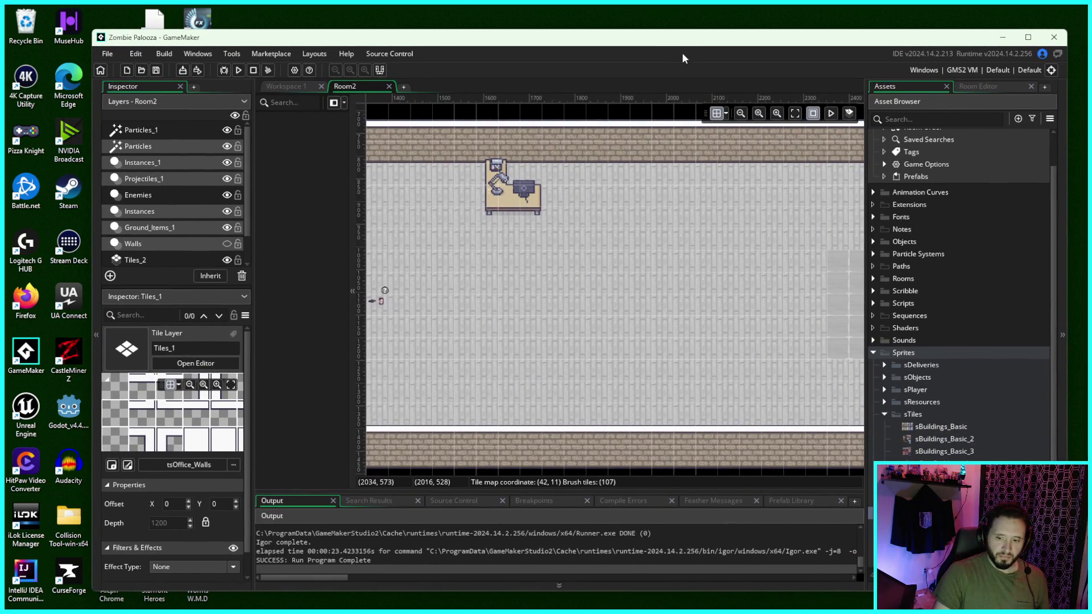
left_click_drag(702, 41, 685, 37)
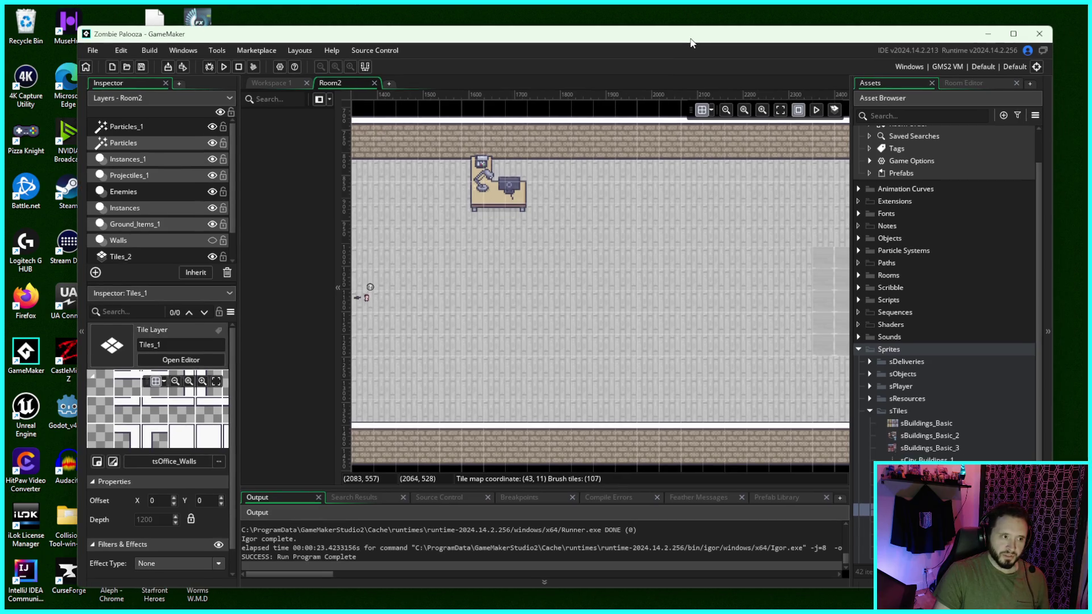
mouse_move(821, 597)
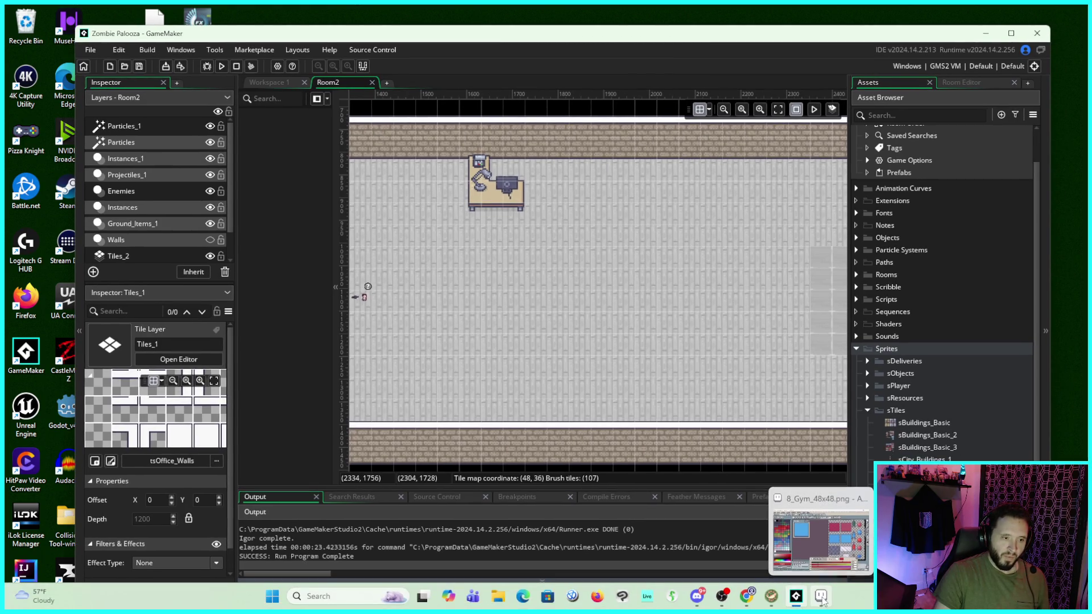
left_click(822, 597)
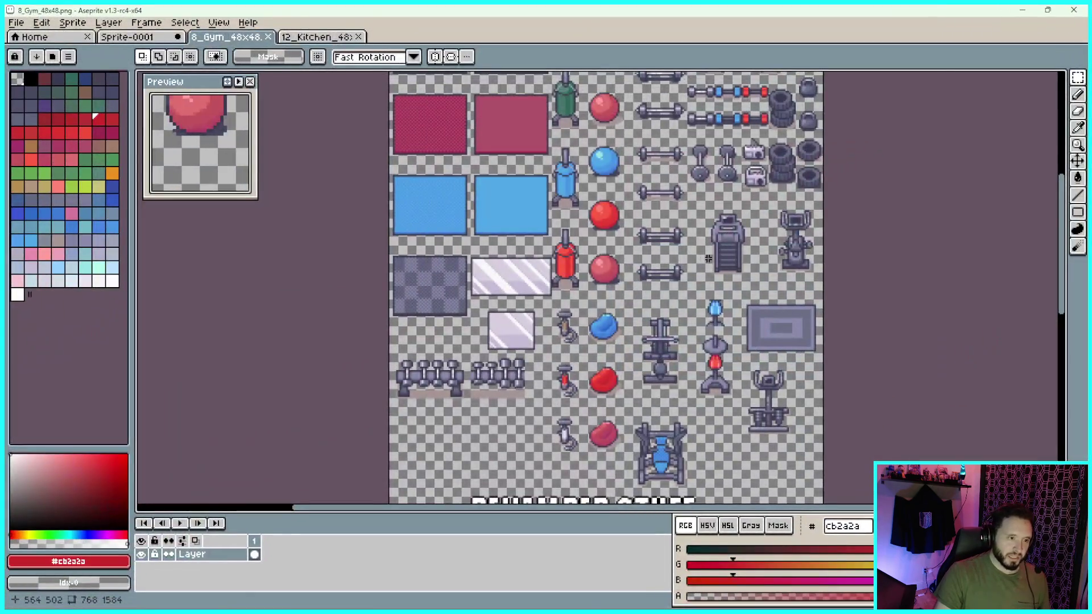
Pan and zoom around the 8_Gym sheet
left_click_drag(701, 211, 711, 238)
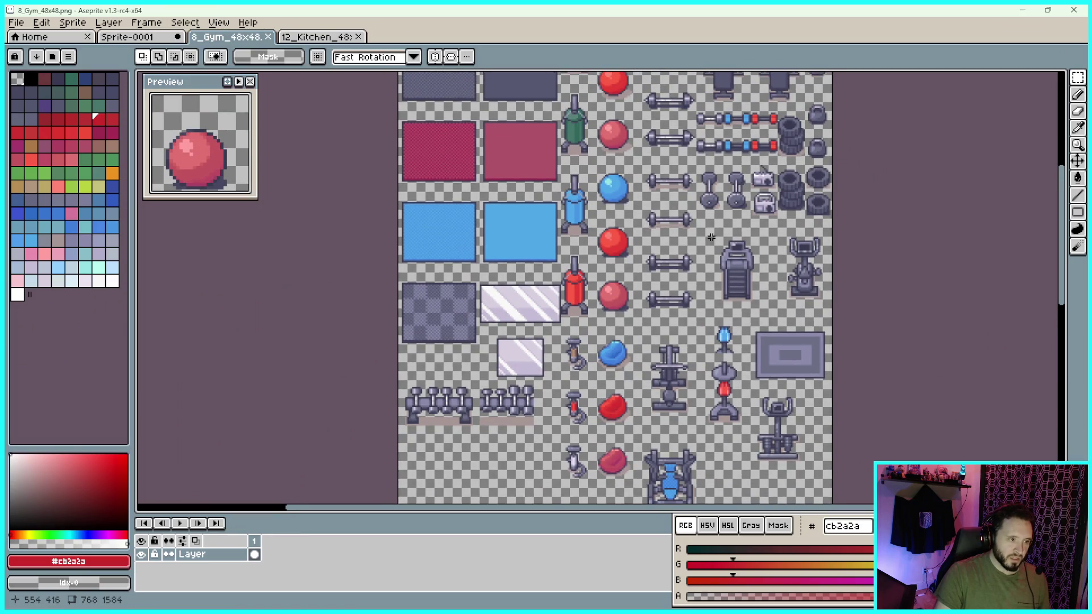
scroll(712, 245, "up", 3)
scroll(713, 276, "up", 6)
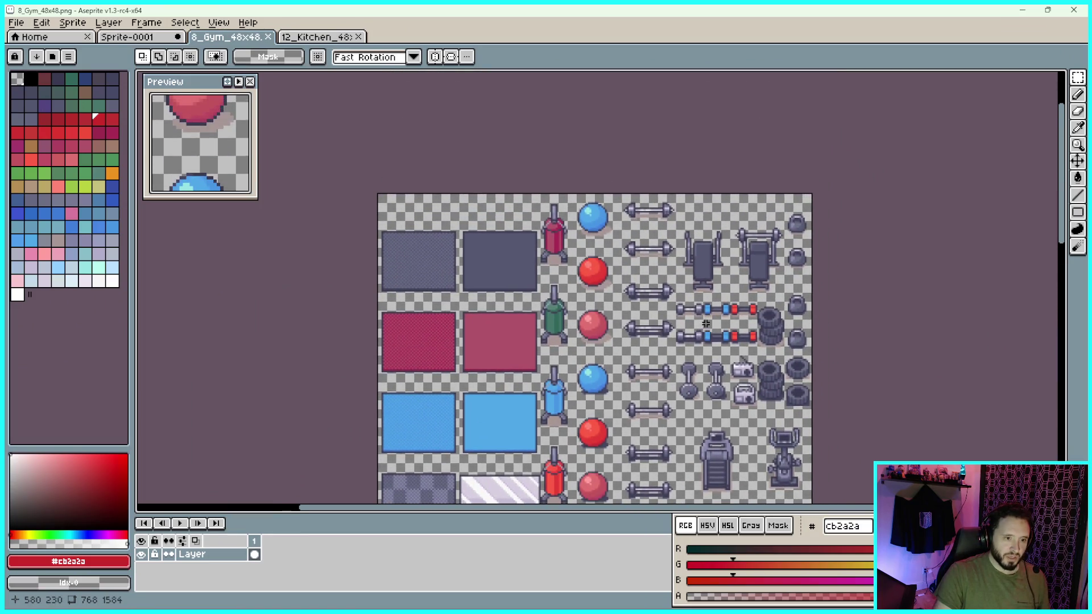
scroll(744, 151, "down", 15)
scroll(744, 152, "down", 7)
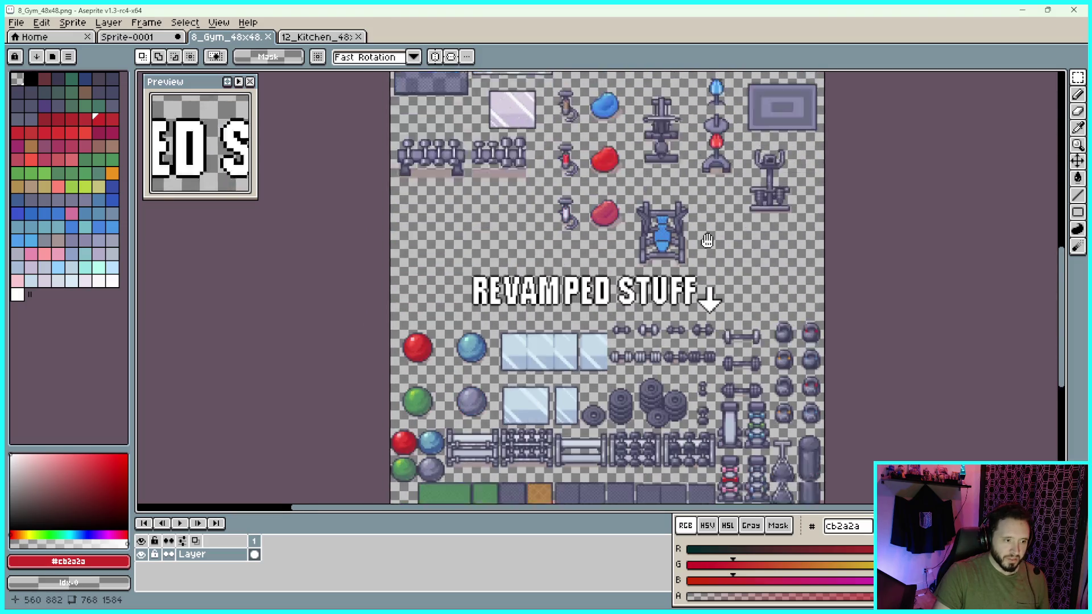
scroll(728, 170, "down", 4)
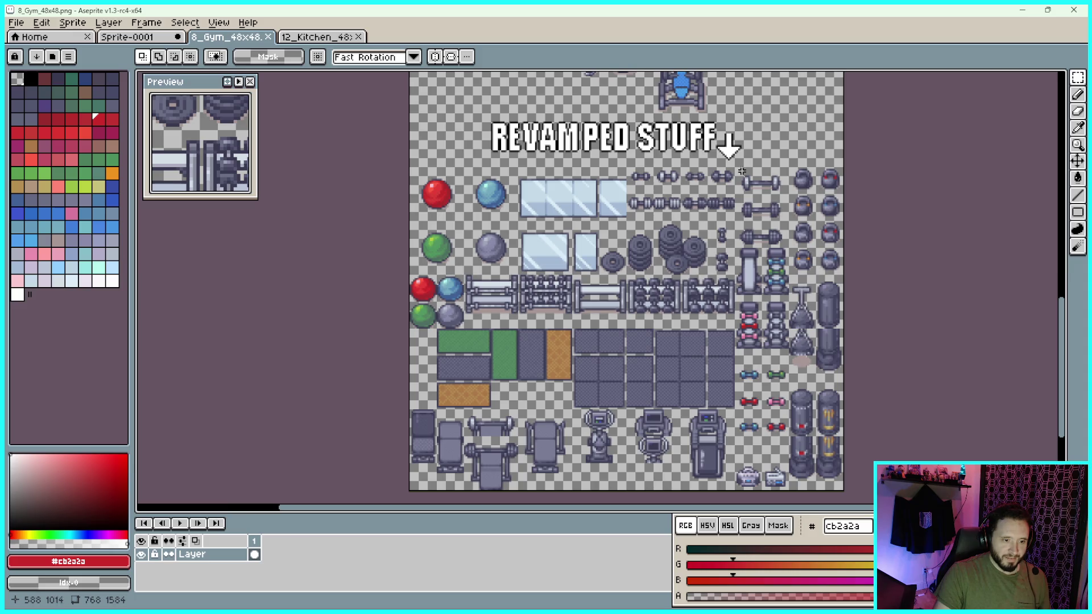
scroll(743, 174, "up", 10)
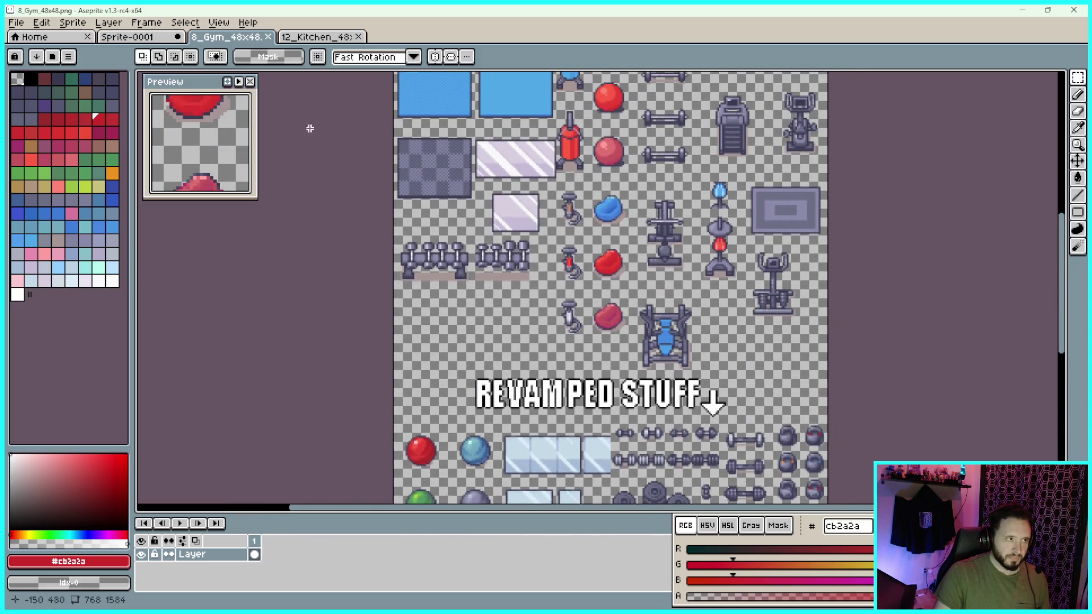
Close the 12_Kitchen sheet and switch to the Sprite-0001 furniture sheet
left_click(318, 36)
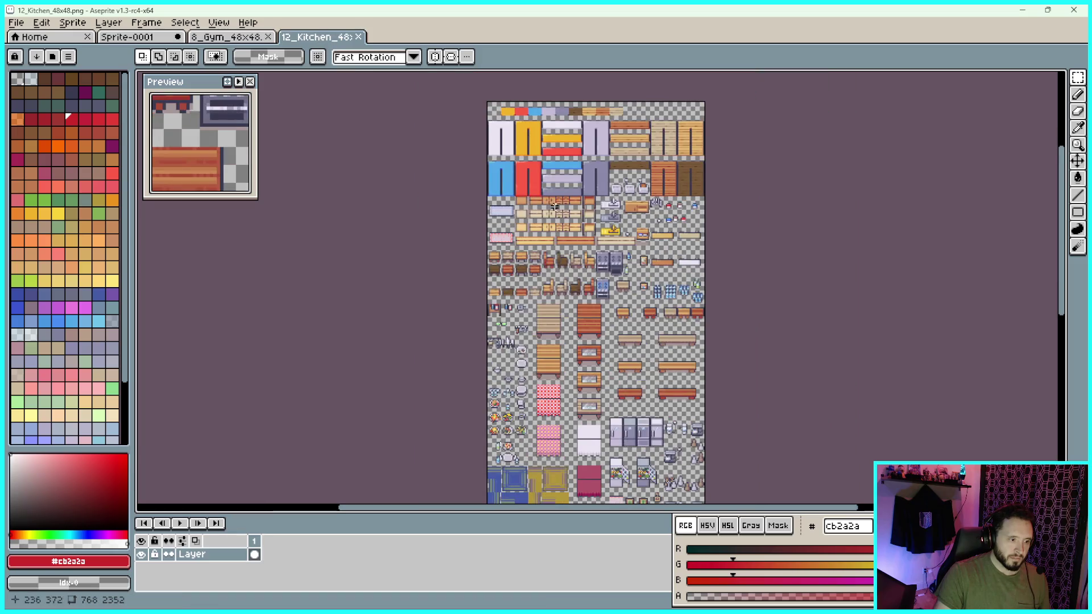
scroll(640, 297, "up", 1)
scroll(350, 89, "down", 6)
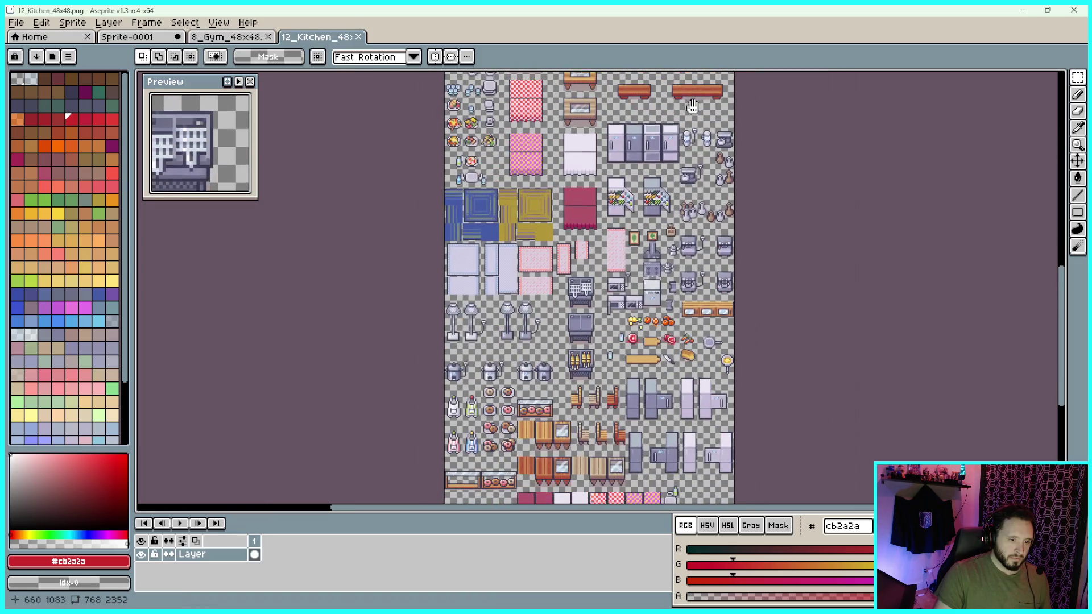
left_click(359, 36)
mouse_move(805, 345)
left_mouse_down()
mouse_move(780, 165)
mouse_move(785, 172)
mouse_move(809, 55)
mouse_move(855, 254)
mouse_move(802, 464)
left_mouse_up()
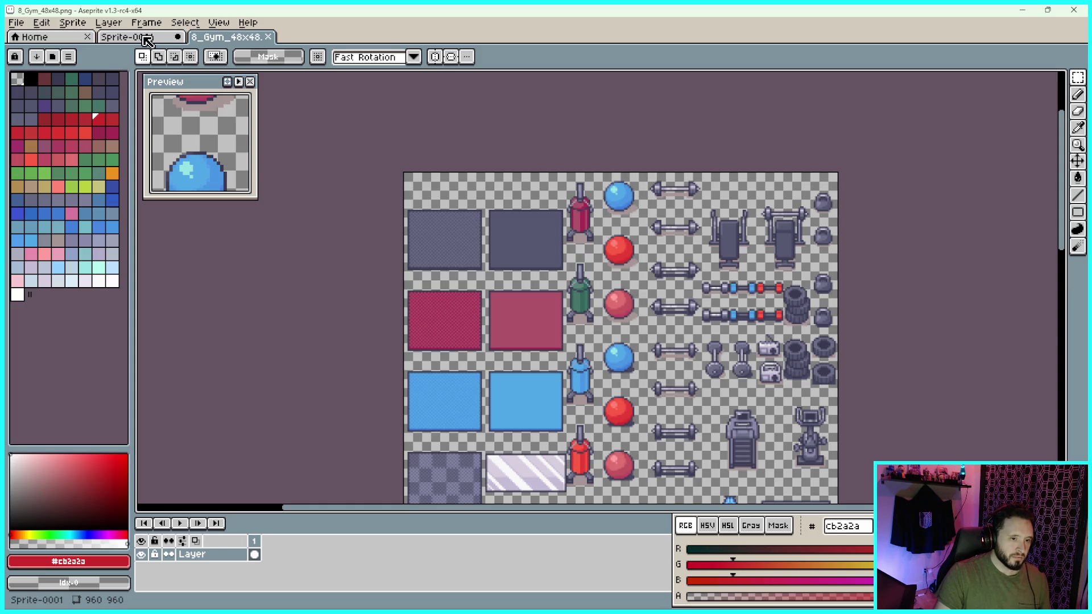
left_click(147, 39)
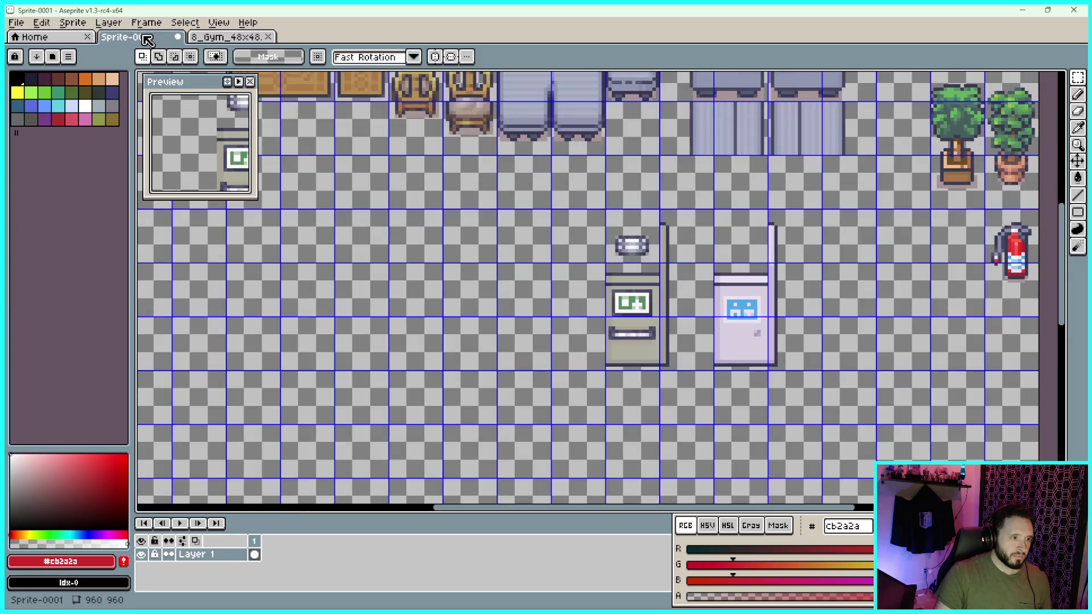
Start a Save As with the name 'sOffic', then cancel the dialog
scroll(555, 319, "down", 2)
scroll(554, 320, "up", 1)
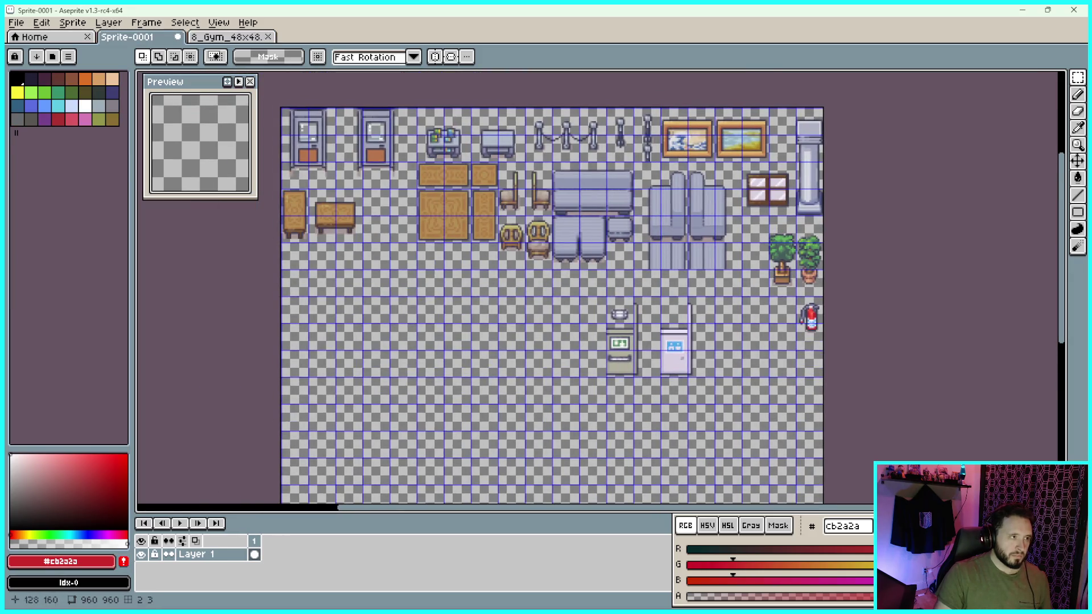
left_click(16, 23)
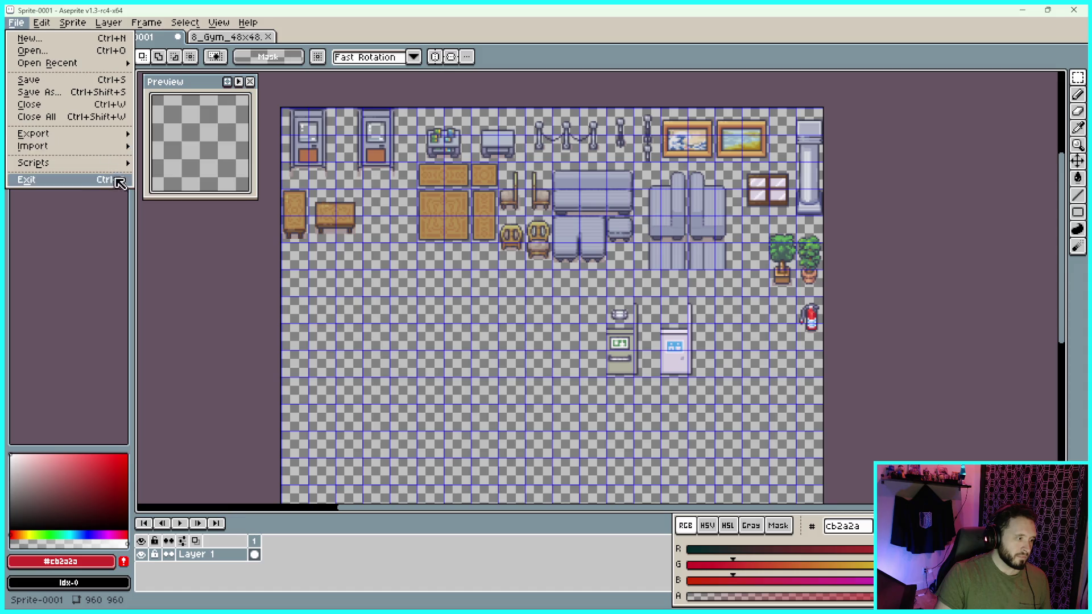
left_click(81, 93)
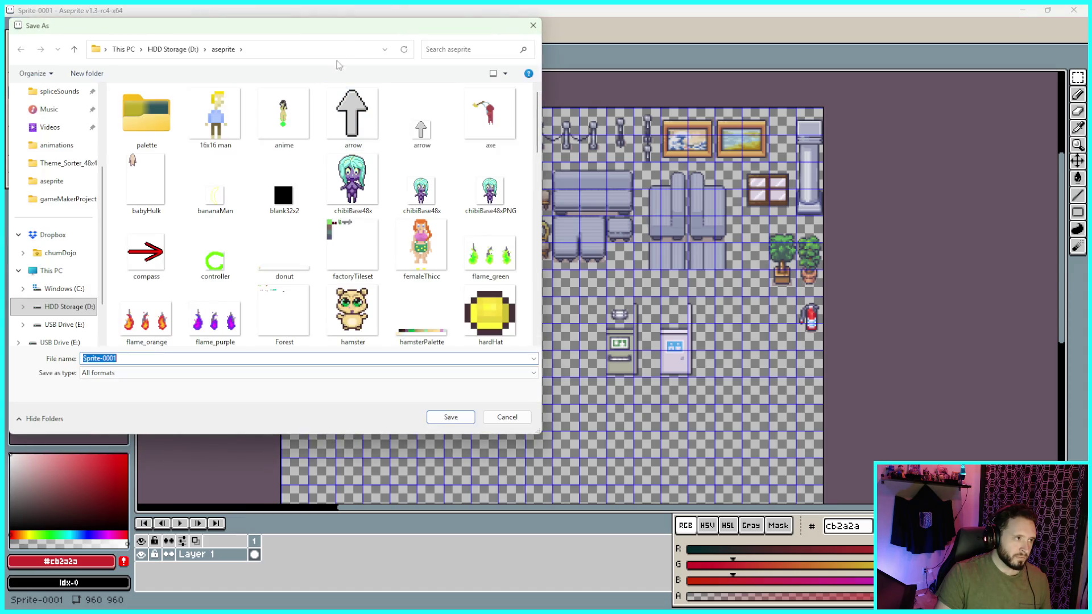
left_click_drag(331, 33, 608, 59)
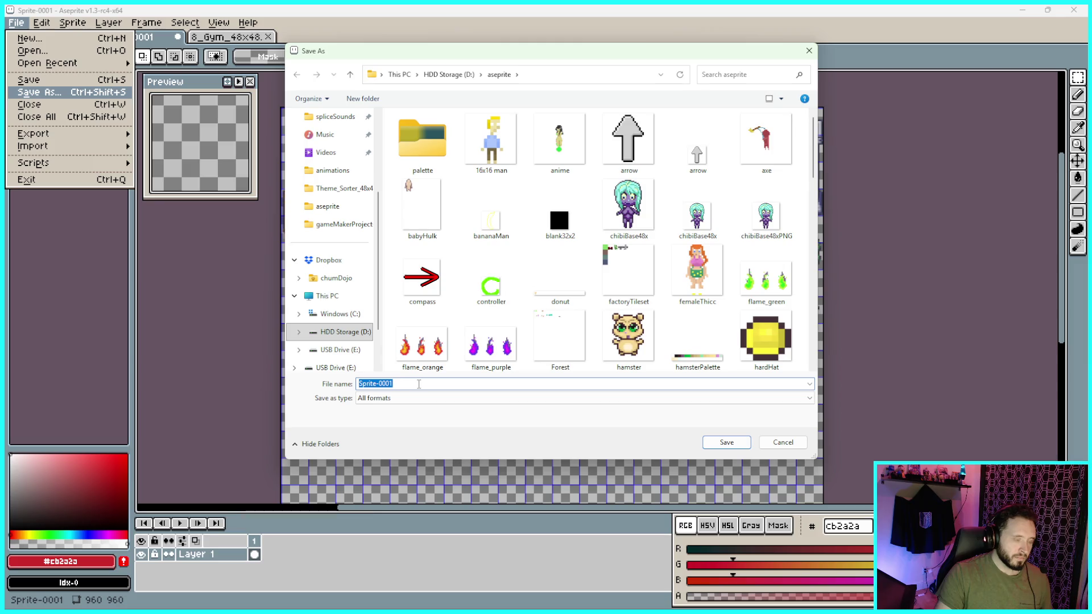
type("s")
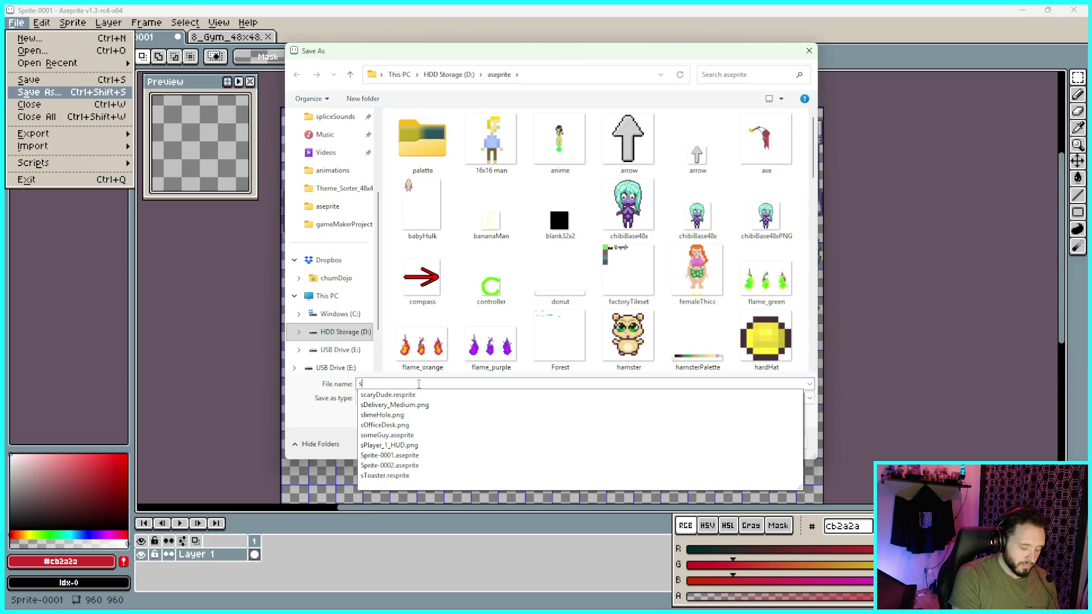
type("Office")
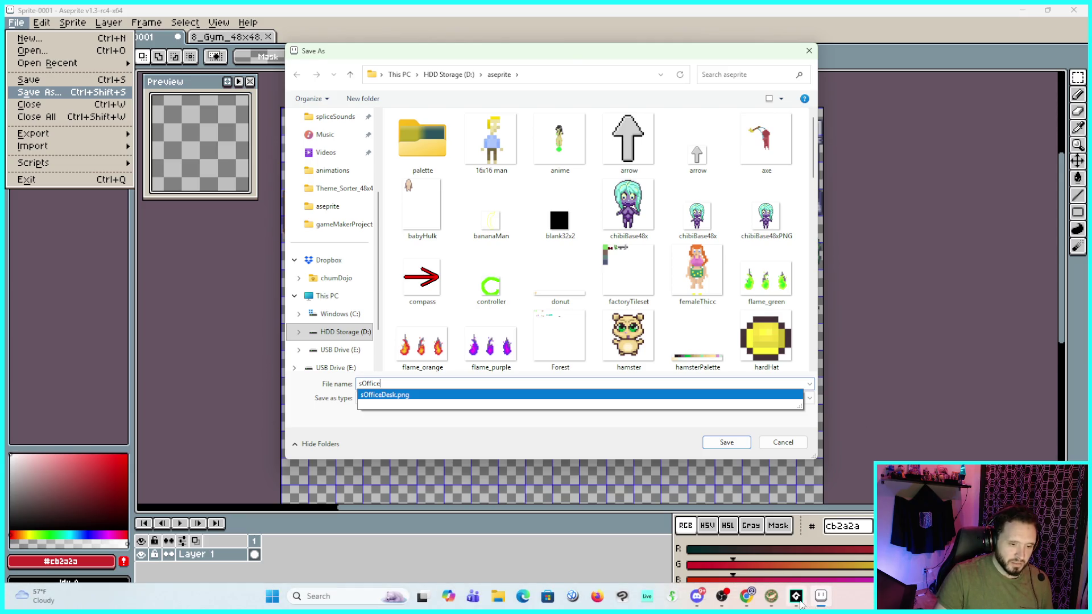
mouse_move(797, 601)
left_click_drag(711, 50, 764, 49)
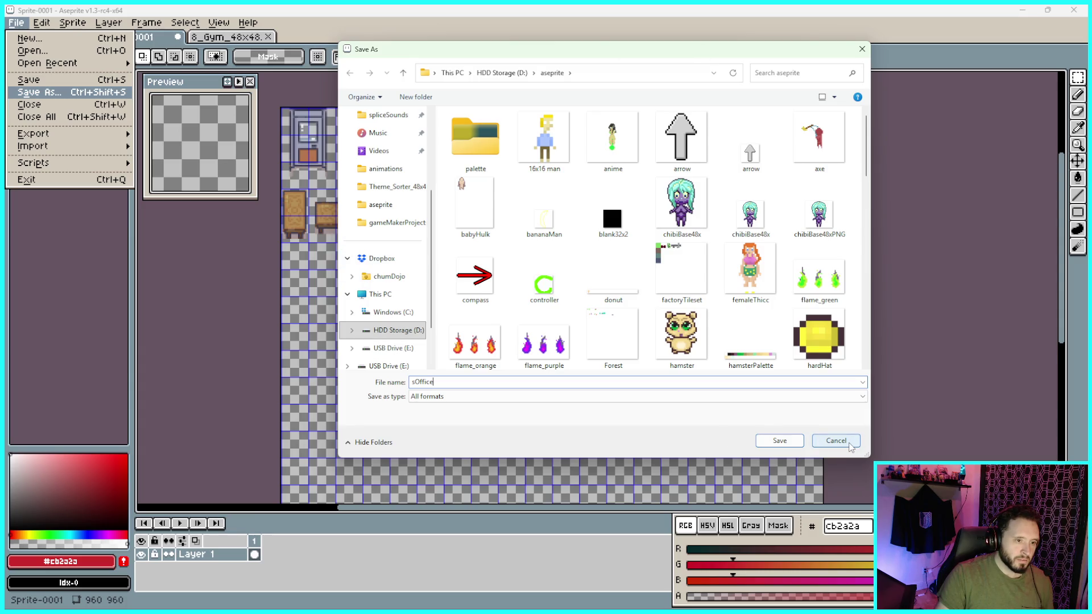
left_click(850, 445)
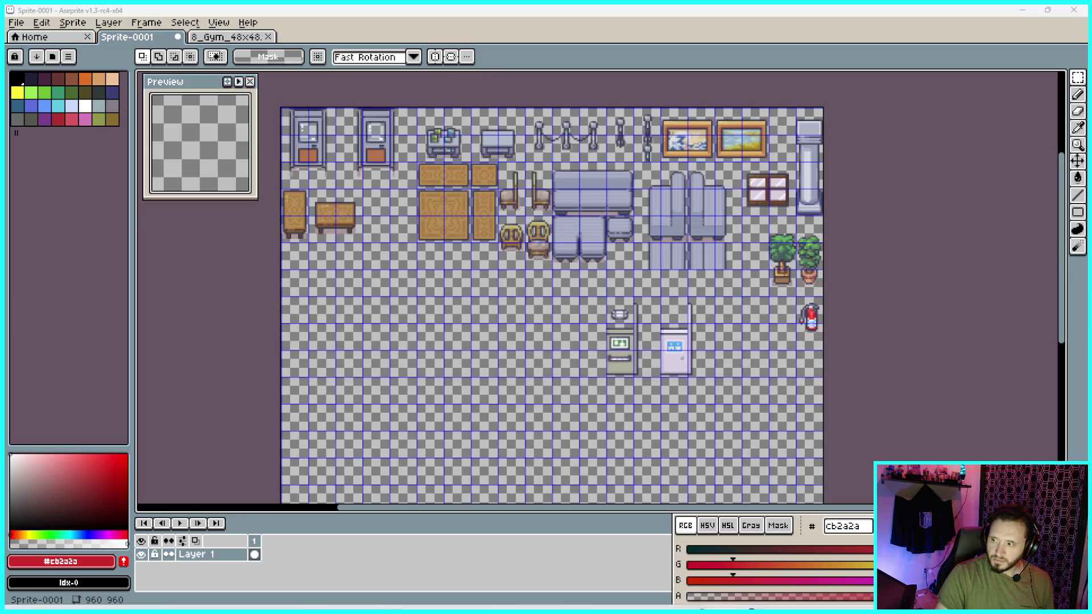
Save the sheet as sOfficeDecor with the png files (*.png) type
left_click(16, 23)
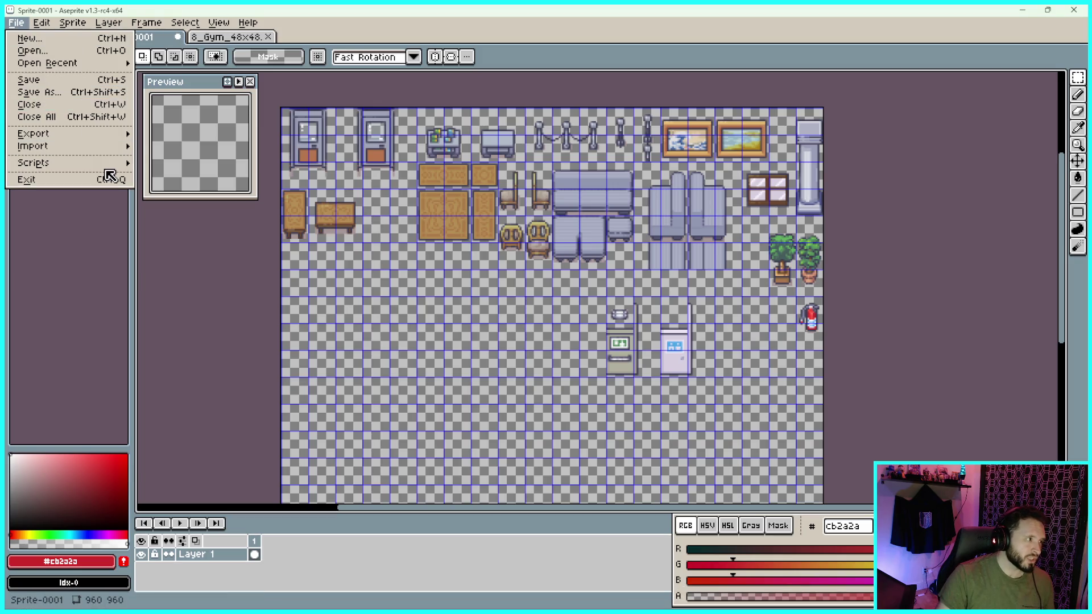
left_click(59, 92)
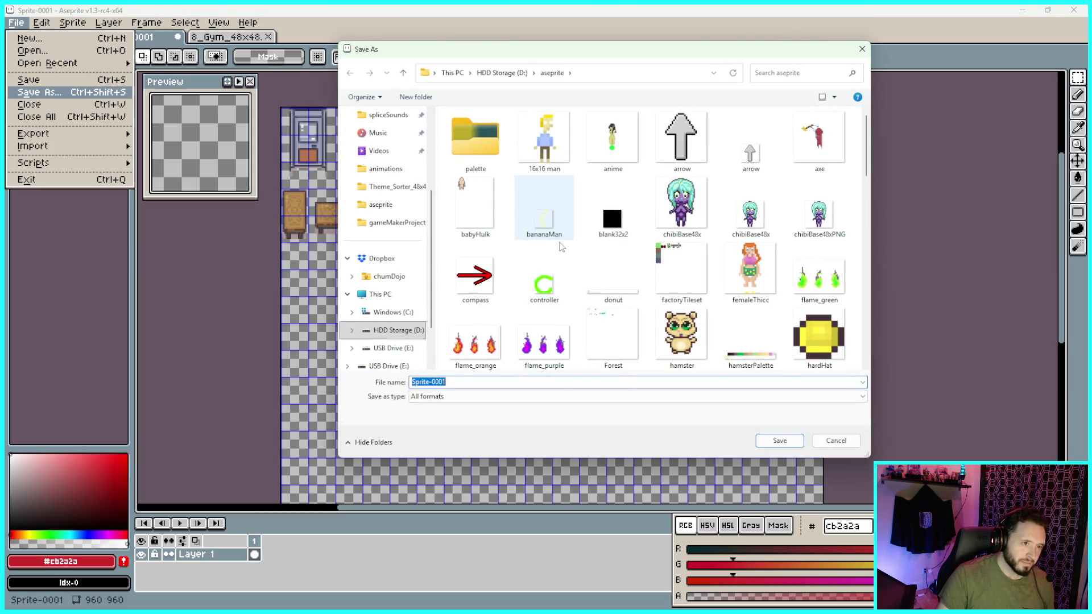
type("s")
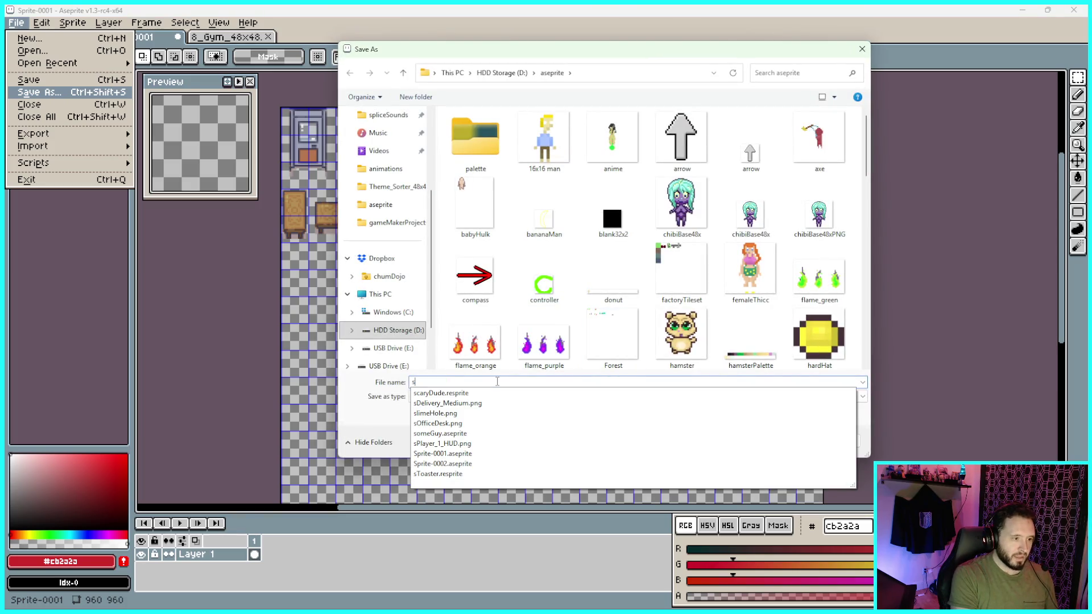
type("OfficeDecor")
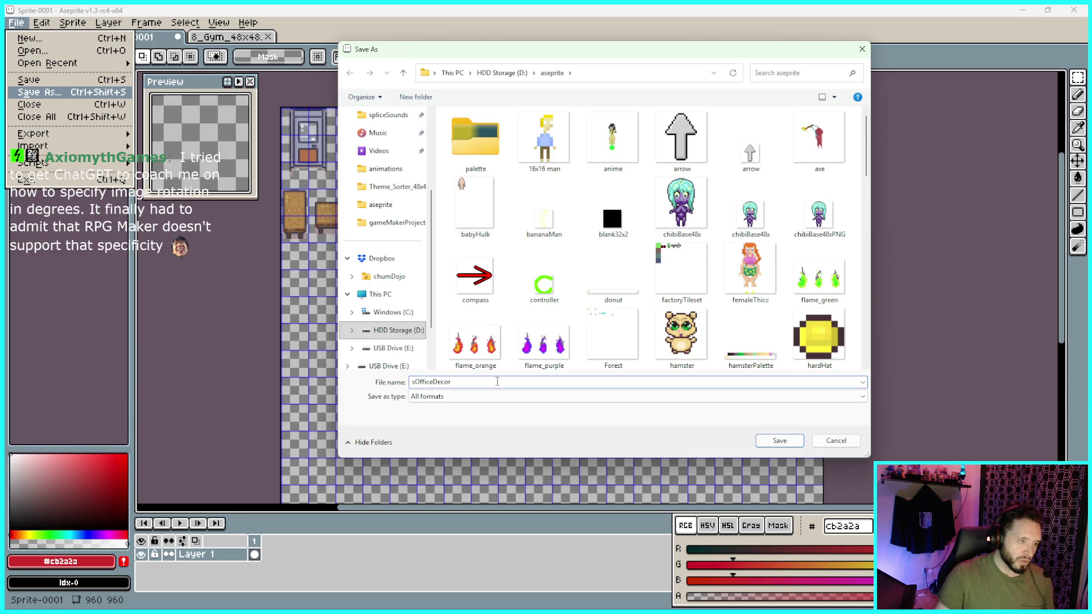
left_click(573, 396)
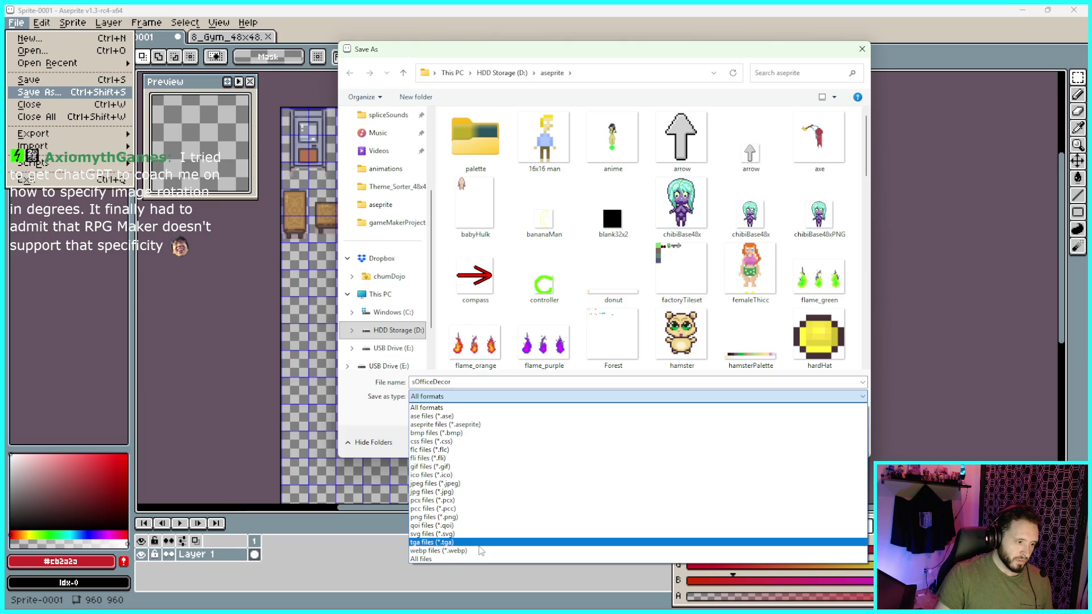
left_click(478, 517)
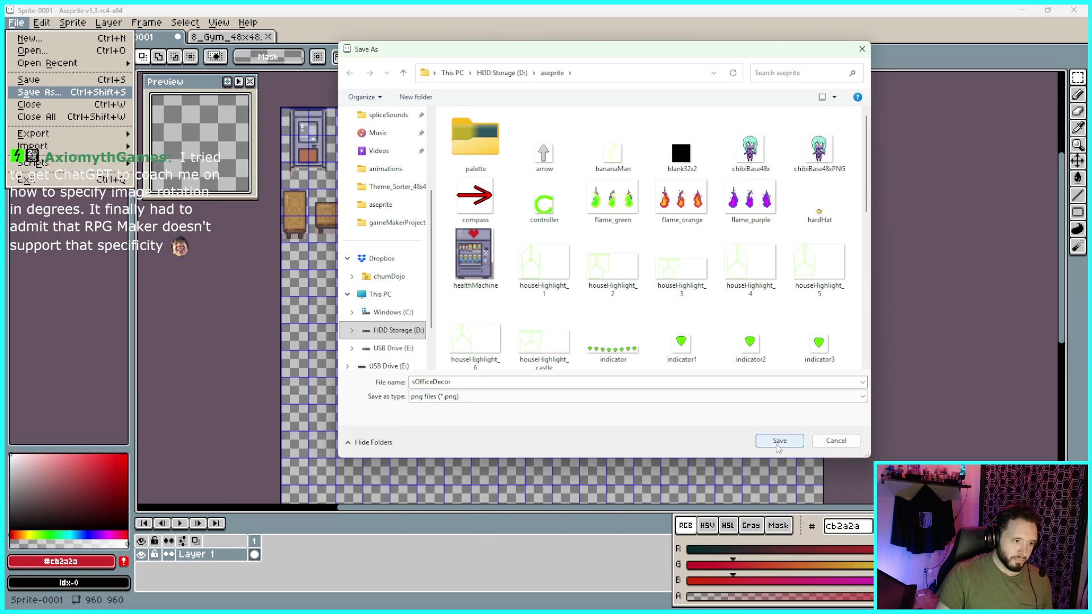
left_click(780, 441)
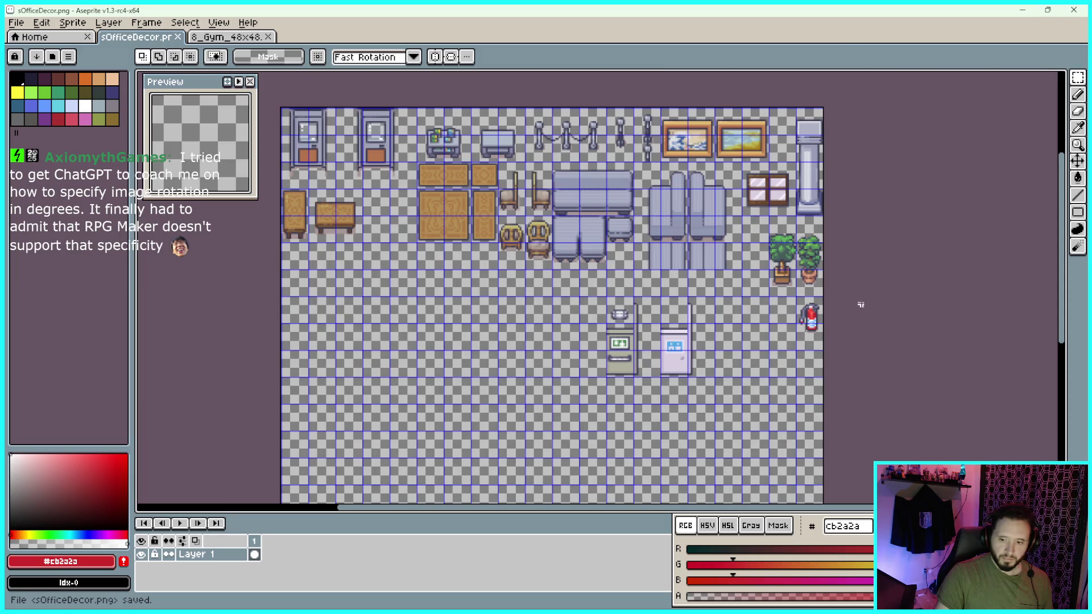
Minimize Aseprite, maximize GameMaker and expand the sTiles sprite folder
left_click(1049, 11)
left_click(761, 41)
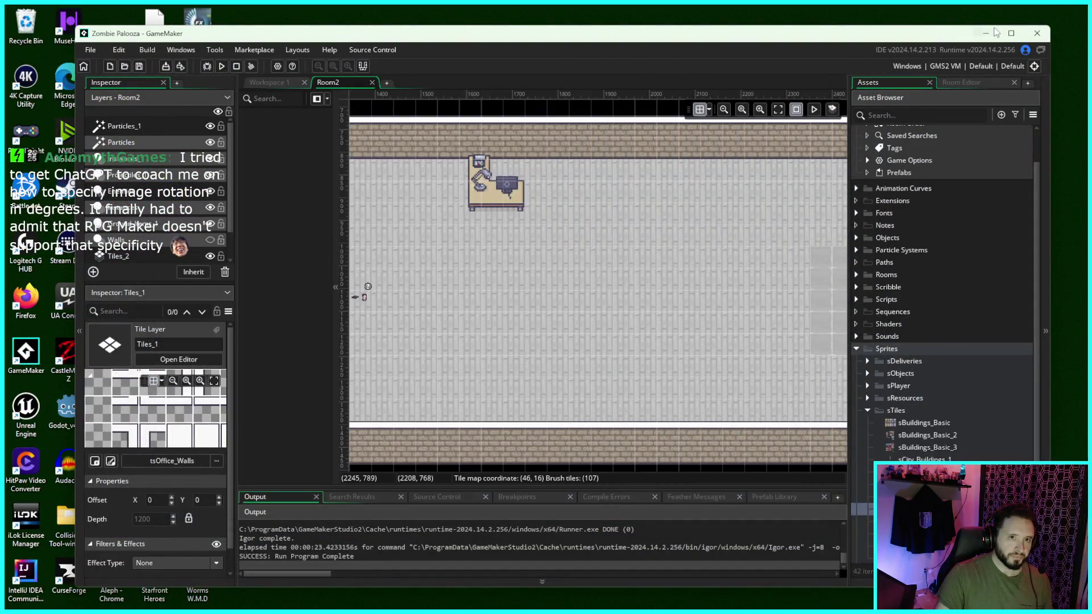
left_click(1011, 33)
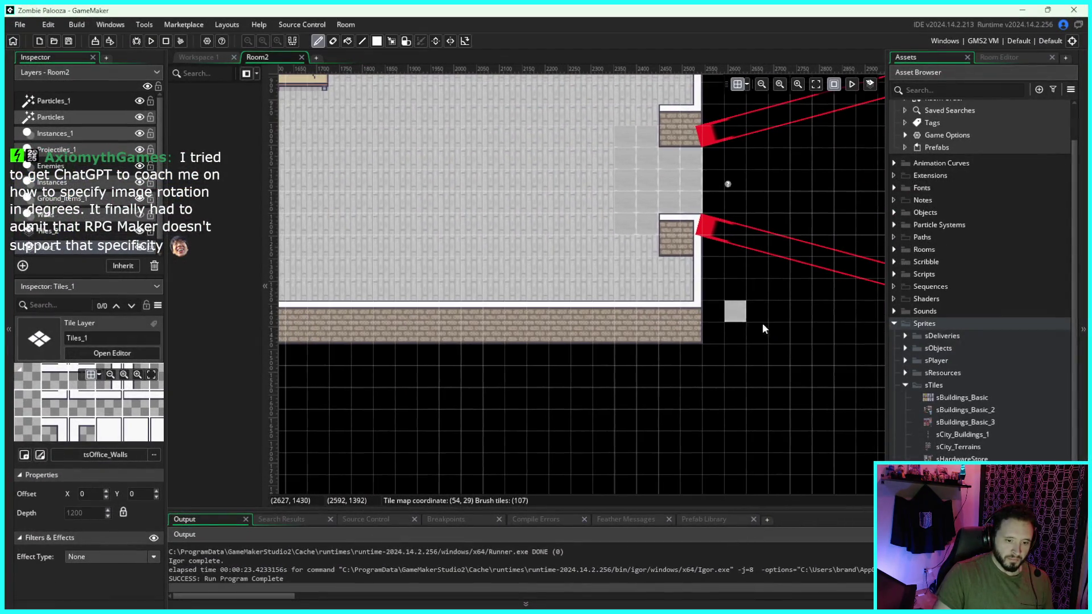
scroll(961, 342, "down", 3)
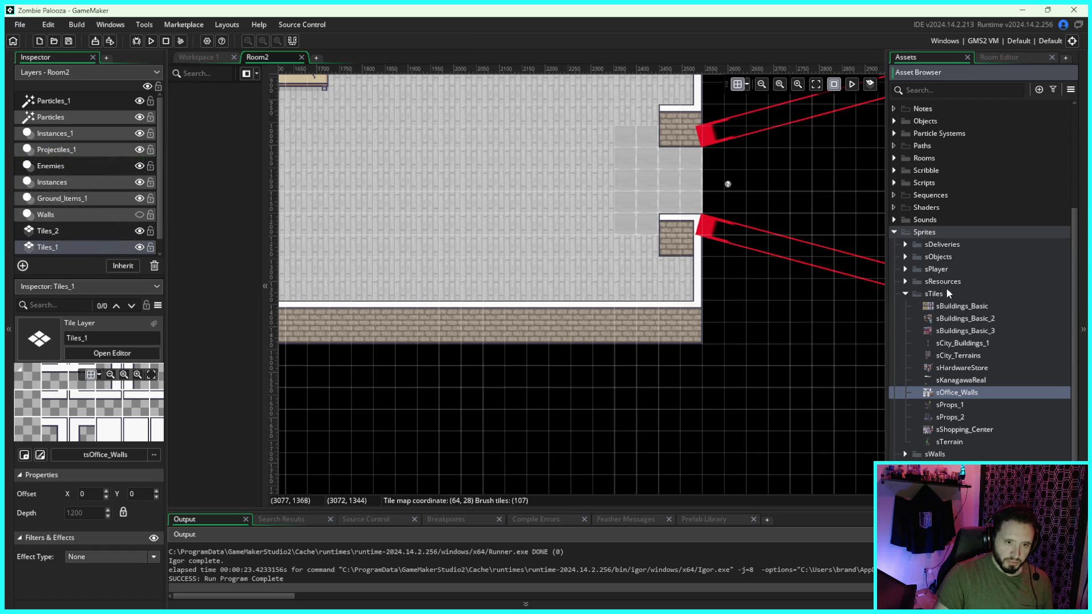
left_click(905, 293)
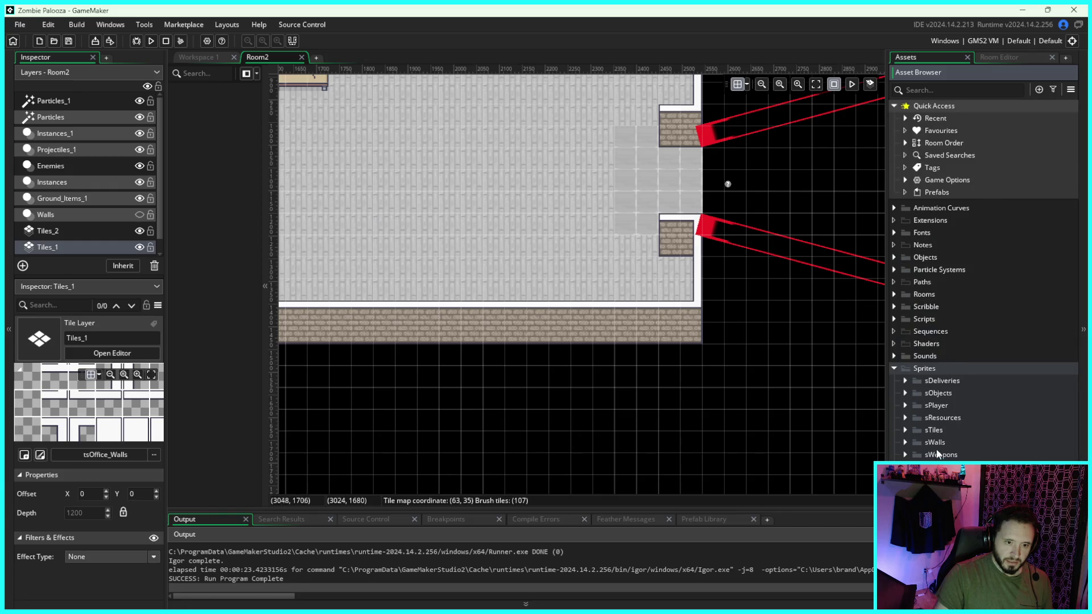
double_click(917, 430)
Create a new sprite named sOfficeDecor inside the sTiles folder
right_click(917, 431)
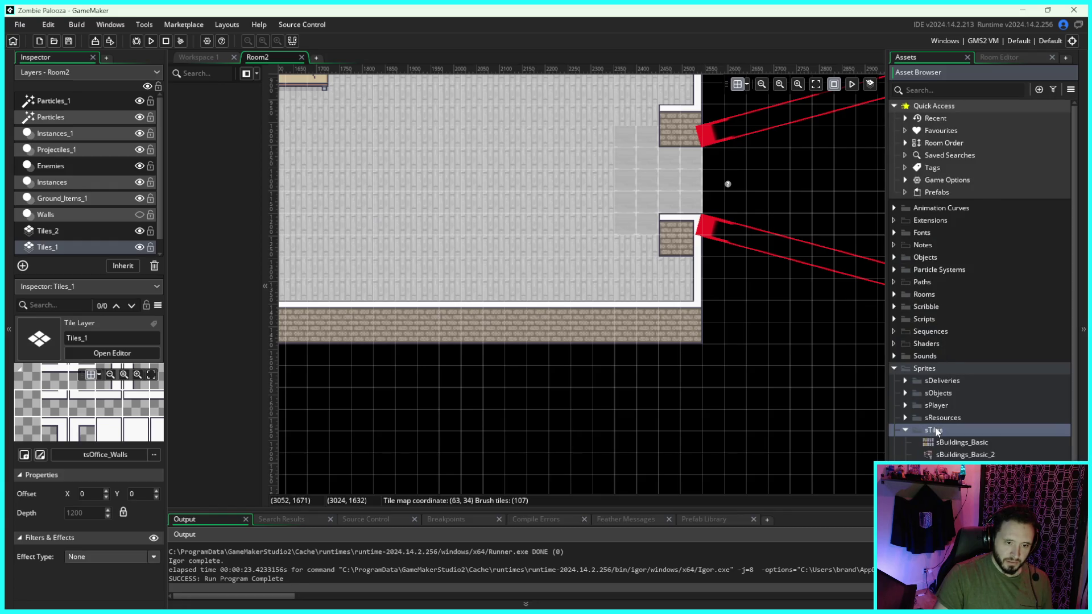
mouse_move(978, 251)
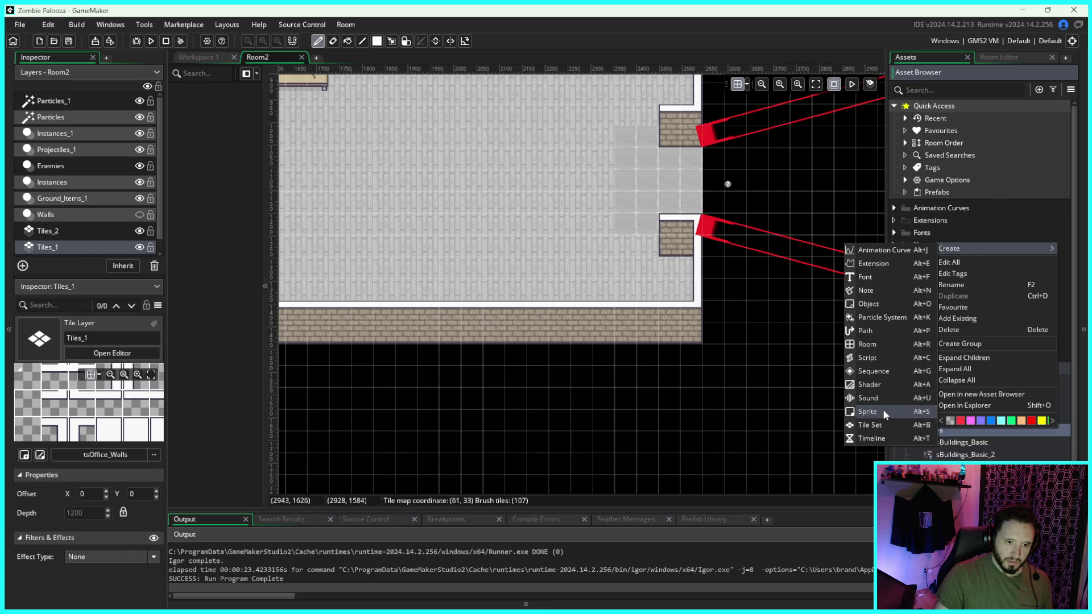
left_click(869, 411)
type("s")
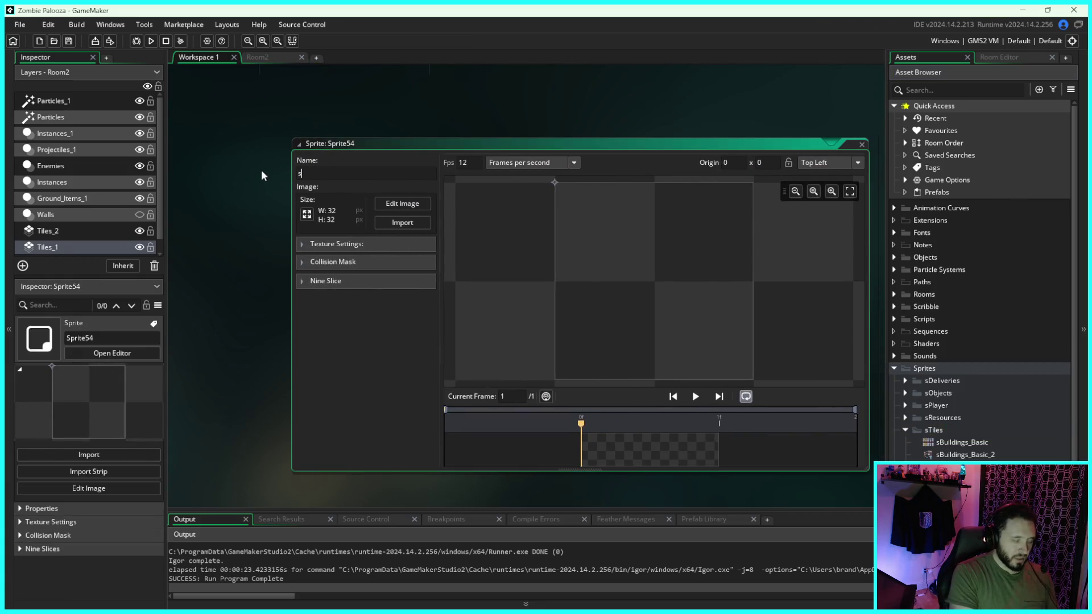
type("OfficeDecor")
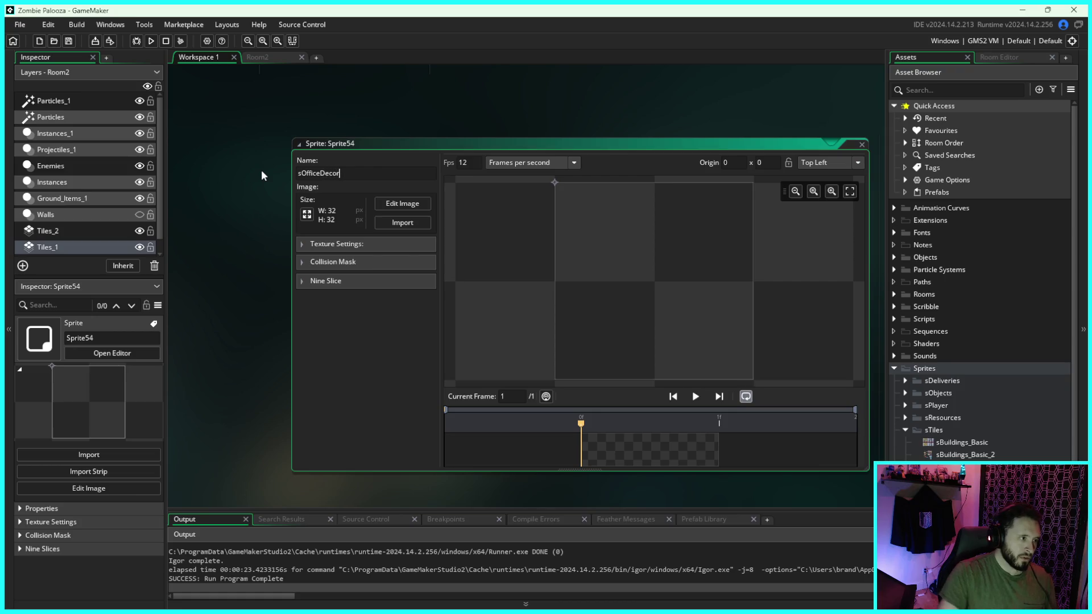
Import the sOfficeDecor.png image into the sprite, close its editor and collapse sTiles
left_click(307, 213)
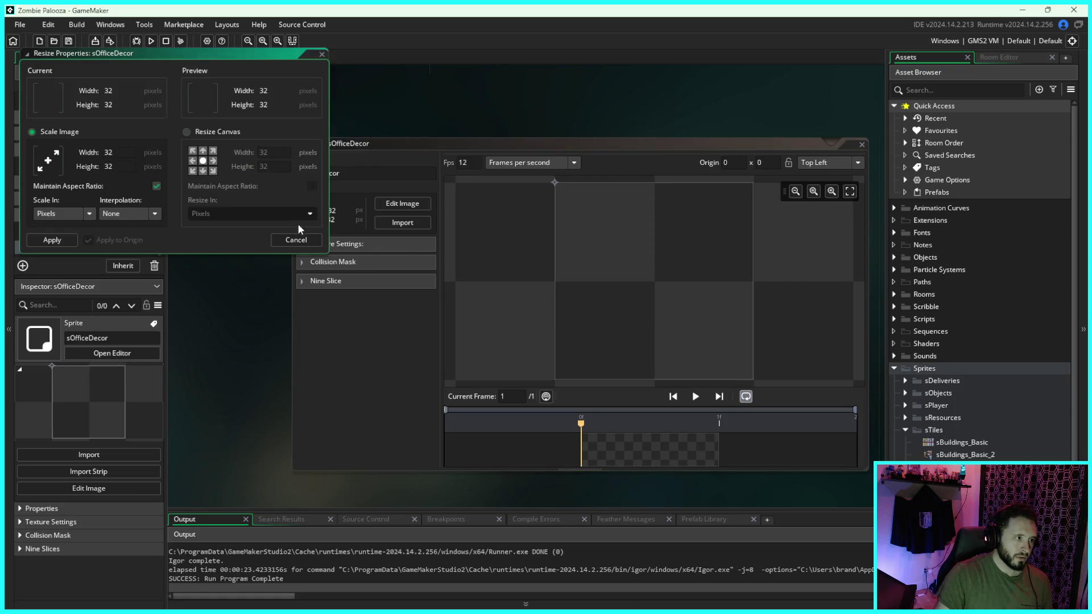
left_click(402, 222)
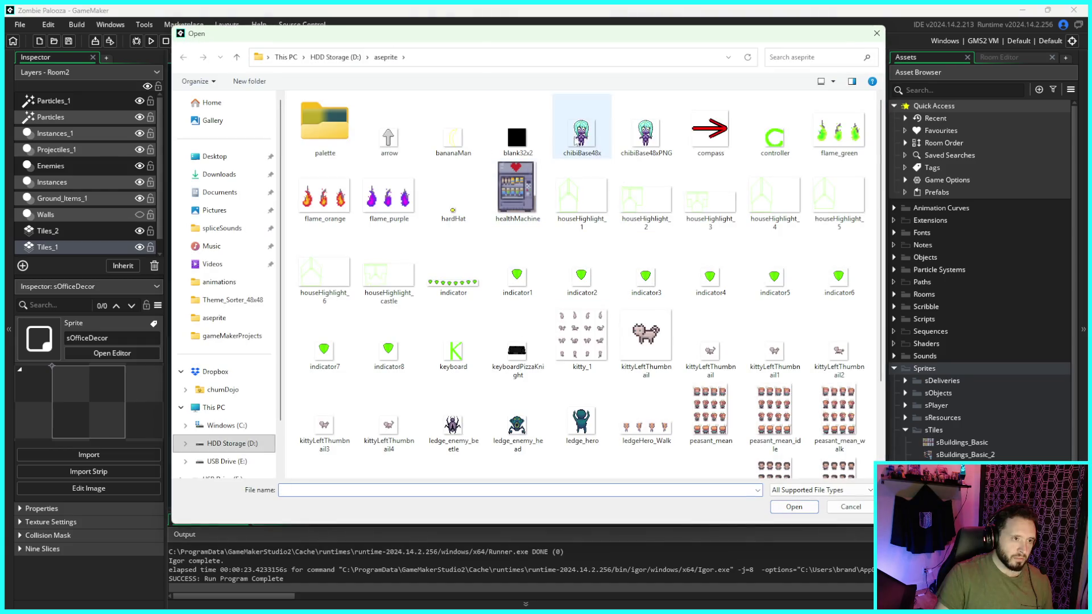
scroll(731, 302, "down", 2)
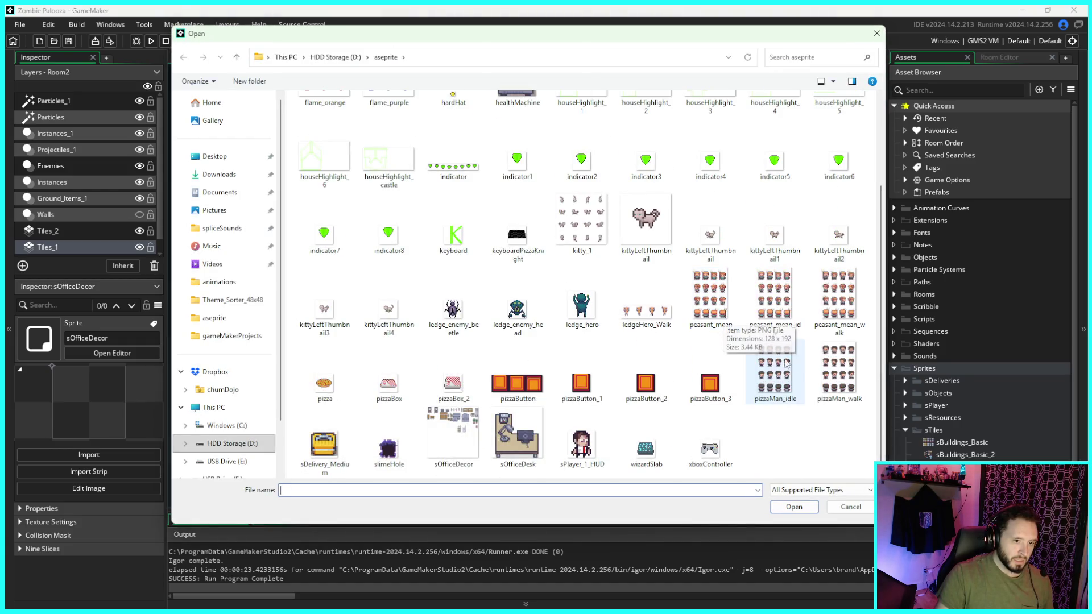
scroll(763, 364, "up", 2)
scroll(759, 365, "down", 2)
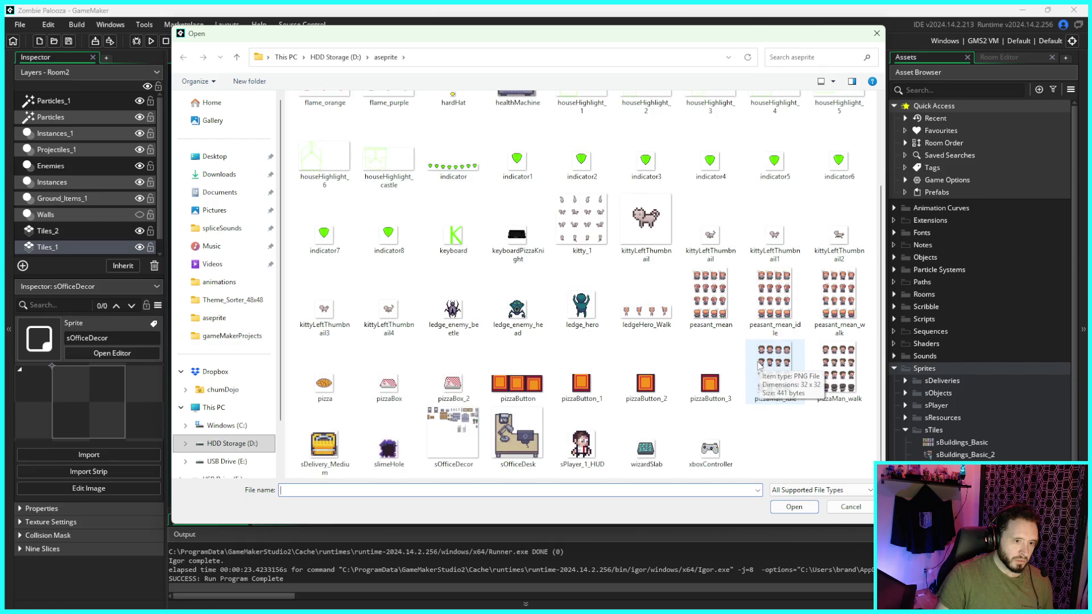
left_click(461, 430)
left_click(780, 508)
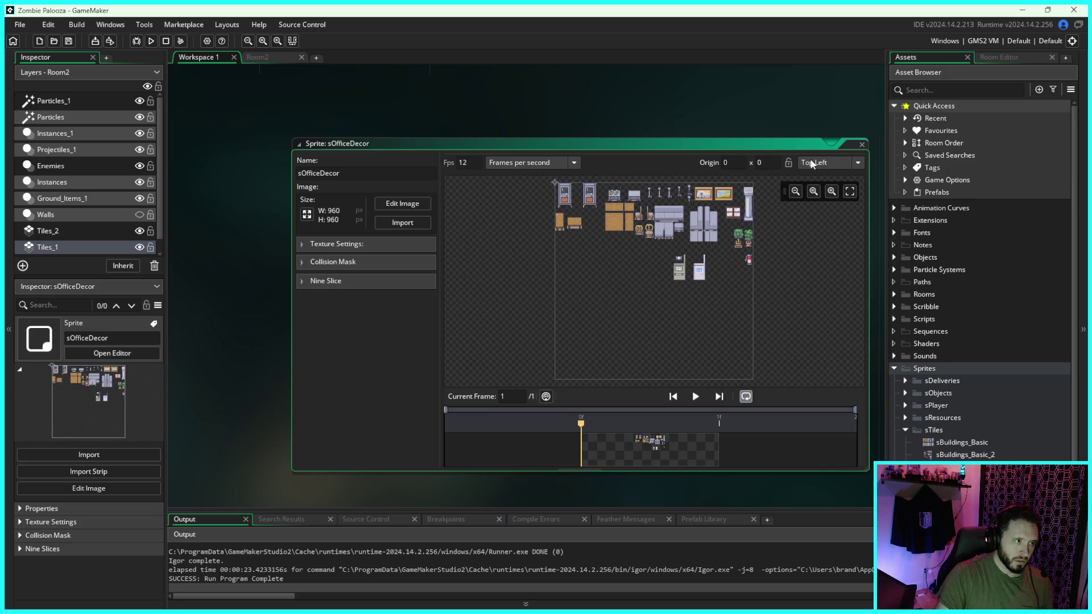
left_click(862, 145)
scroll(979, 375, "down", 3)
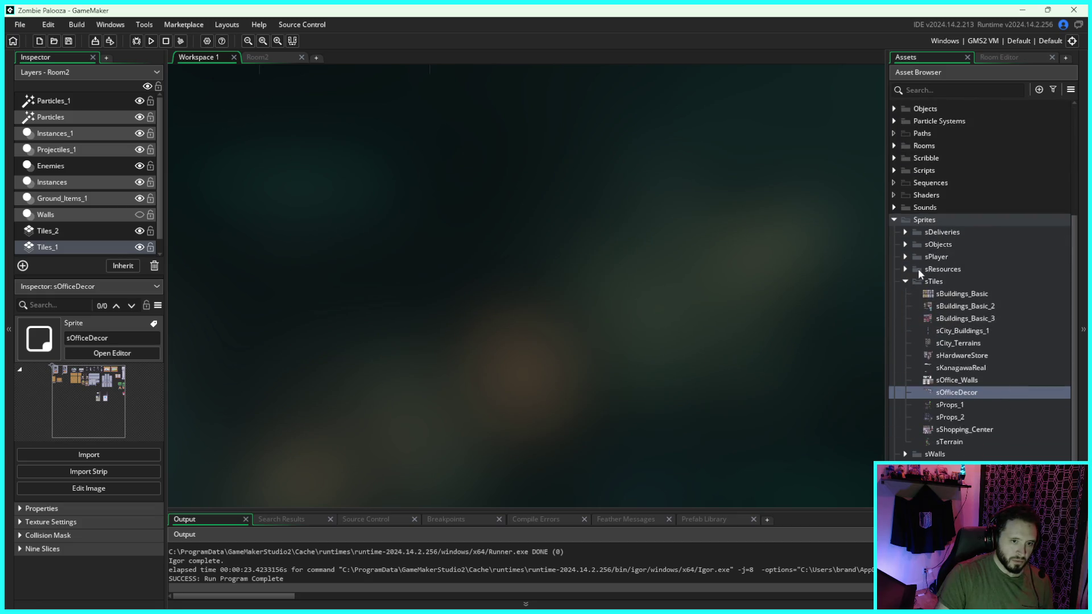
left_click(906, 281)
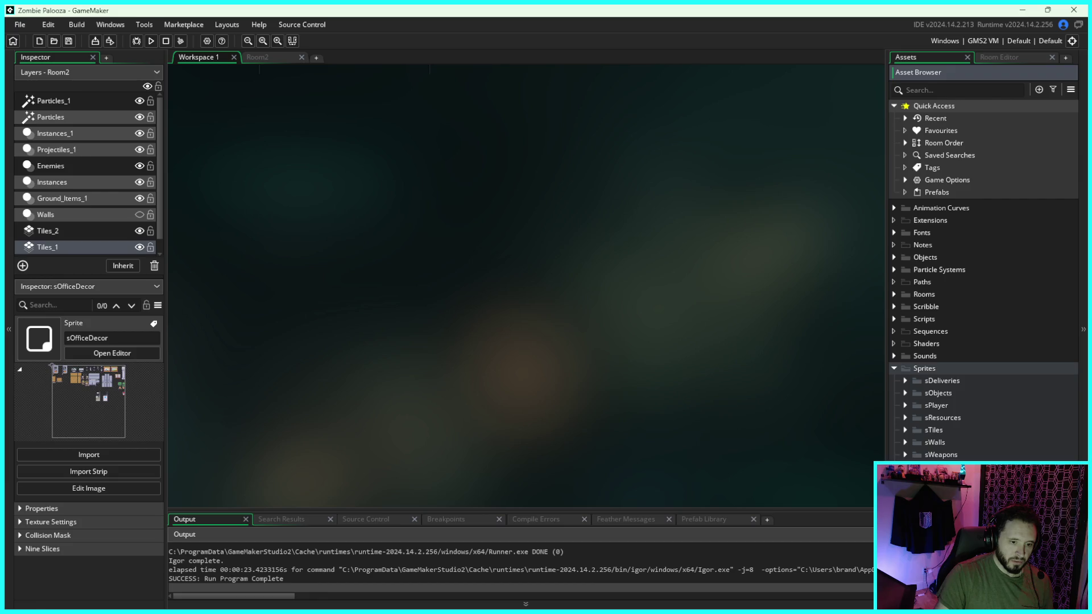
scroll(978, 284, "down", 3)
Create a new tile set and name it tsOfficeDecor
right_click(944, 301)
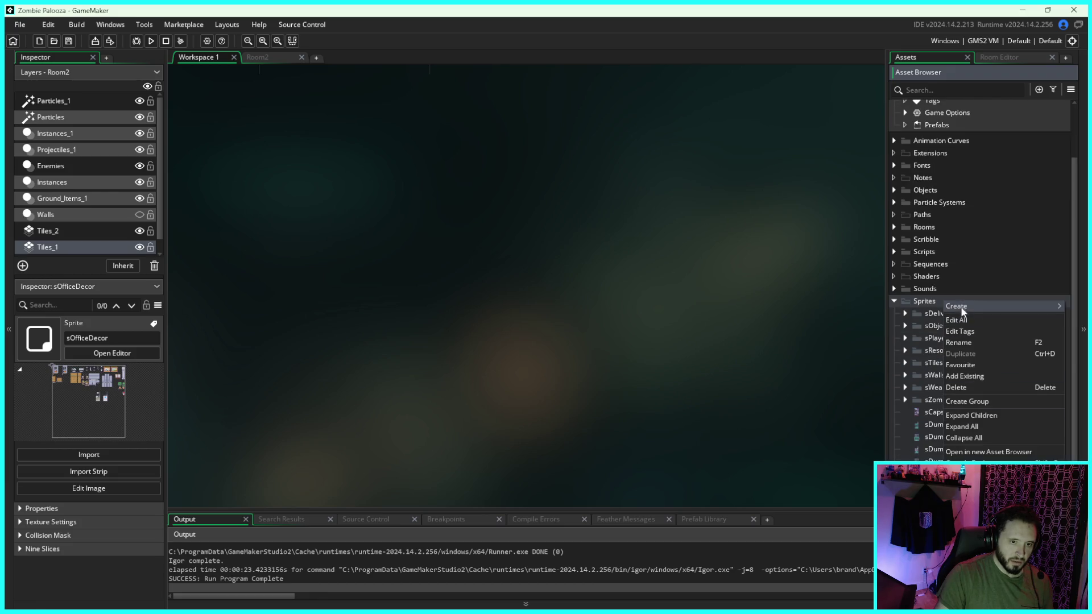
mouse_move(962, 307)
left_click(905, 457)
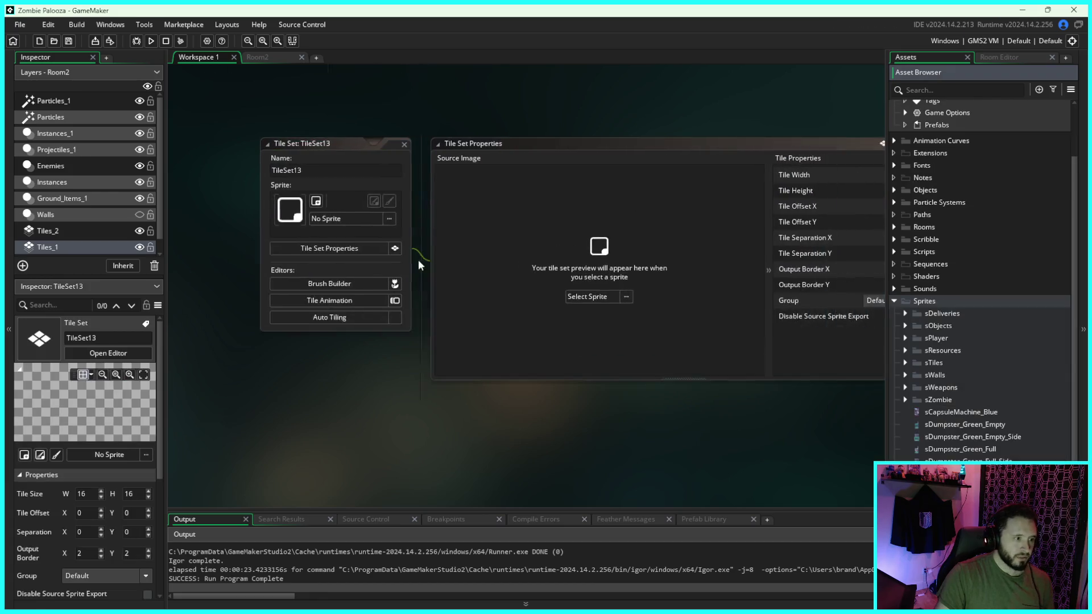
left_click(286, 172)
type("s")
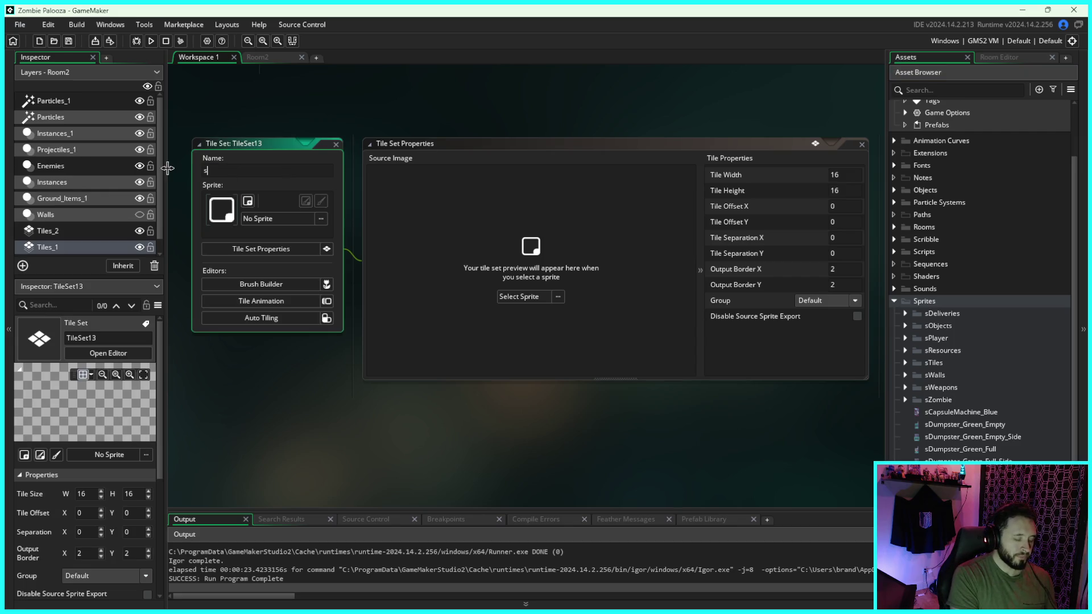
key("BackSpace")
type("tsOfficeDecor")
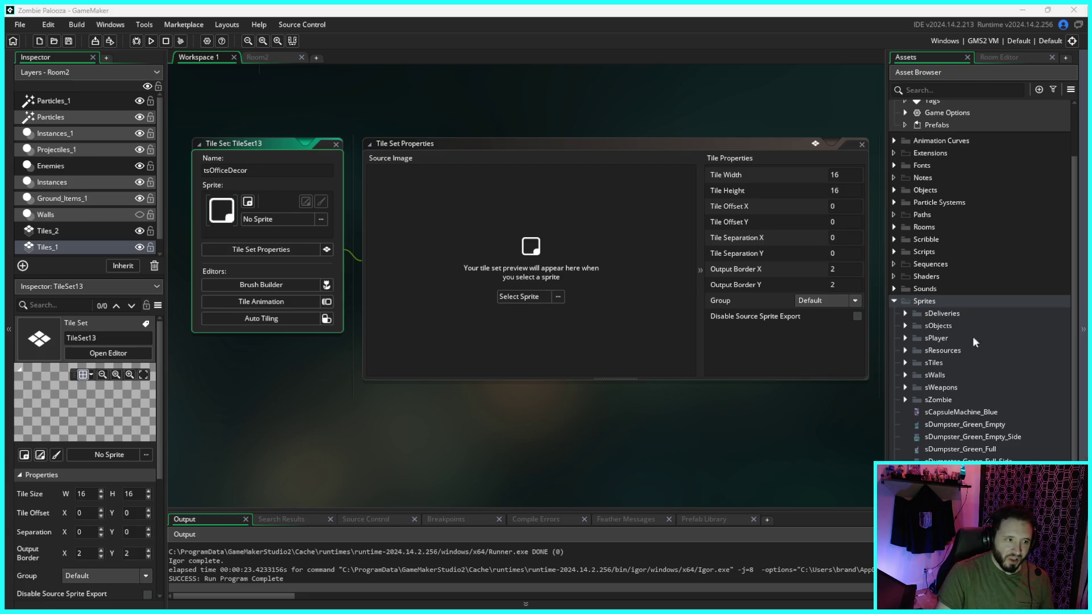
left_click(820, 185)
Set the tile width and tile height to 48 pixels
double_click(845, 176)
type("48")
double_click(834, 191)
type("48")
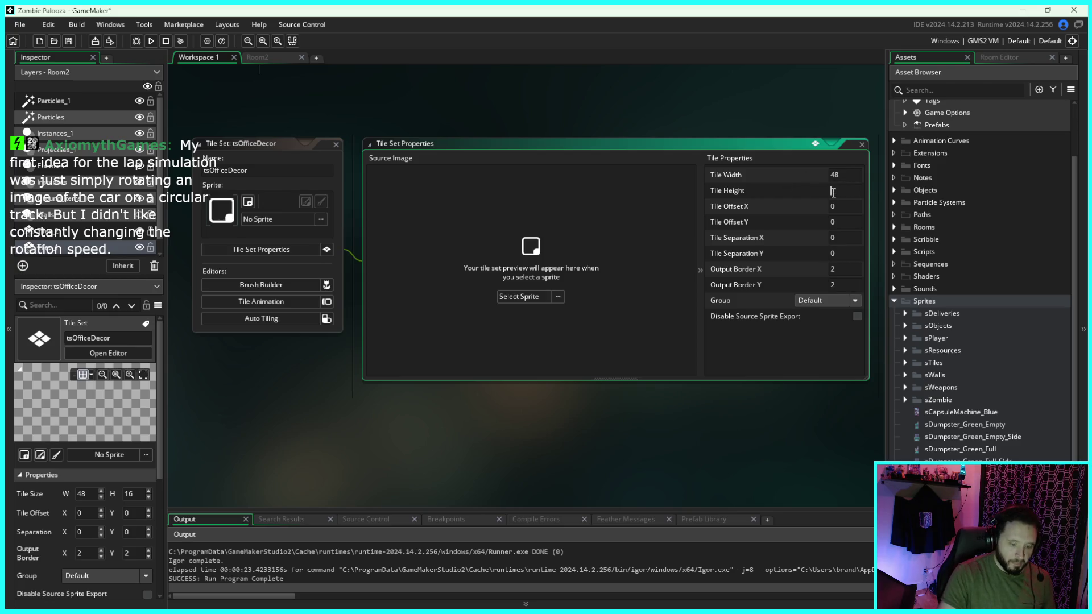
left_click(826, 98)
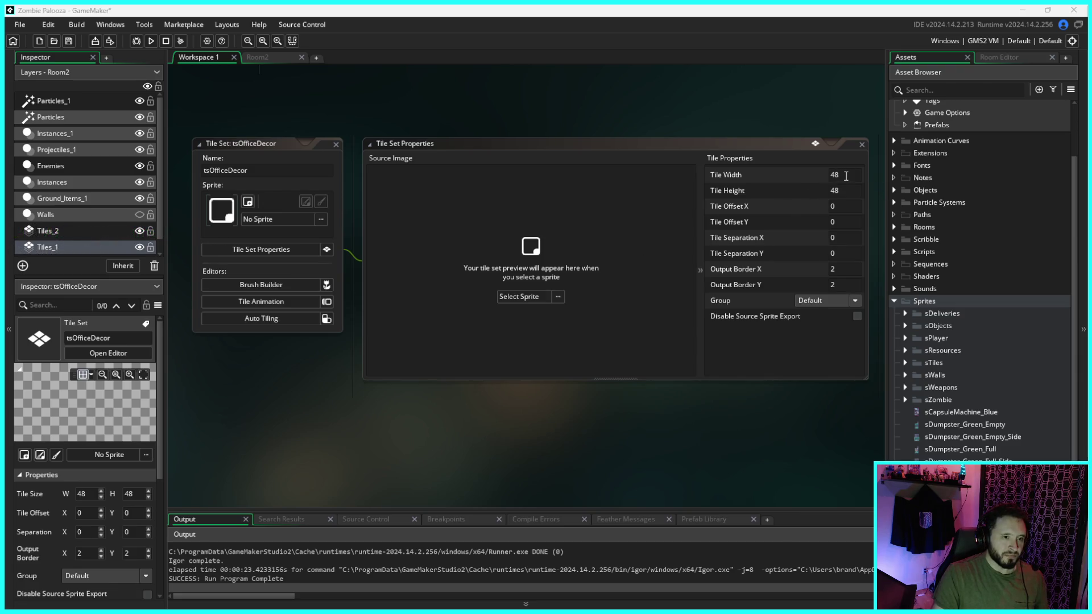
Open tsOfficeDecor's Select Sprite picker listing the 14 Sprites folder items
left_click(551, 296)
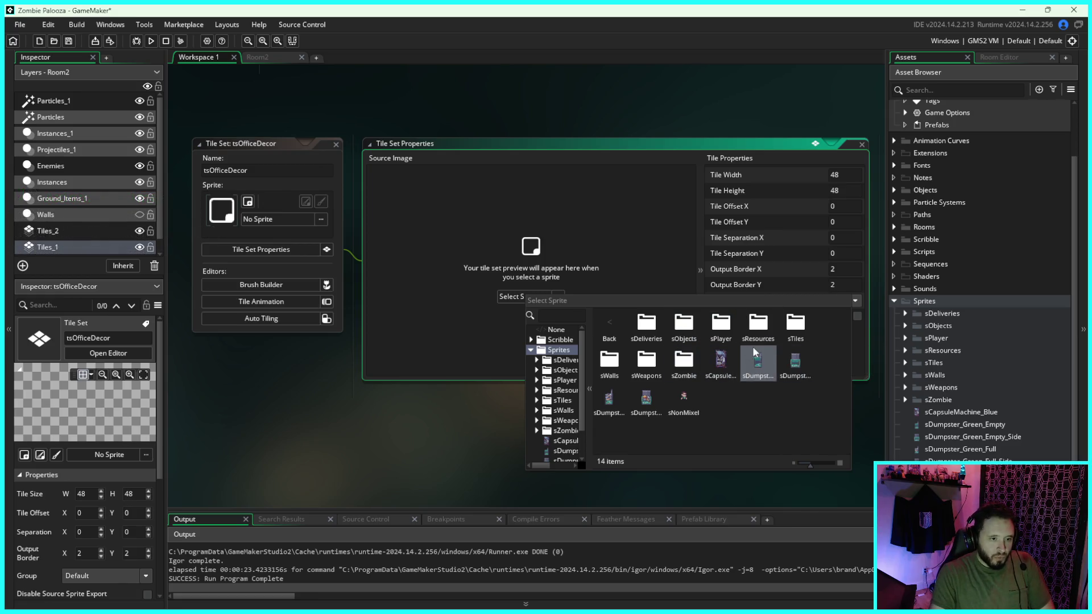
Choose sOfficeDecor from the sTiles folder as the tsOfficeDecor tile set image, then return to Room2
double_click(791, 338)
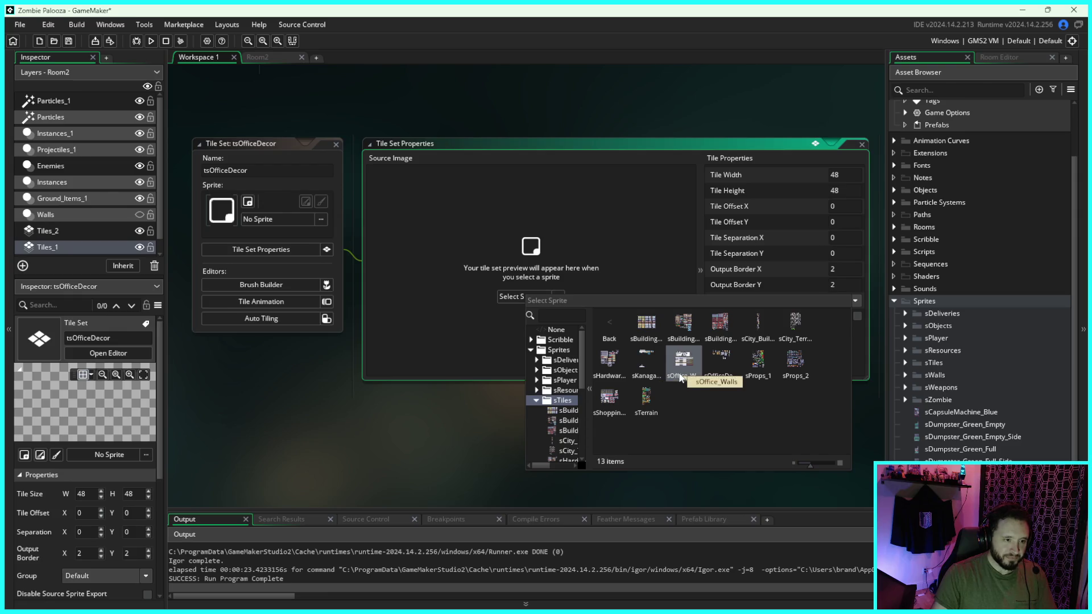
left_click(723, 364)
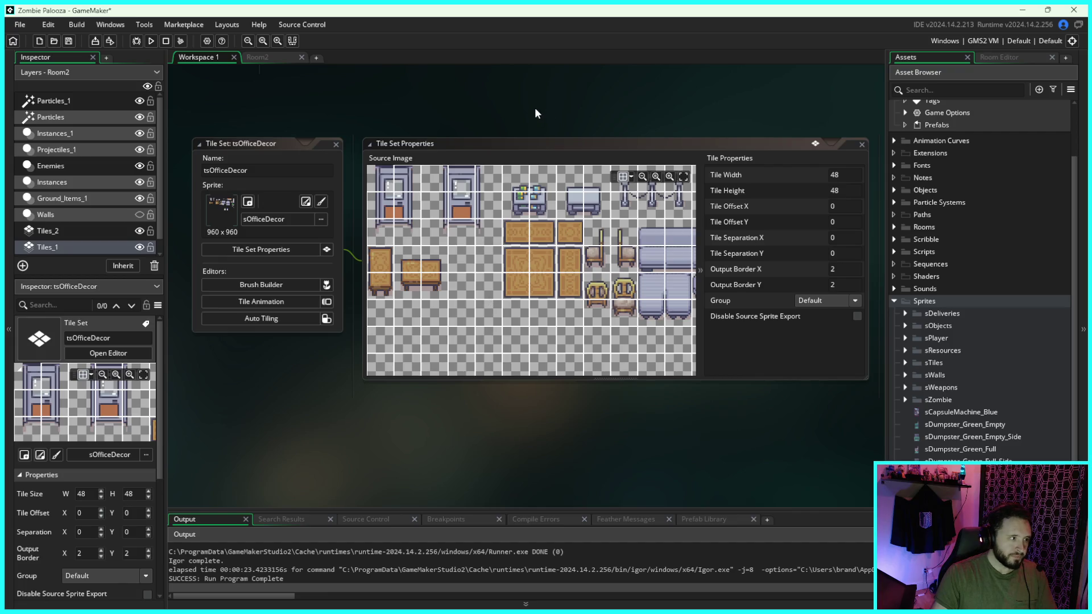
left_click(267, 58)
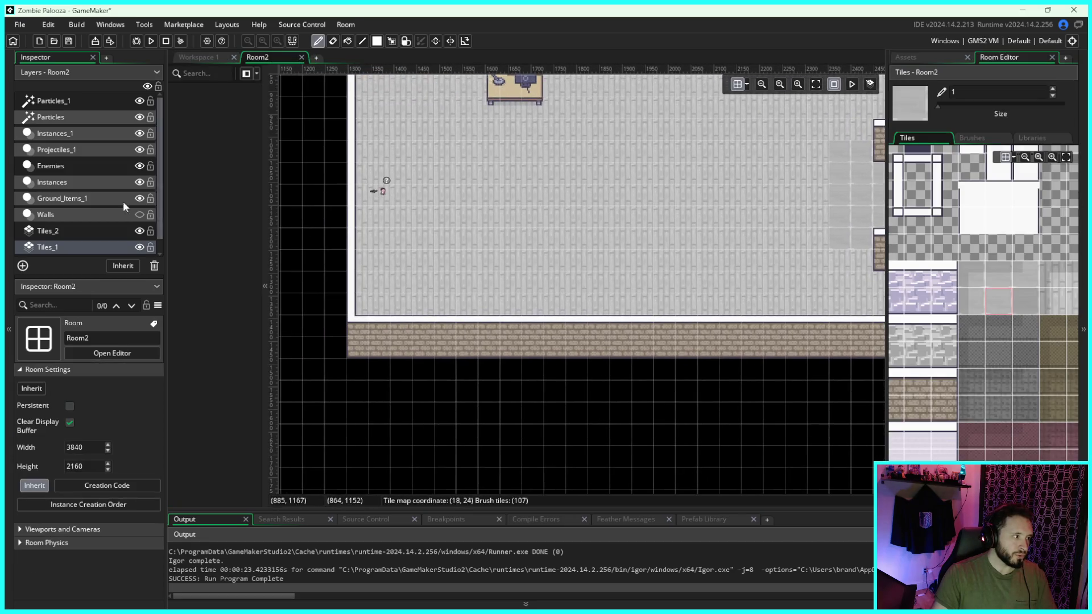
Add a new tile layer above Tiles_2 in Room2 and rename it Decor
left_click(86, 227)
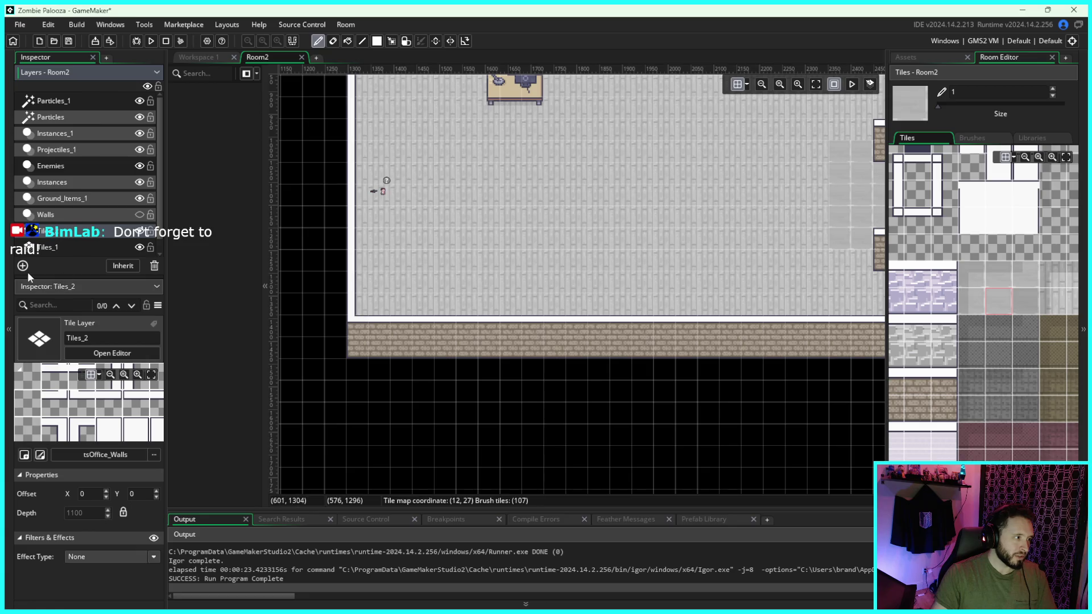
left_click(23, 266)
left_click(136, 308)
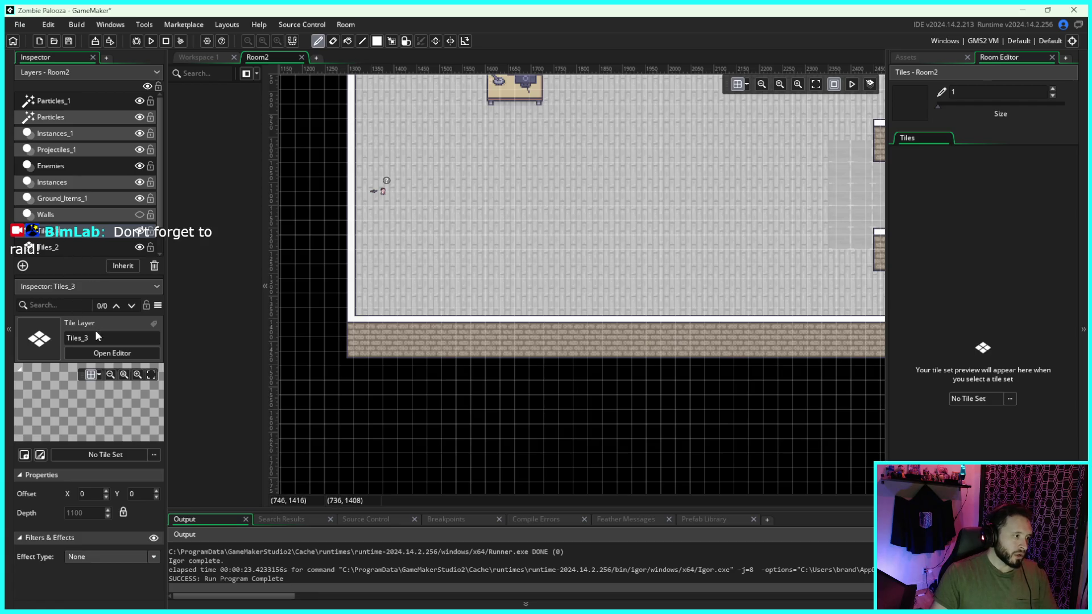
left_click(60, 339)
type("D")
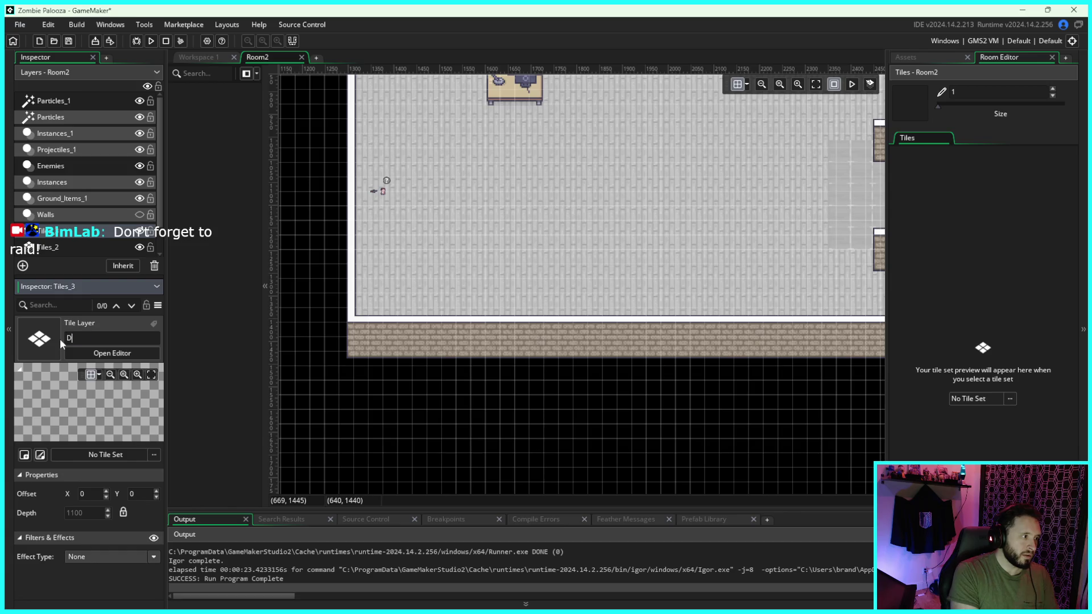
type("ecor")
key("Return")
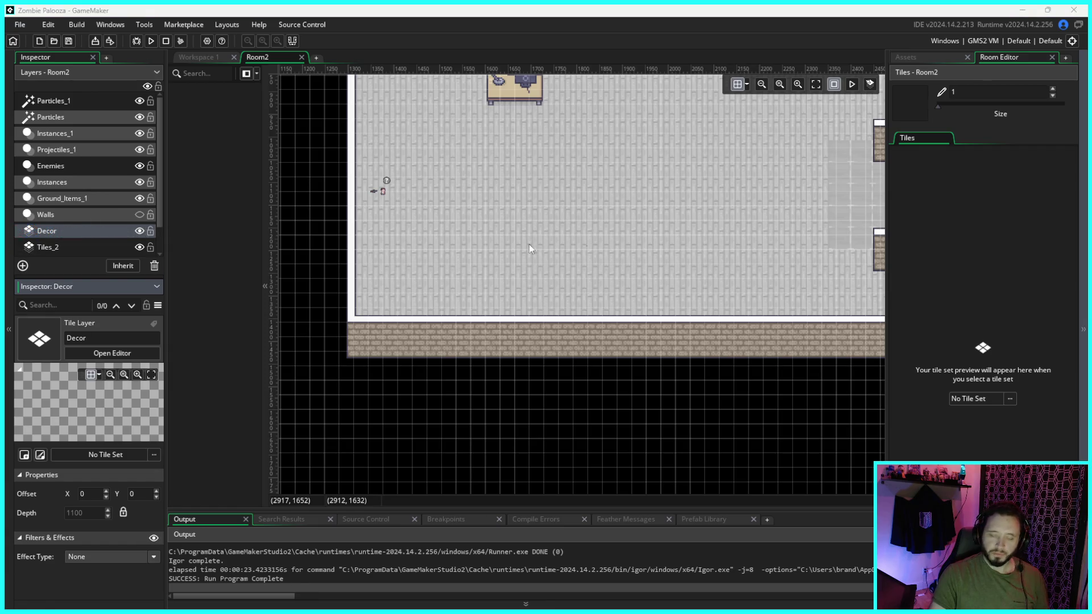
scroll(569, 272, "up", 1)
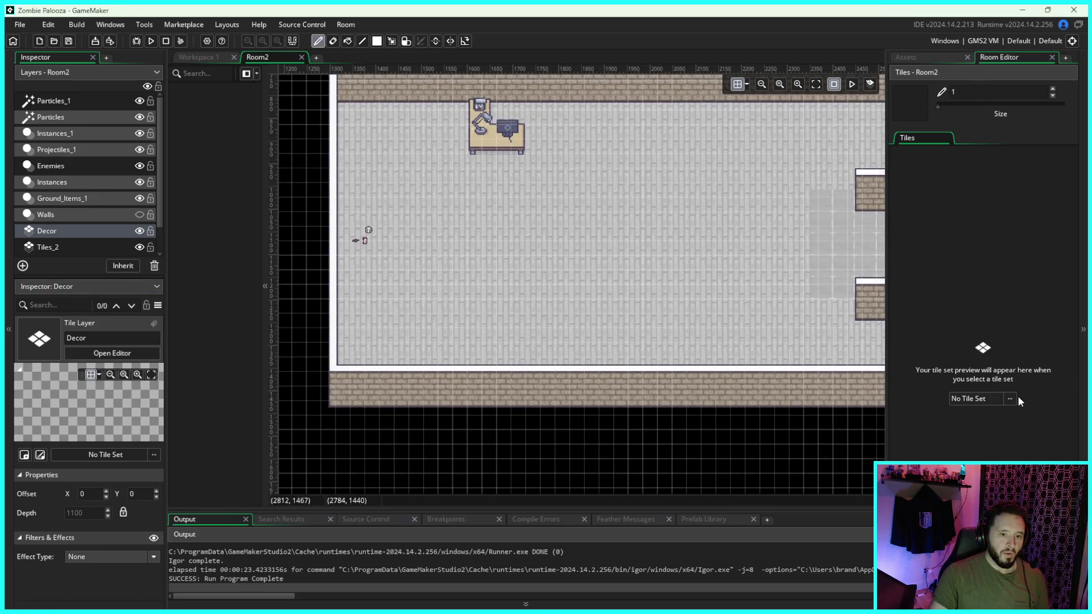
left_click(1011, 398)
Assign the tsOfficeDecor tile set to the Decor layer and bring its furniture tiles into view
double_click(836, 426)
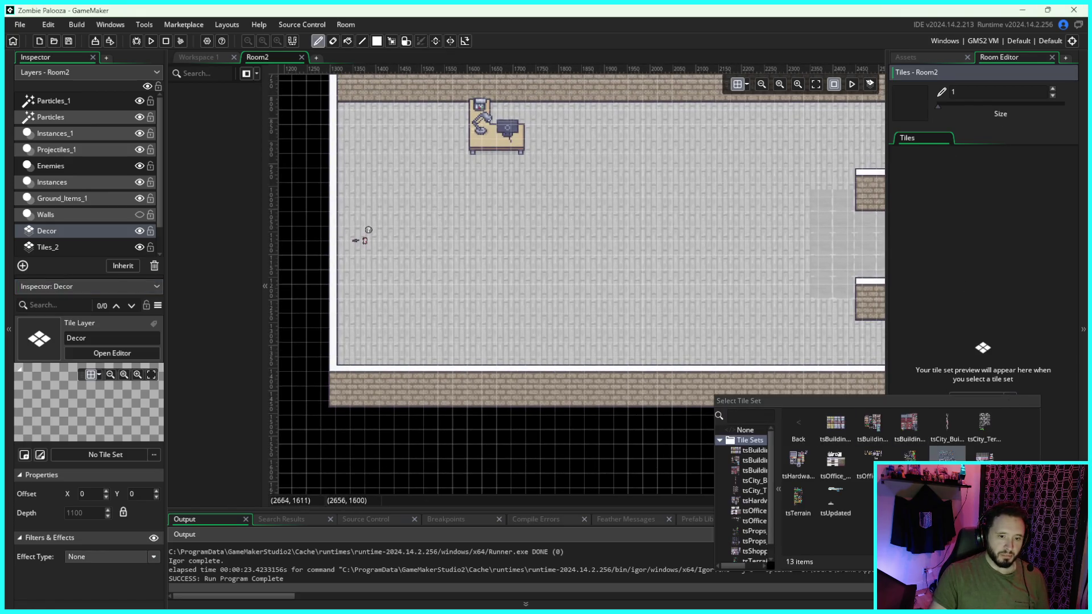
double_click(859, 477)
mouse_move(796, 330)
left_mouse_down()
mouse_move(728, 401)
mouse_move(717, 370)
left_mouse_up()
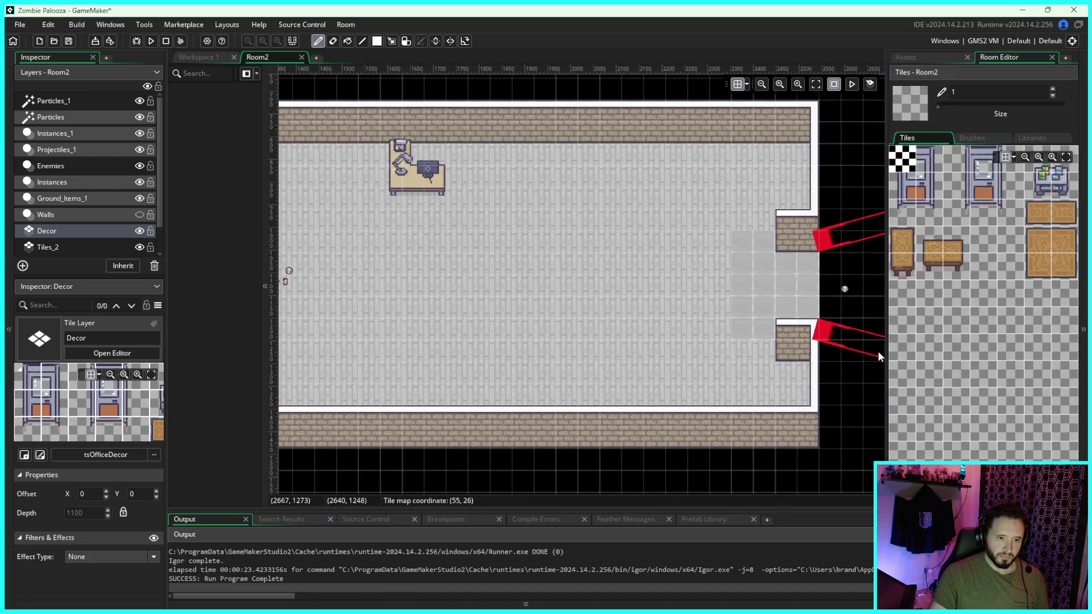
left_click_drag(886, 352, 920, 352)
mouse_move(823, 324)
left_mouse_down()
mouse_move(737, 328)
mouse_move(753, 332)
left_mouse_up()
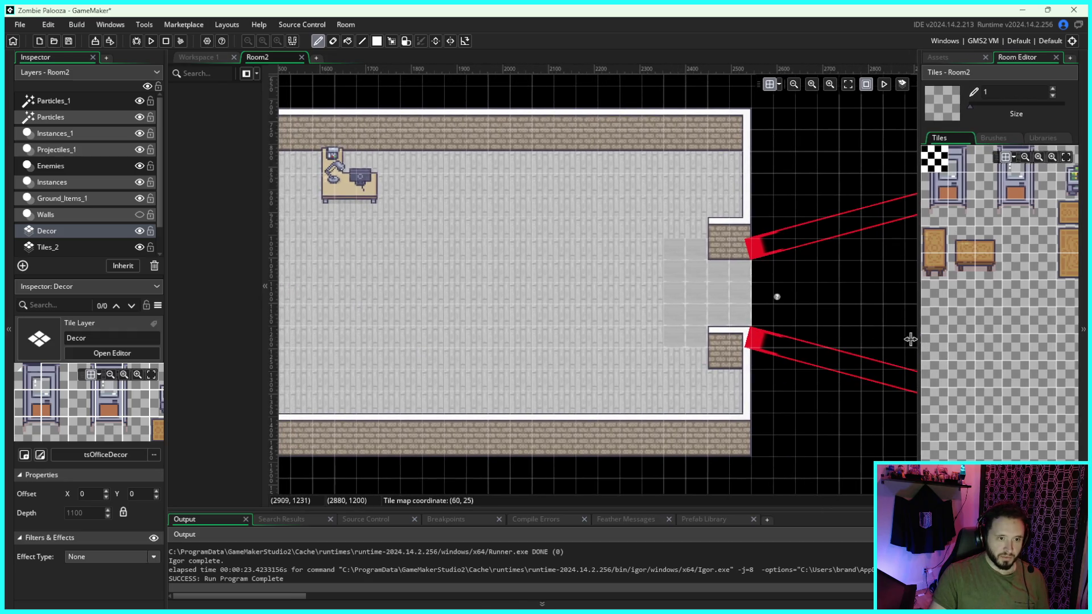
left_click_drag(916, 340, 805, 340)
scroll(999, 297, "down", 5)
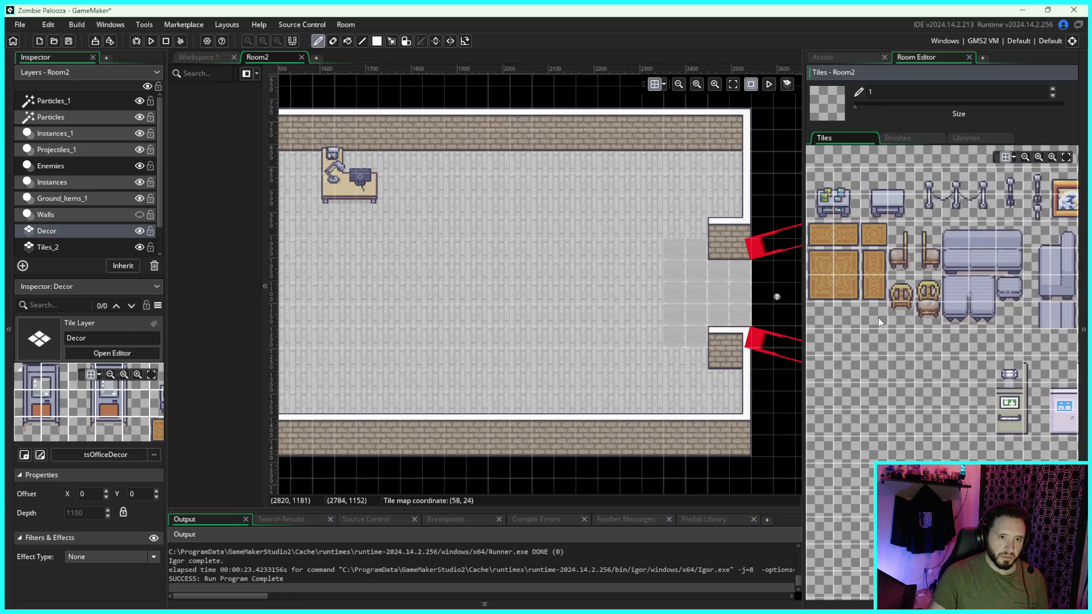
mouse_move(1042, 309)
left_mouse_down()
mouse_move(978, 329)
mouse_move(856, 325)
left_mouse_up()
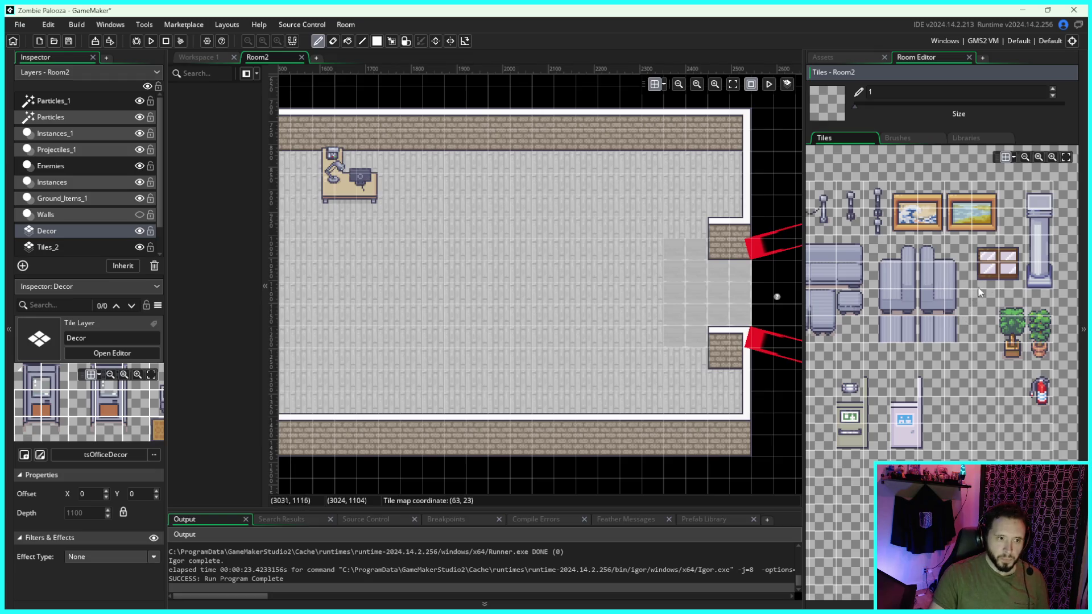
left_click_drag(920, 306, 932, 307)
Paint the framed landscape painting tiles onto the office's top wall
left_click_drag(993, 251, 1020, 273)
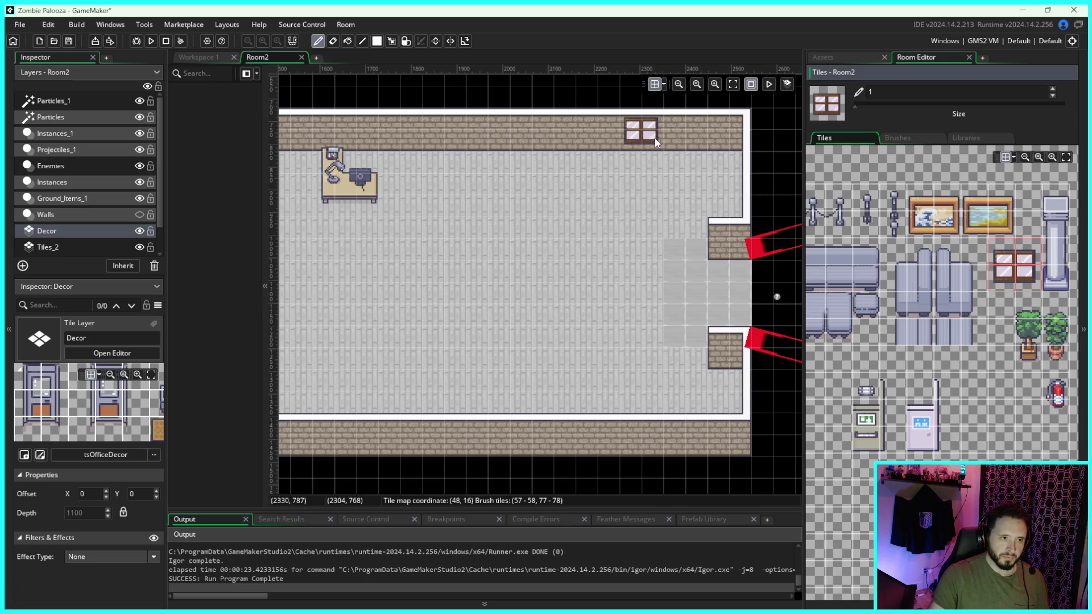
left_click_drag(973, 199, 1007, 225)
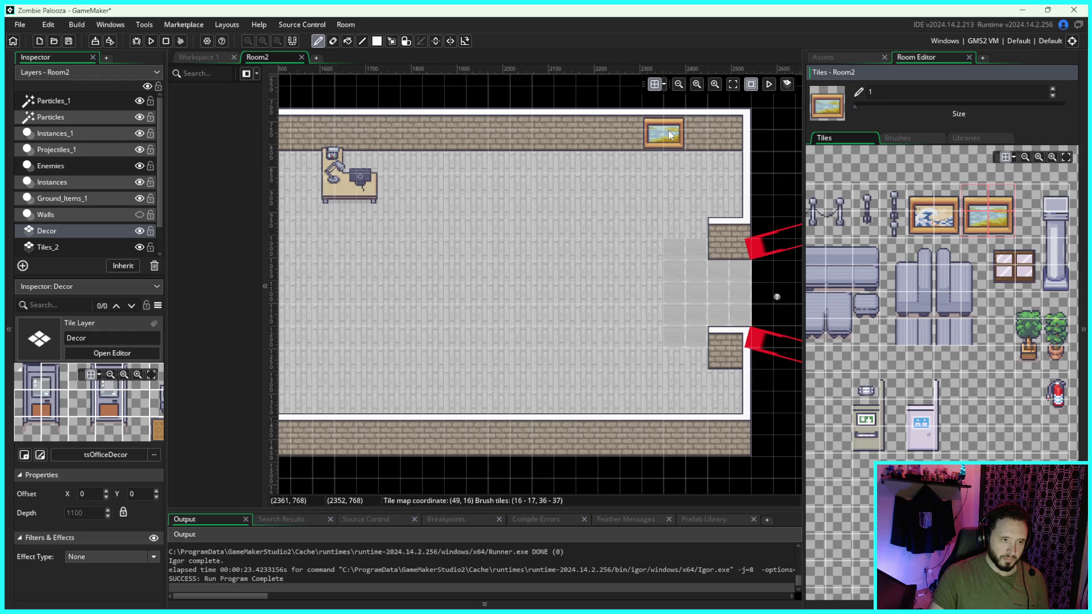
left_click(670, 134)
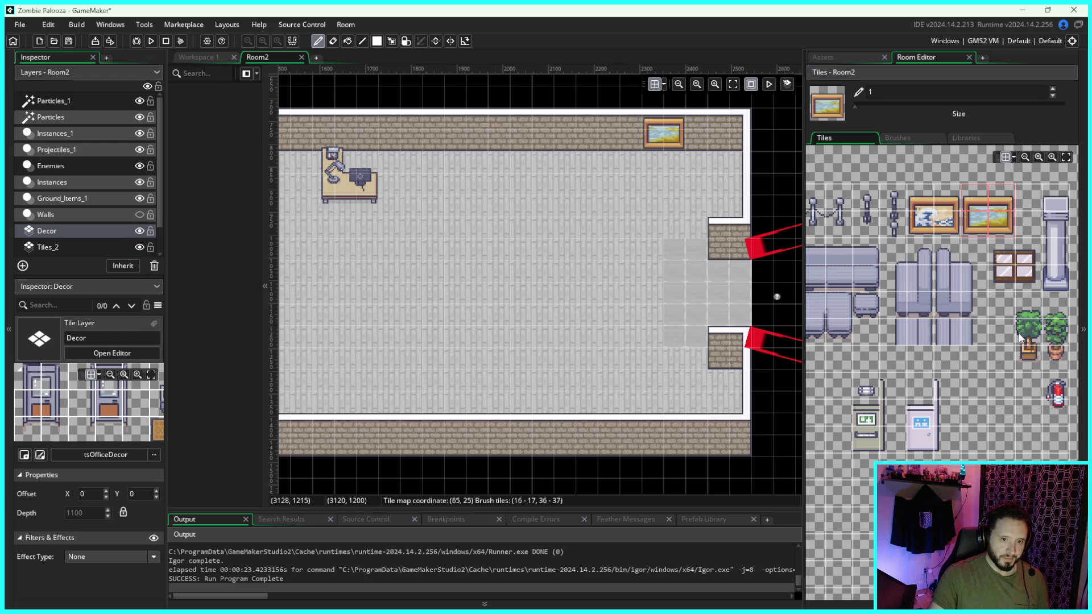
Paint the sofa tiles just below the top wall
scroll(1020, 338, "down", 1)
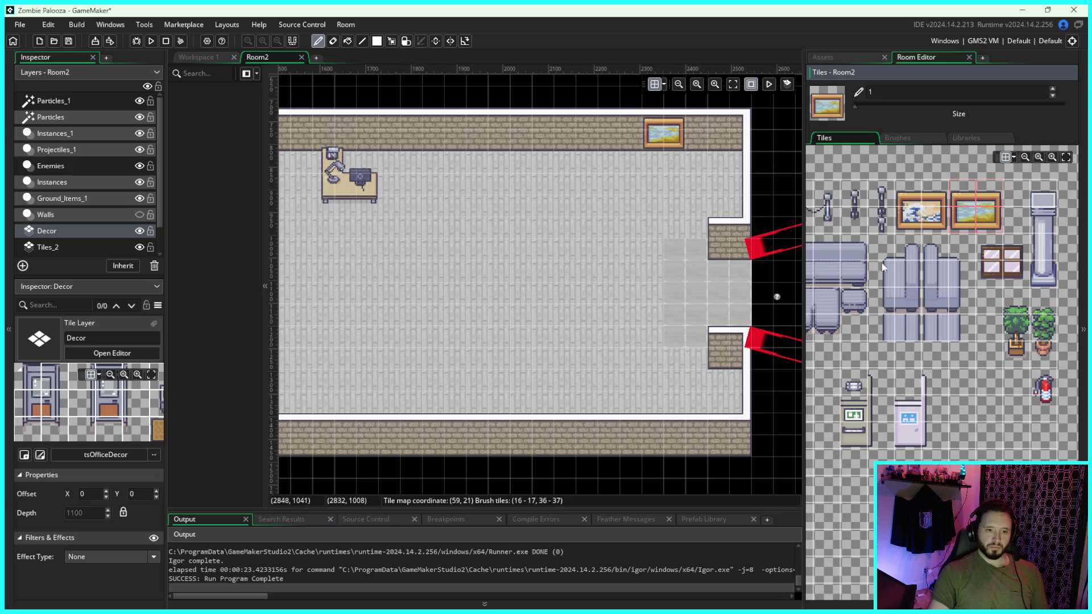
scroll(915, 250, "left", 3)
left_click_drag(934, 245, 892, 255)
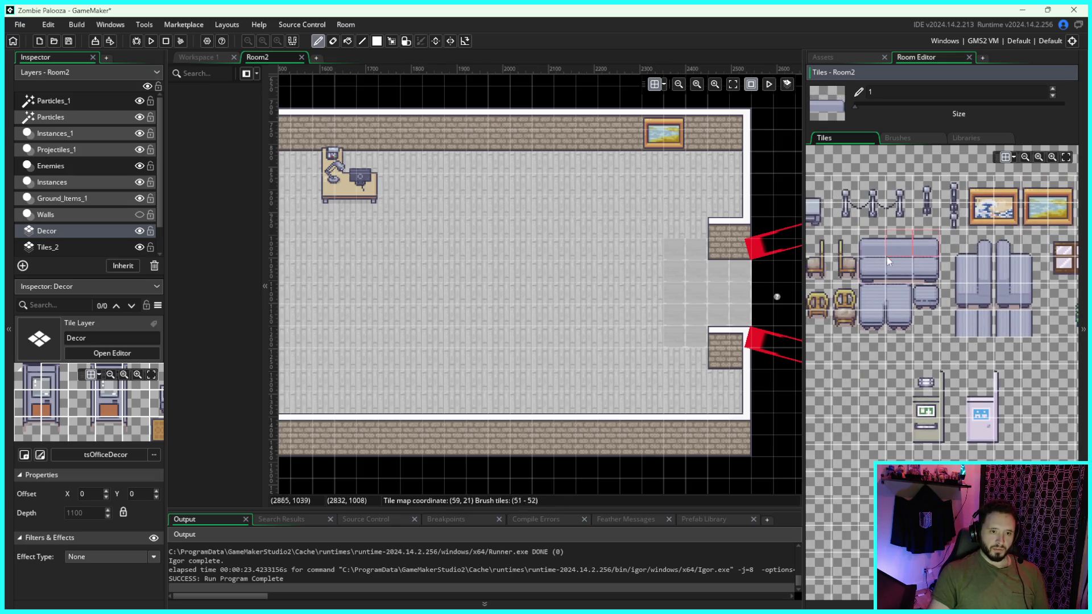
scroll(869, 260, "left", 3)
left_click(620, 167)
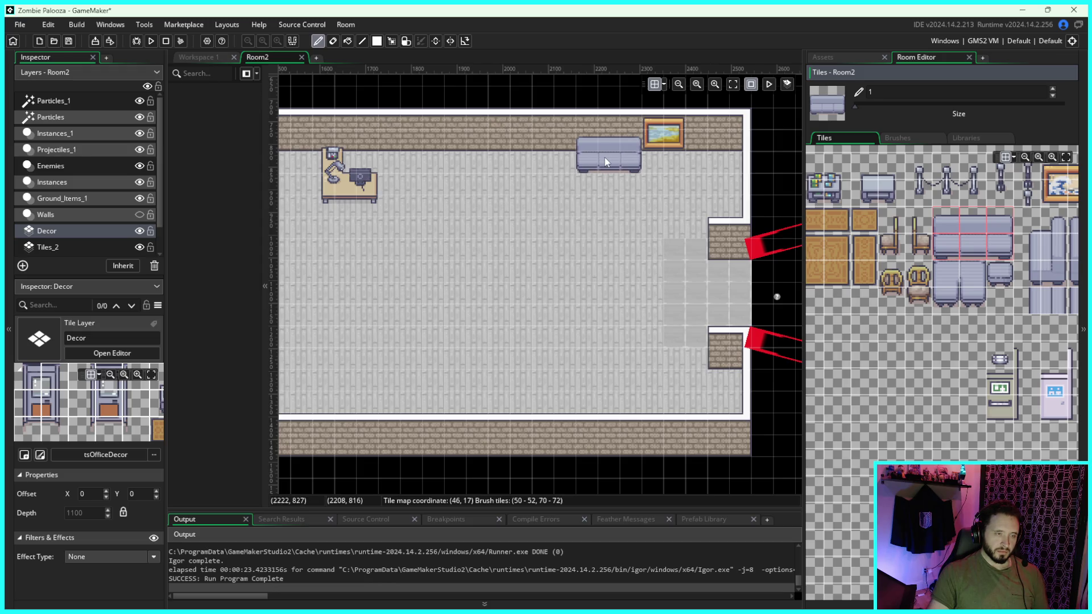
scroll(661, 276, "up", 2)
scroll(662, 275, "left", 3)
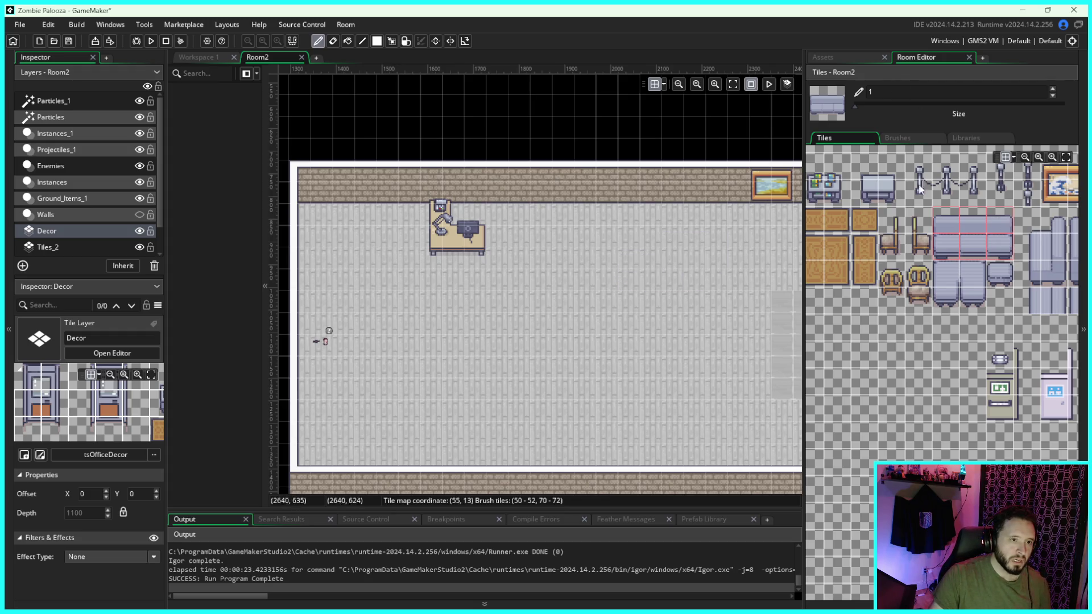